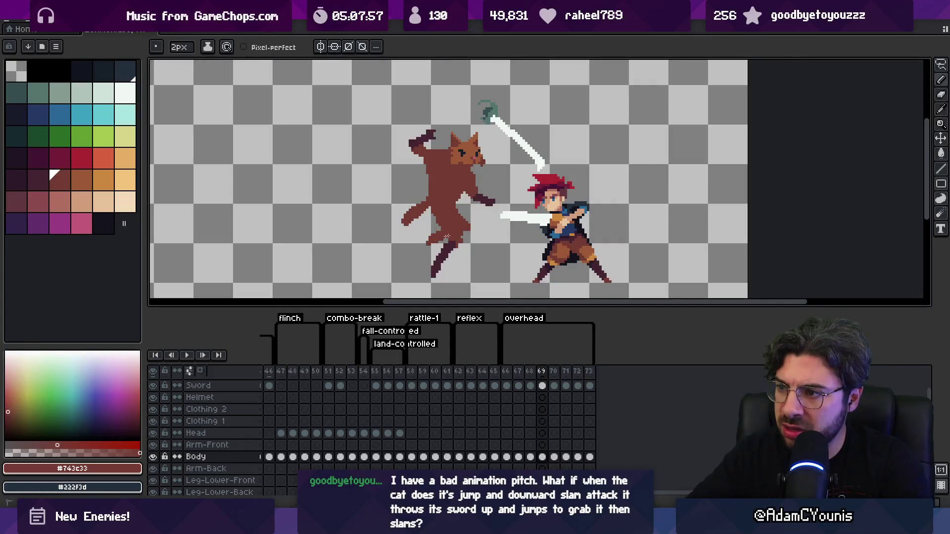
Step: On frame 69, nudge the cat upward, then lasso its head and move it lower
left_click(418, 248, "alt")
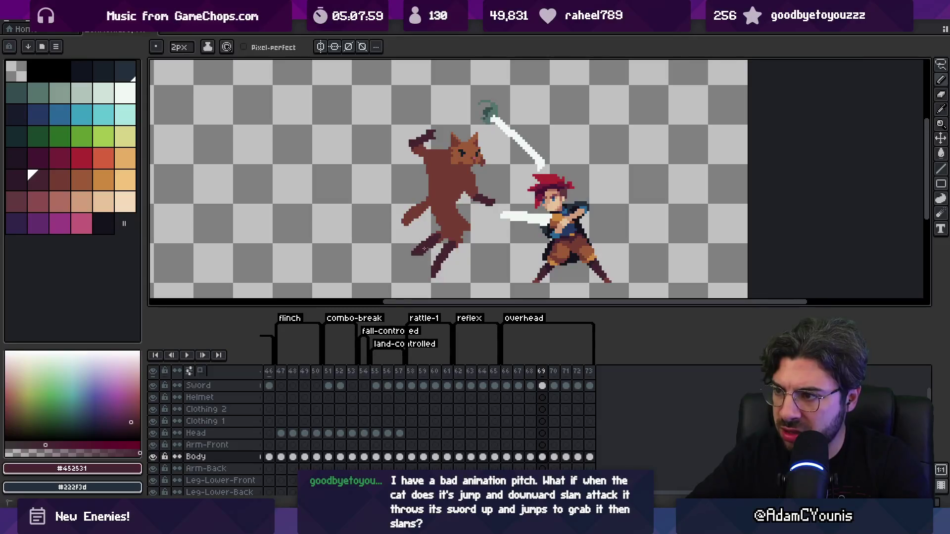
key("z")
scroll(426, 247, "down", 3)
left_click_drag(506, 371, 548, 371)
key("v")
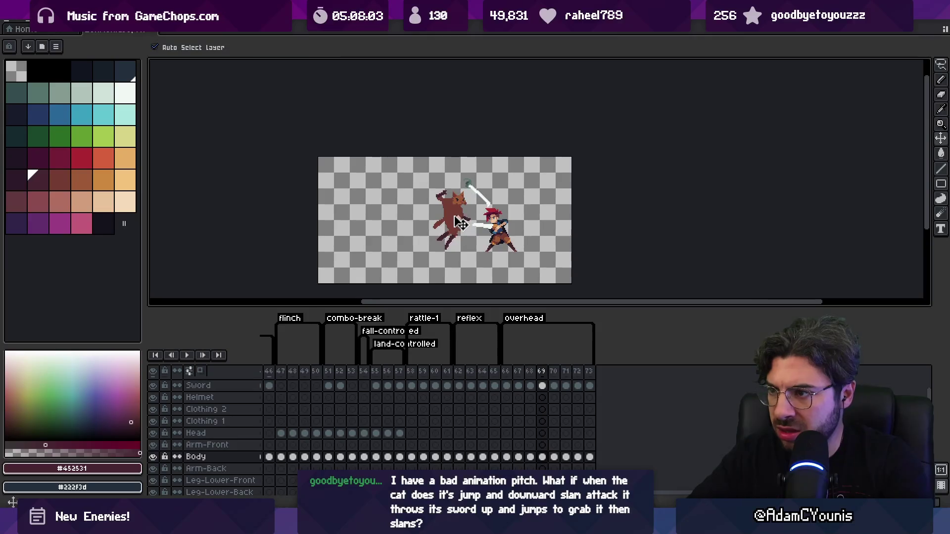
left_click_drag(463, 222, 463, 216)
scroll(488, 200, "up", 2)
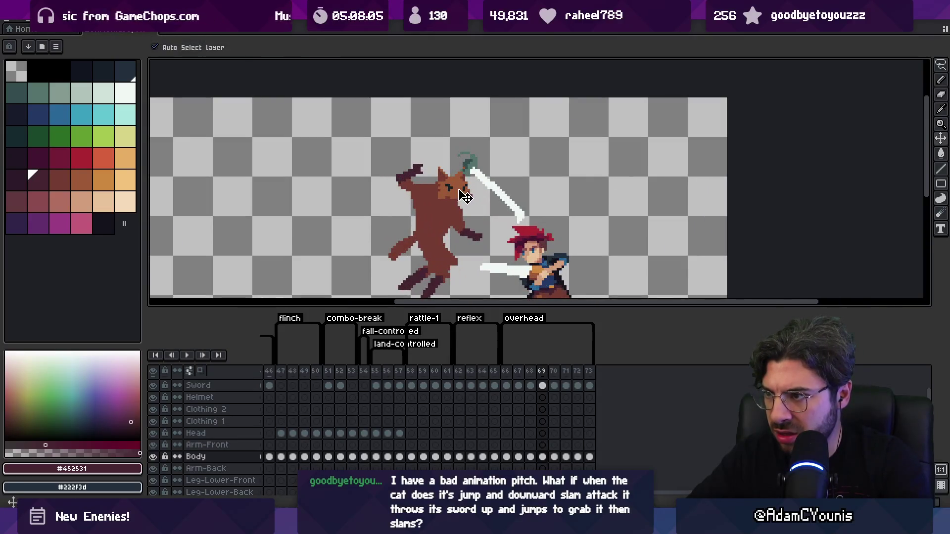
key("m")
left_click_drag(468, 163, 438, 200)
key("Return")
Step: Lasso the cat's raised arm and move it down toward the sword hilt
left_click(436, 188, "alt")
key("b")
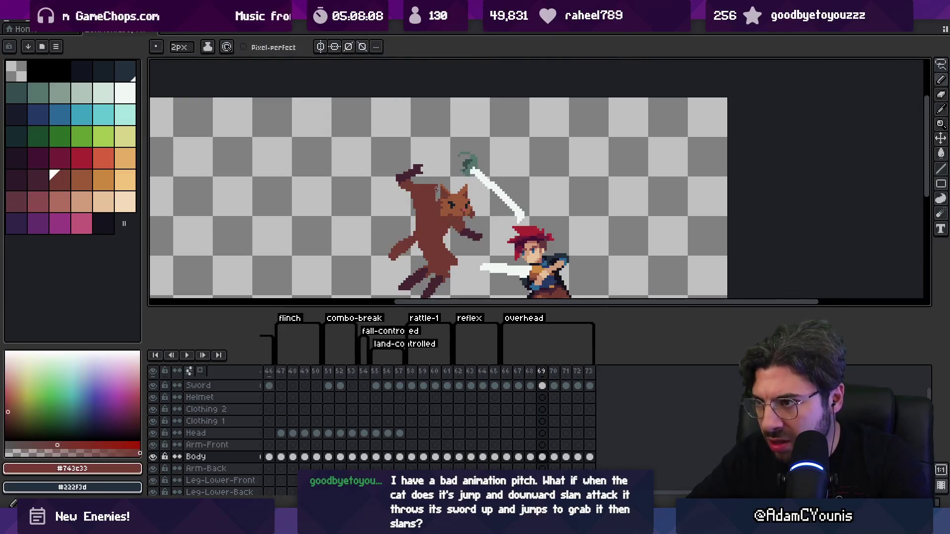
key("m")
left_click_drag(440, 186, 416, 213)
key("e")
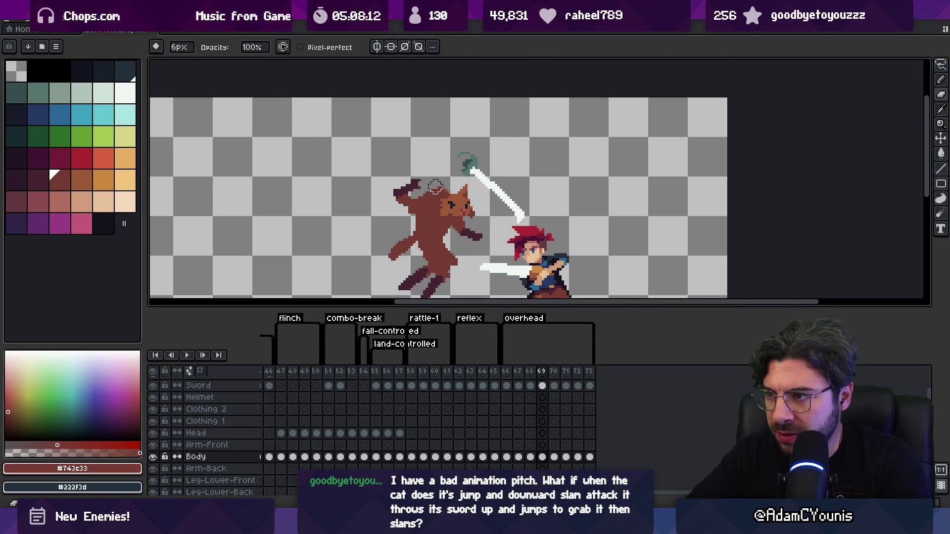
Step: Erase the stray dark stroke by the raised hand and redraw the arm outline in dark brown
key("m")
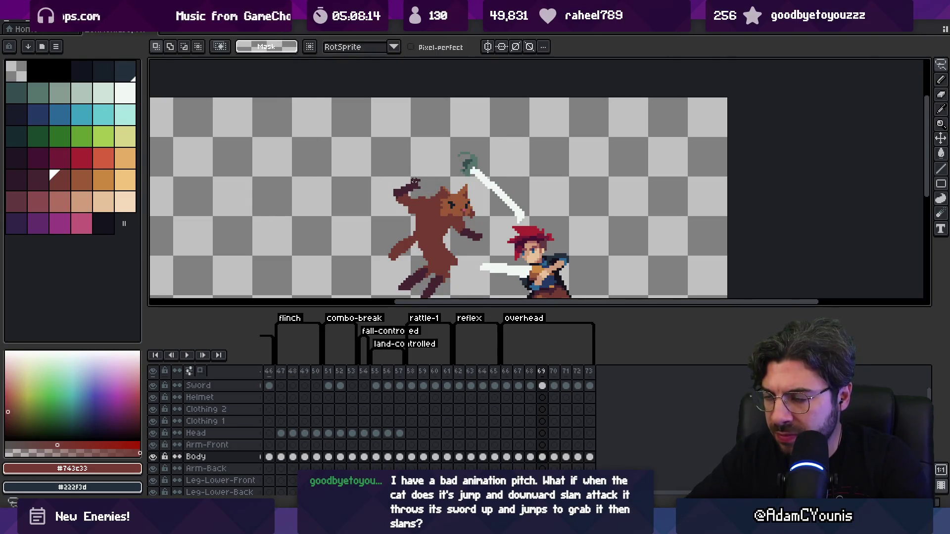
key("e")
left_click_drag(427, 174, 407, 182)
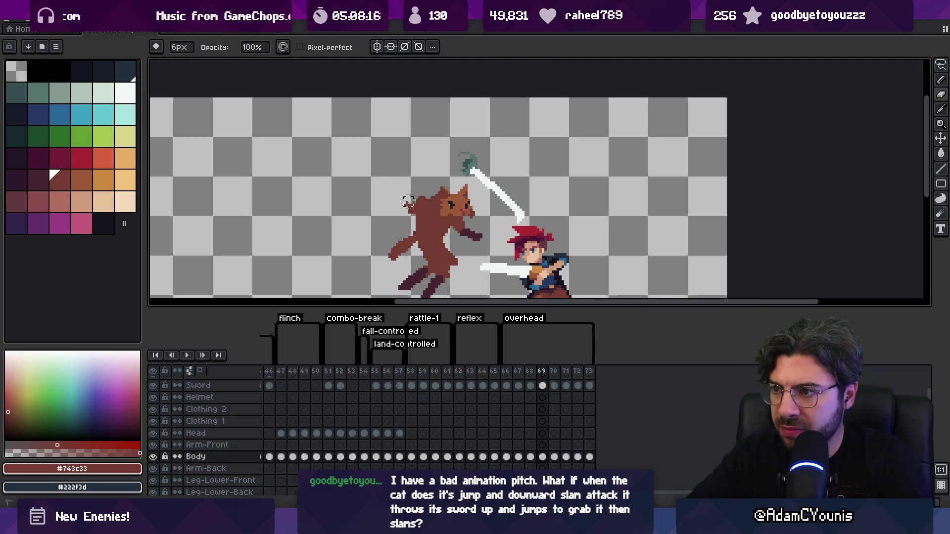
key("b")
left_click(411, 249, "alt")
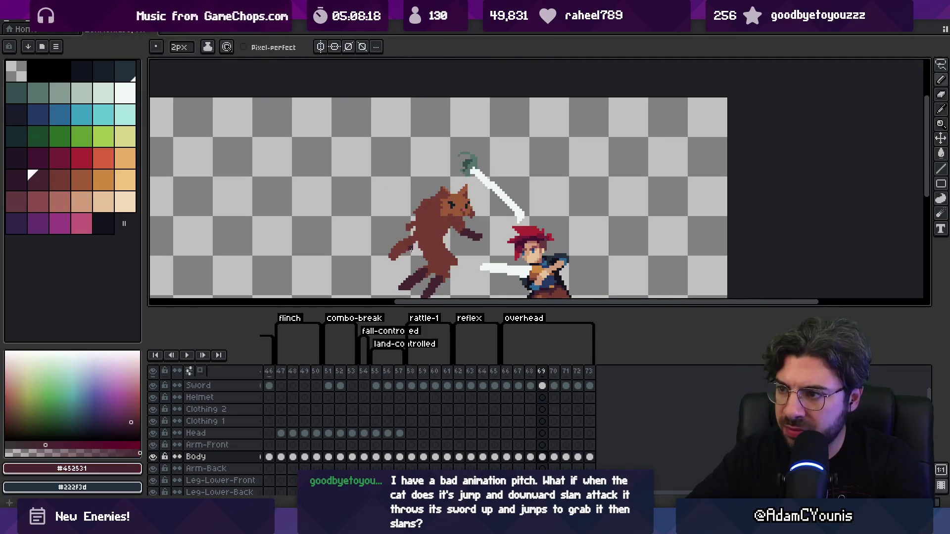
left_click_drag(404, 229, 412, 217)
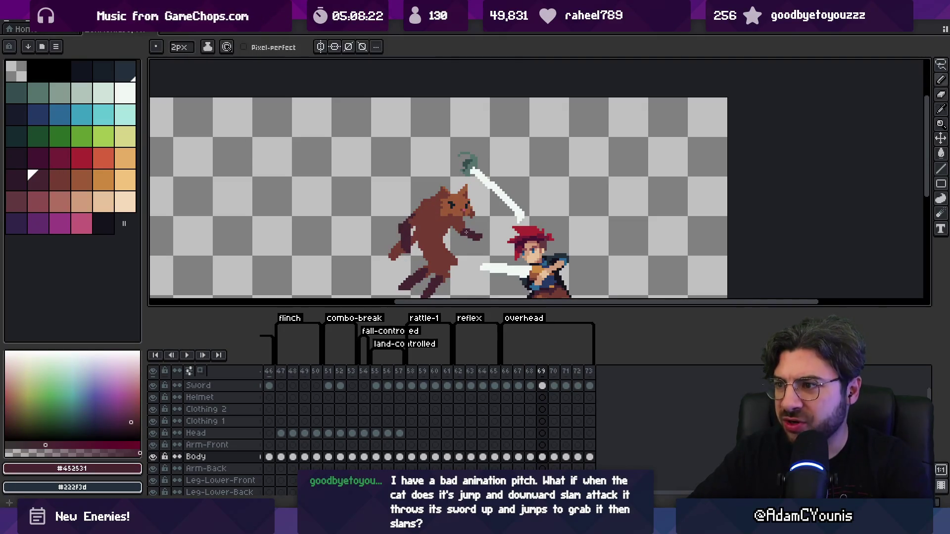
left_click(433, 223, "alt")
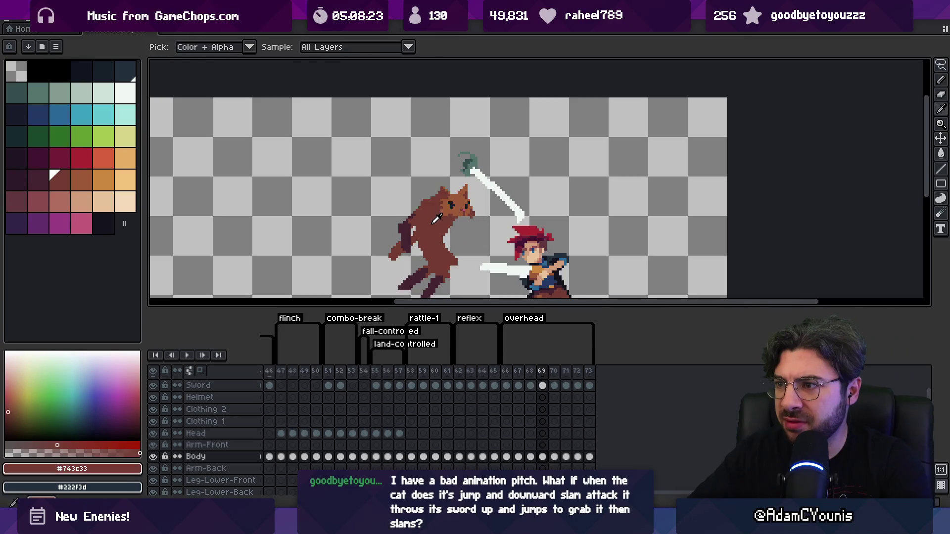
left_click(452, 183, "alt")
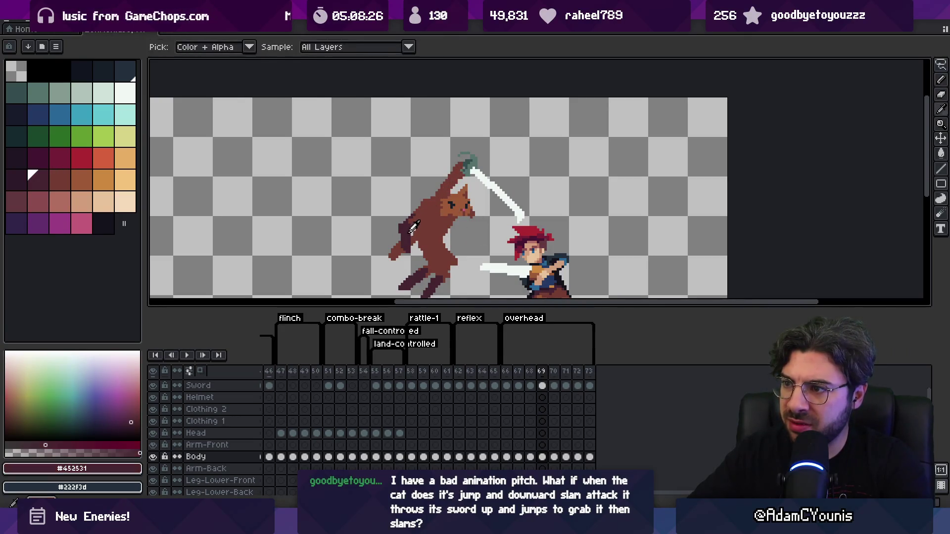
key("e")
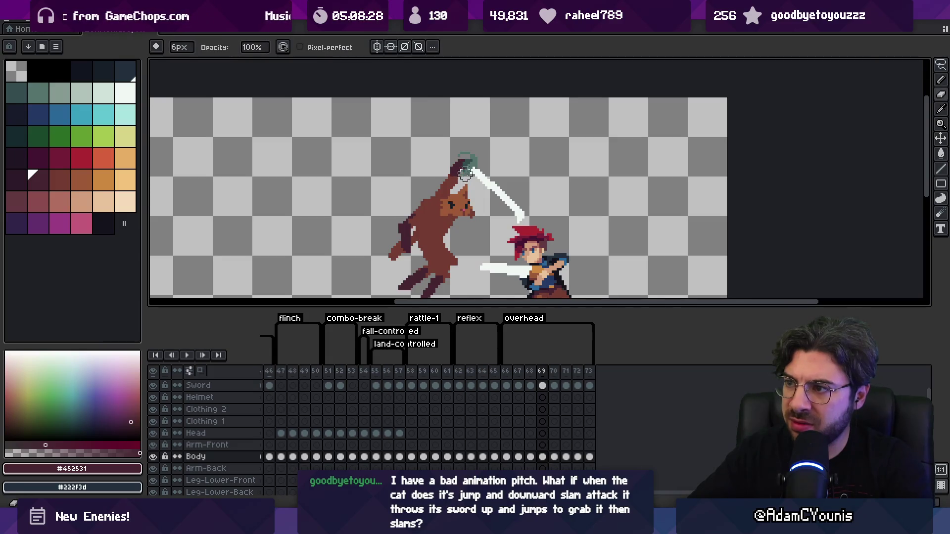
left_click(467, 188, "alt")
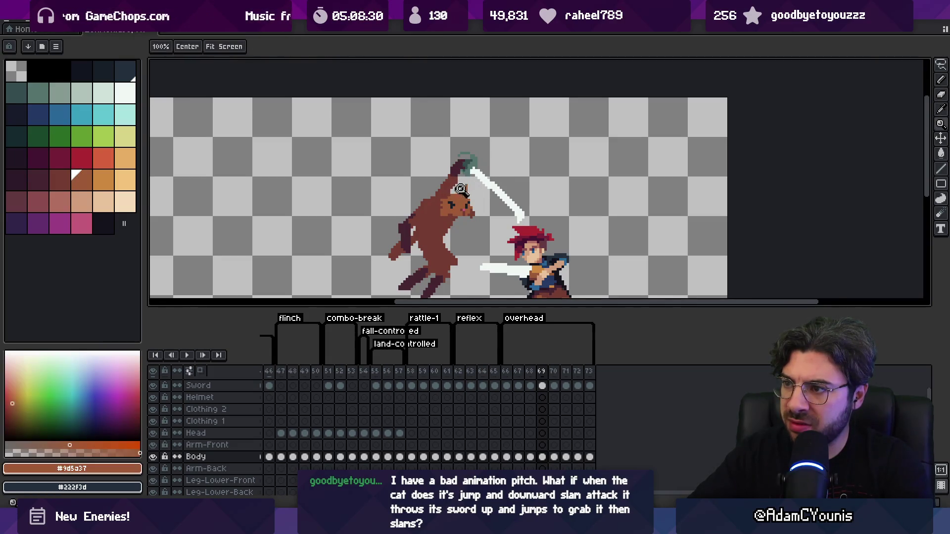
scroll(464, 185, "up", 2)
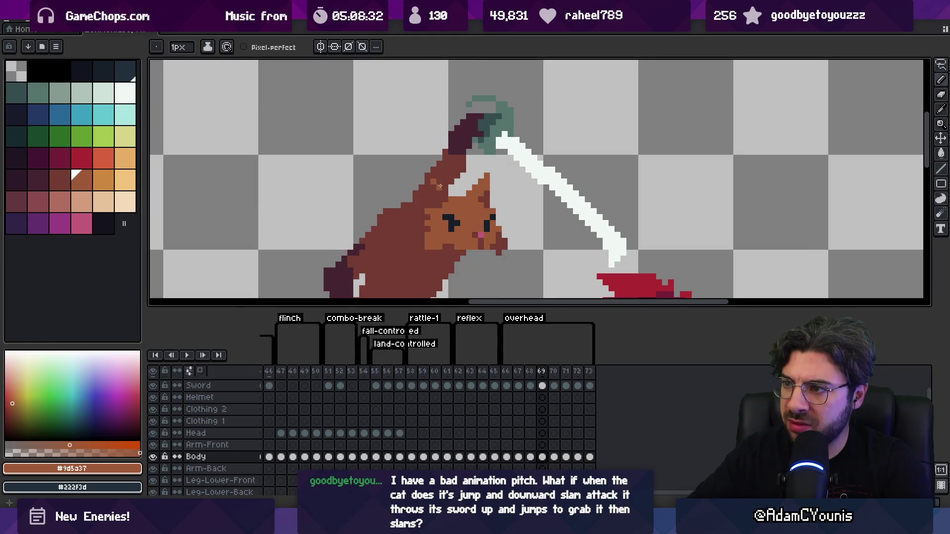
Step: Preview the animation from frame 66, then stop playback on frame 69
key("z")
key("1")
mouse_move(505, 372)
left_mouse_down()
mouse_move(544, 369)
mouse_move(505, 375)
mouse_move(539, 374)
mouse_move(520, 382)
left_mouse_up()
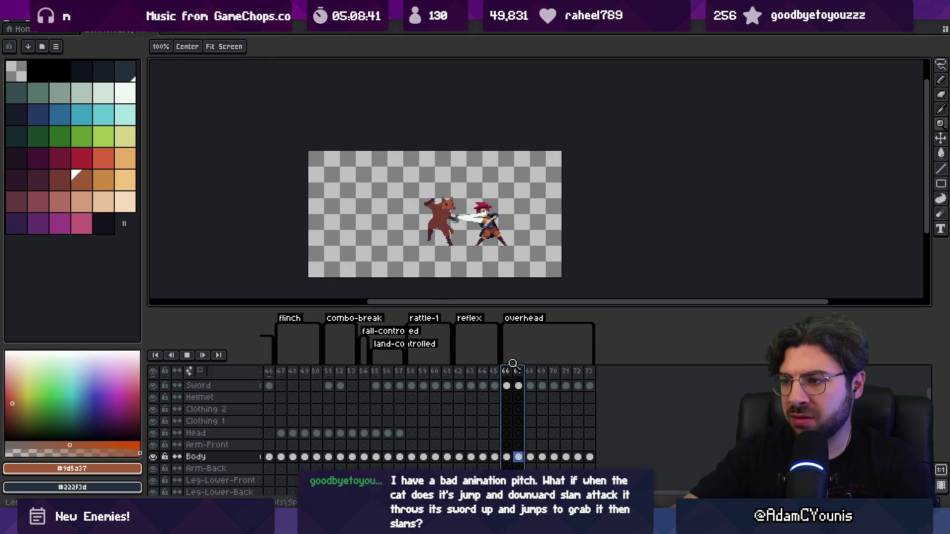
key("Return")
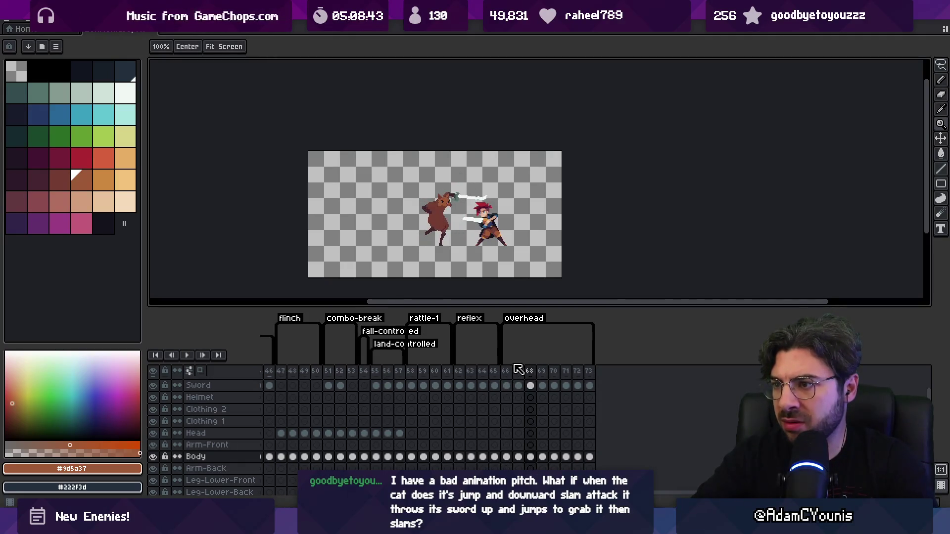
key("Right")
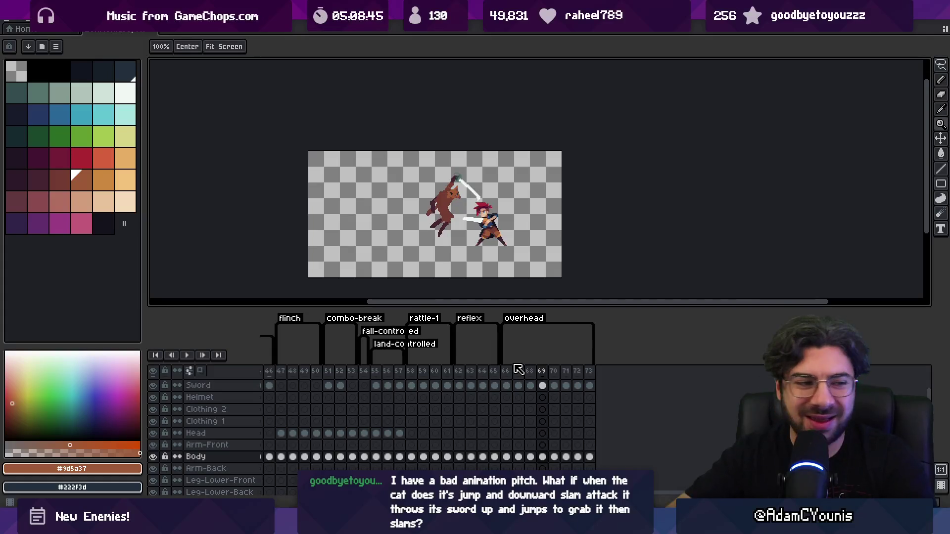
scroll(462, 206, "up", 2)
Step: Lasso the cat on frame 69 and nudge it slightly up and left
key("v")
key("m")
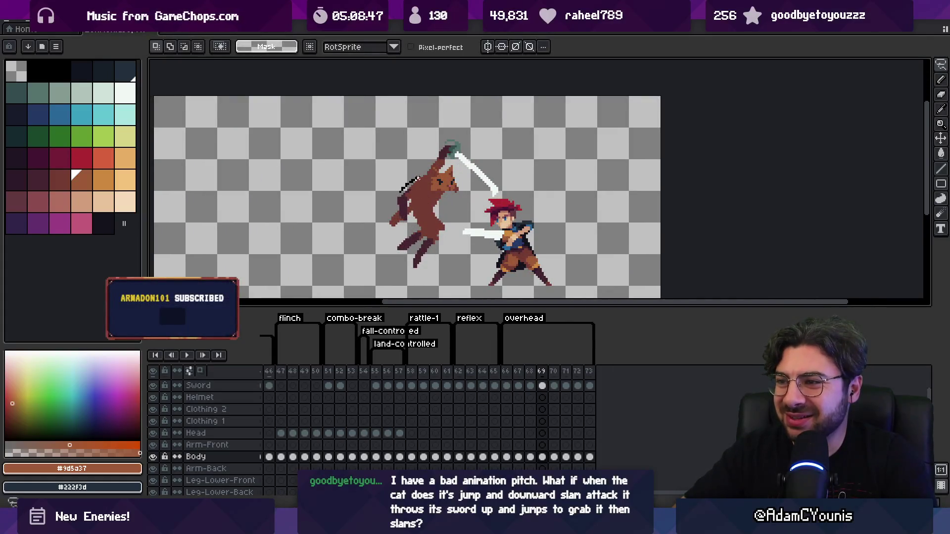
left_click_drag(431, 172, 428, 169)
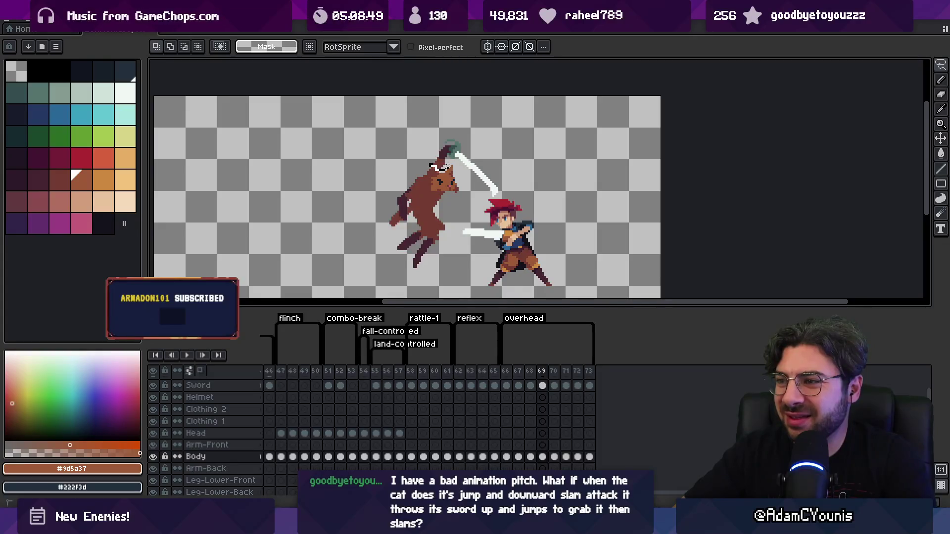
left_click_drag(420, 295, 422, 297)
left_click_drag(429, 220, 425, 216)
key("Return")
Step: Pencil a short dark-brown outline line at the cat's foot
key("b")
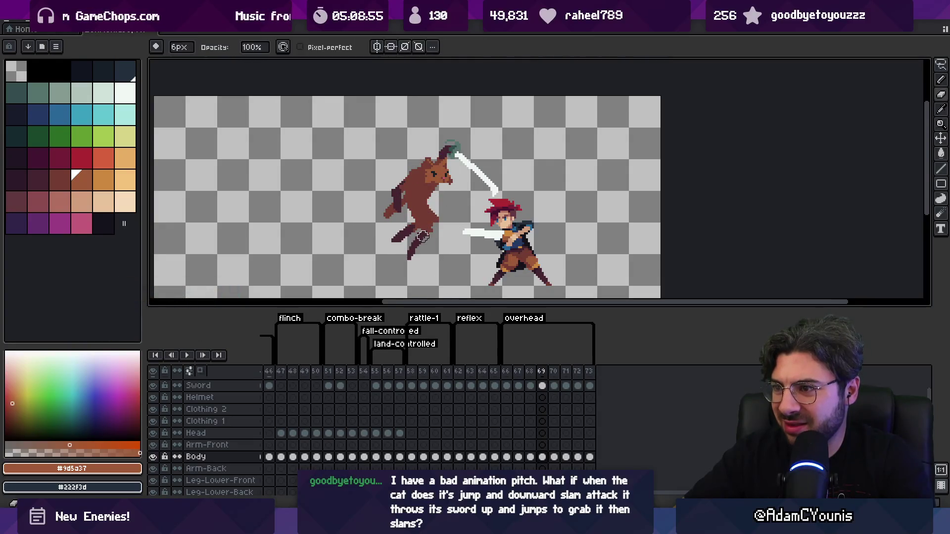
left_click(418, 243, "alt")
key("b")
left_click_drag(427, 255, 428, 241)
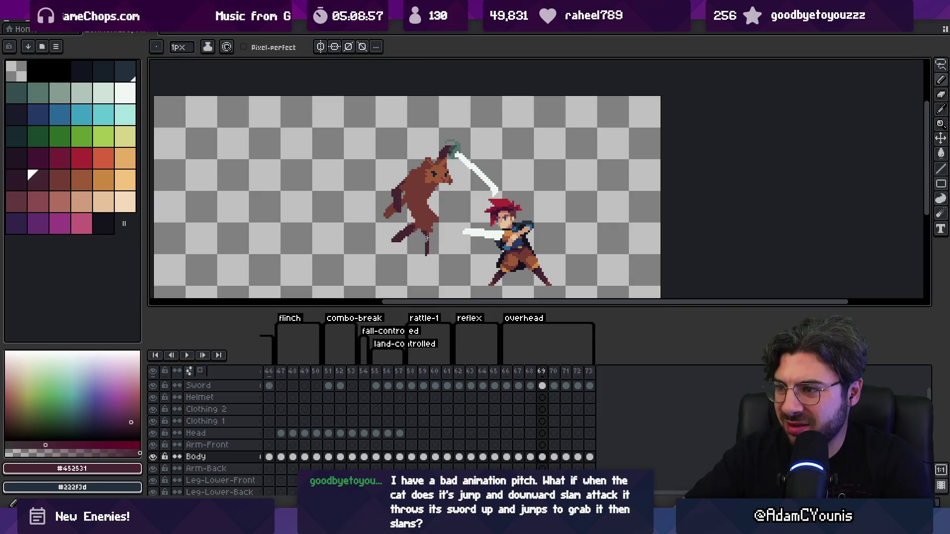
left_click(426, 231, "alt")
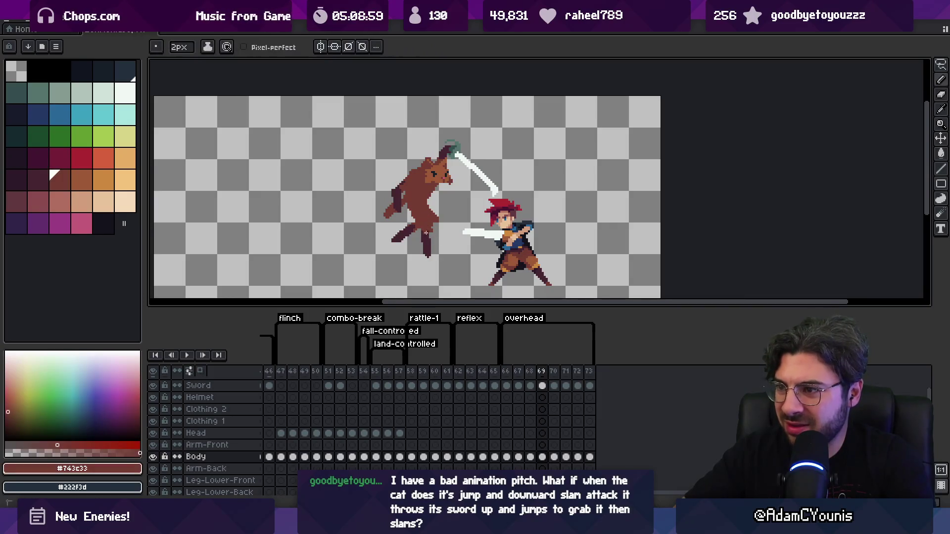
left_click(429, 243, "alt")
key("b")
key("b")
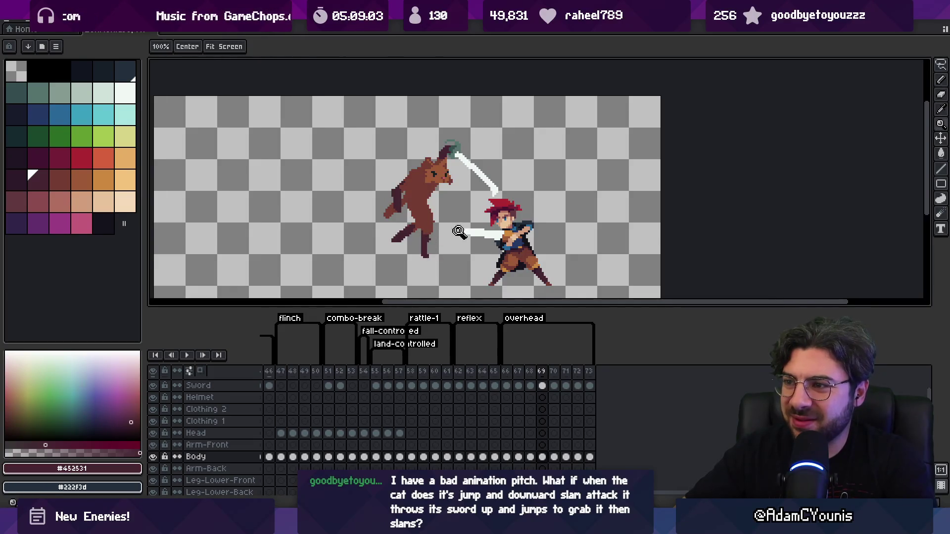
Step: Zoom out and return to frame 66, selecting its Sword cel
key("z")
scroll(452, 232, "down", 5)
left_click_drag(505, 371, 542, 371)
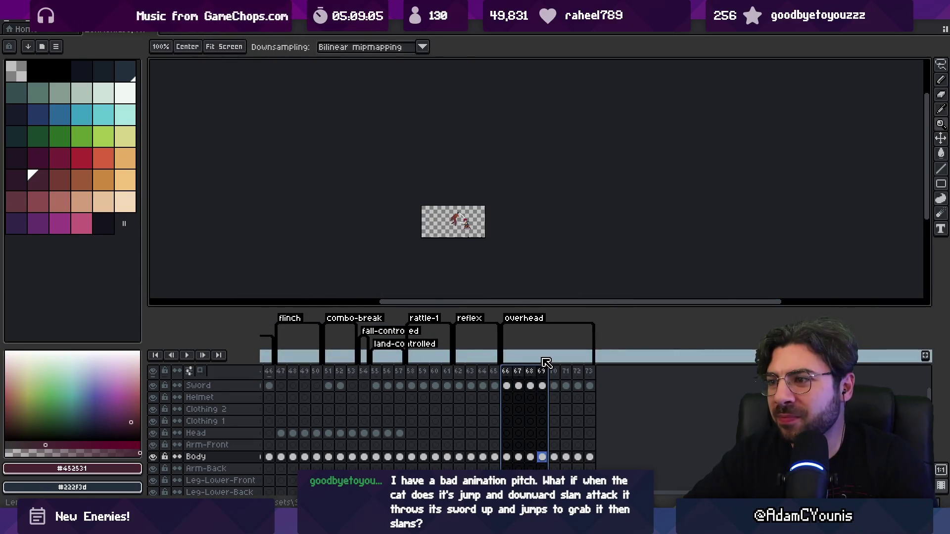
left_click(511, 371)
scroll(460, 231, "up", 5)
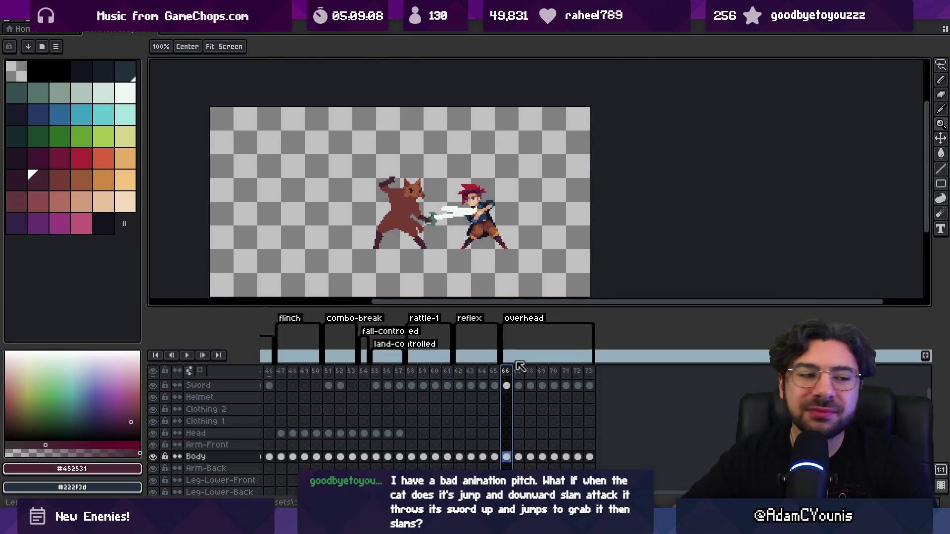
left_click(499, 308)
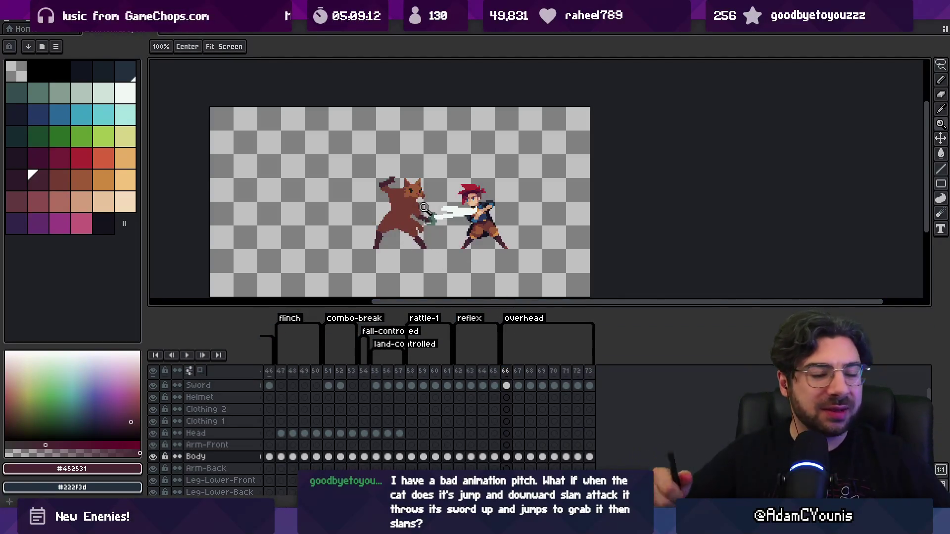
left_click(507, 386)
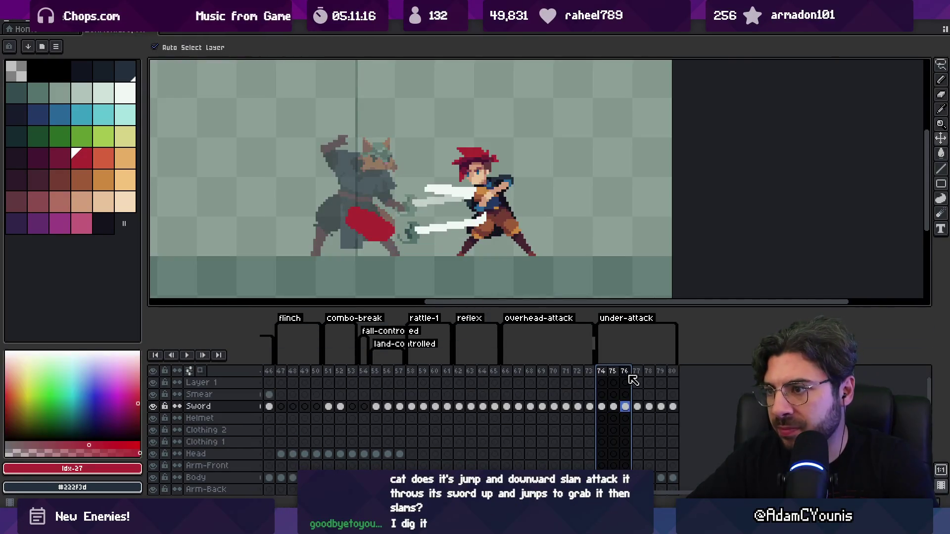
Step: Review the under-attack frames 74–76 and check frame 76's lowered sword pose
left_click_drag(618, 376, 606, 376)
left_click(616, 379)
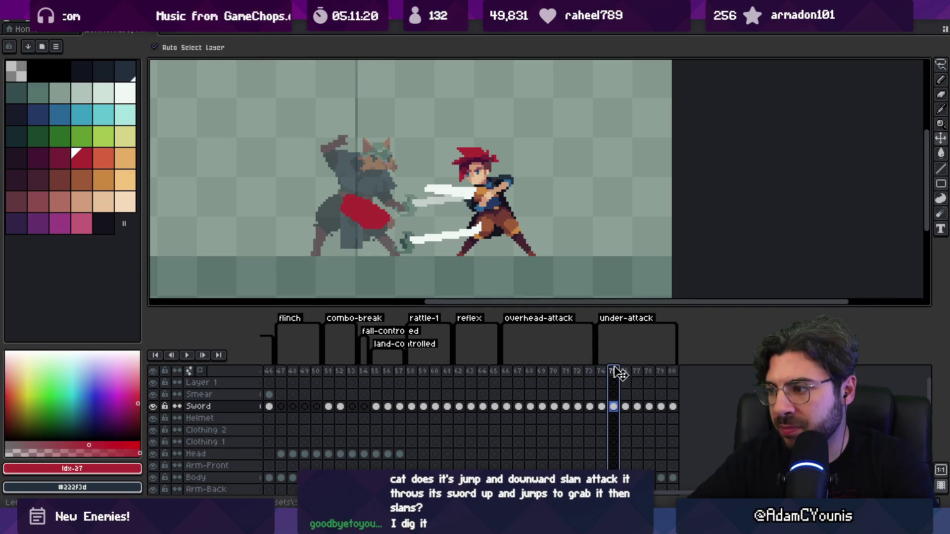
left_click(625, 379)
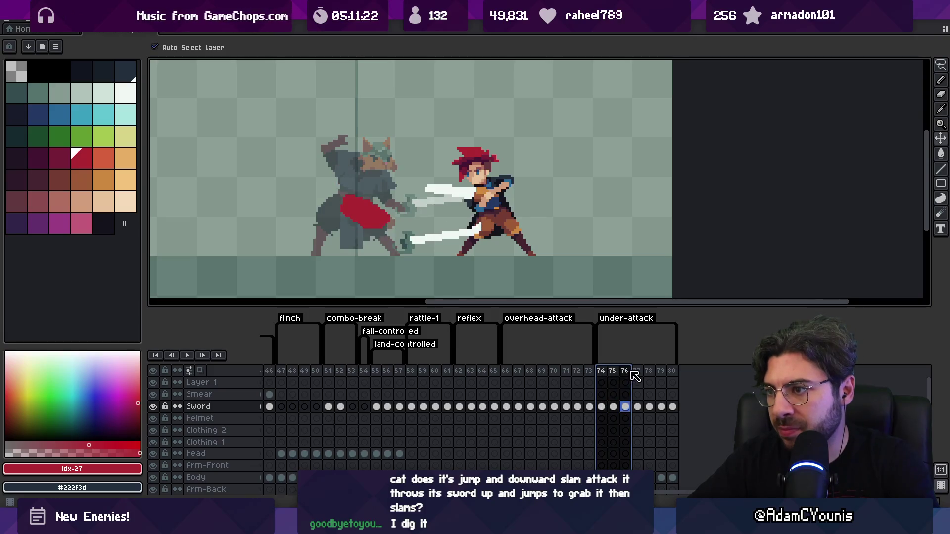
left_click(624, 379)
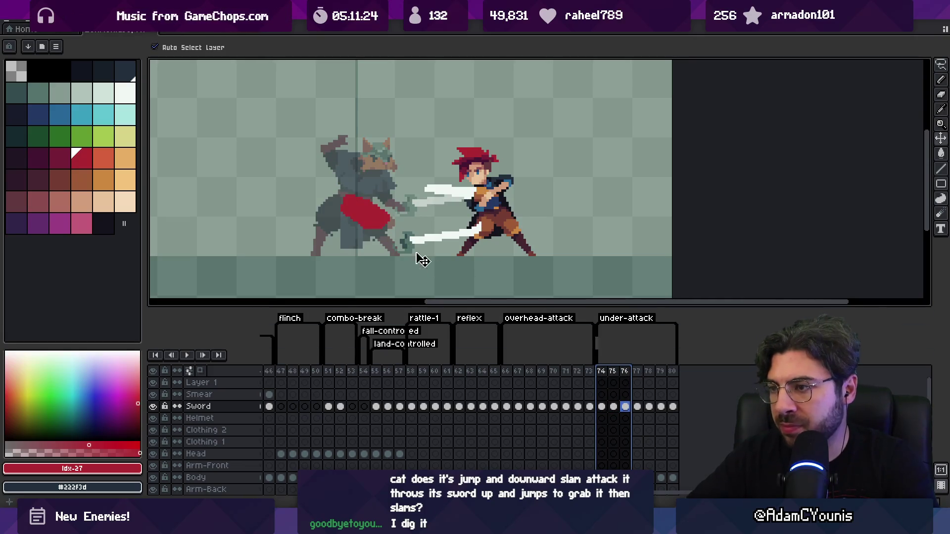
key("q")
mouse_move(430, 270)
left_mouse_down()
mouse_move(494, 220)
mouse_move(500, 197)
left_mouse_up()
left_click(475, 263)
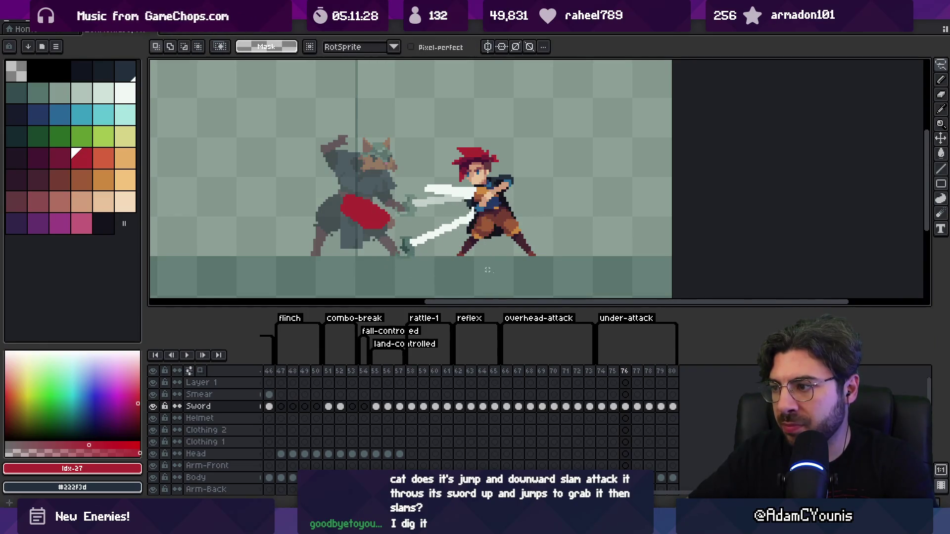
Step: On frame 78, lasso the sword and rotate it about 121° to point up-left
left_click_drag(607, 379, 639, 379)
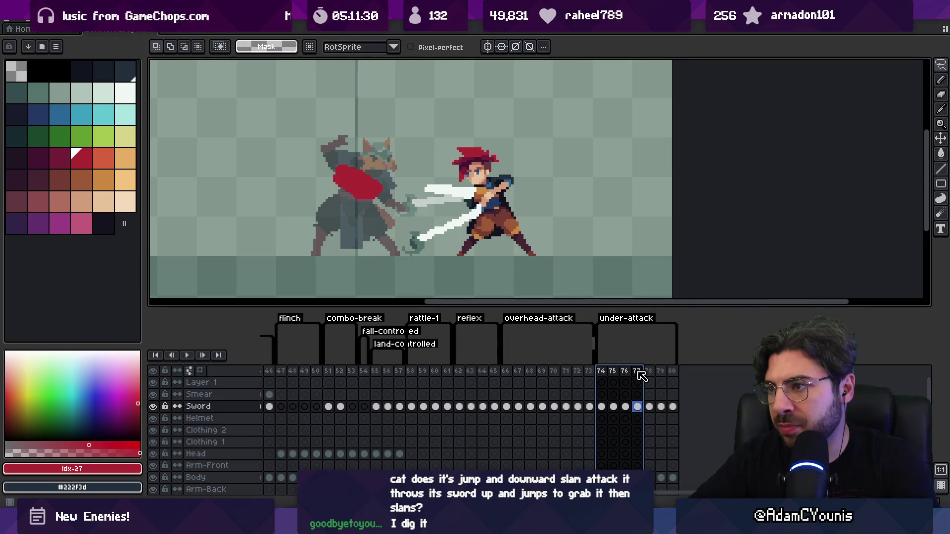
left_click(645, 374)
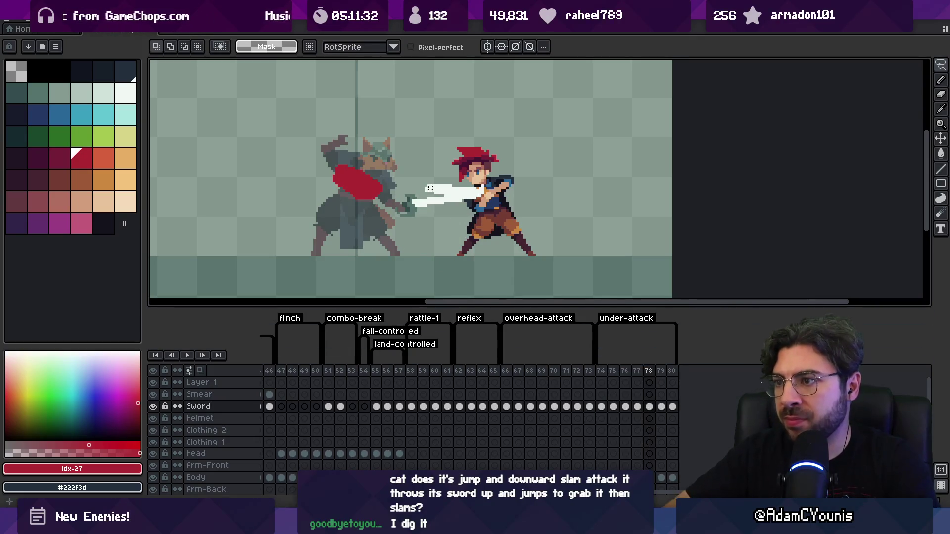
left_click_drag(393, 188, 396, 184)
scroll(406, 208, "up", 2)
mouse_move(445, 277)
left_mouse_down()
mouse_move(414, 227)
mouse_move(392, 126)
left_mouse_up()
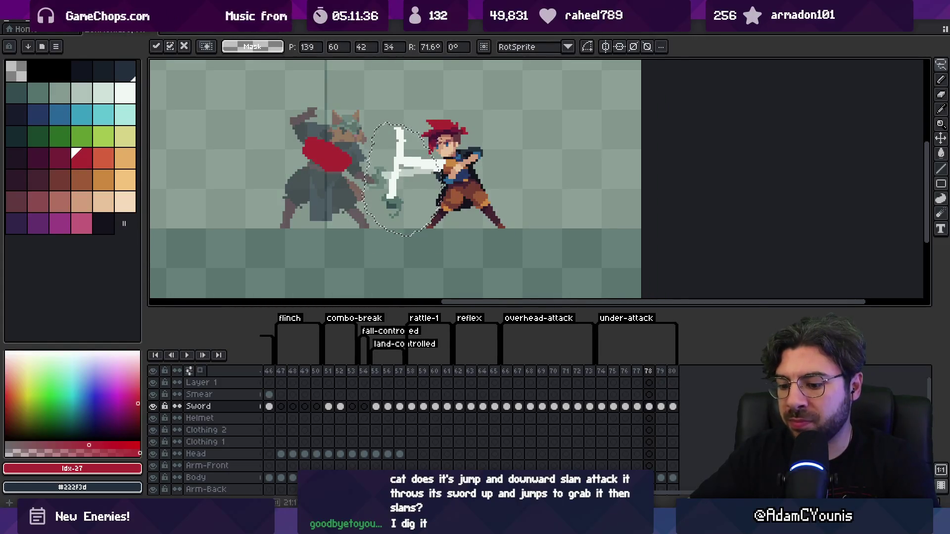
key("Escape")
mouse_move(465, 132)
left_mouse_down()
mouse_move(418, 114)
mouse_move(366, 115)
mouse_move(365, 106)
mouse_move(395, 133)
left_mouse_up()
Step: Apply the rotation, redraw the sword as a near-white arc, and move it up-right
key("Return")
left_click(381, 163, "alt")
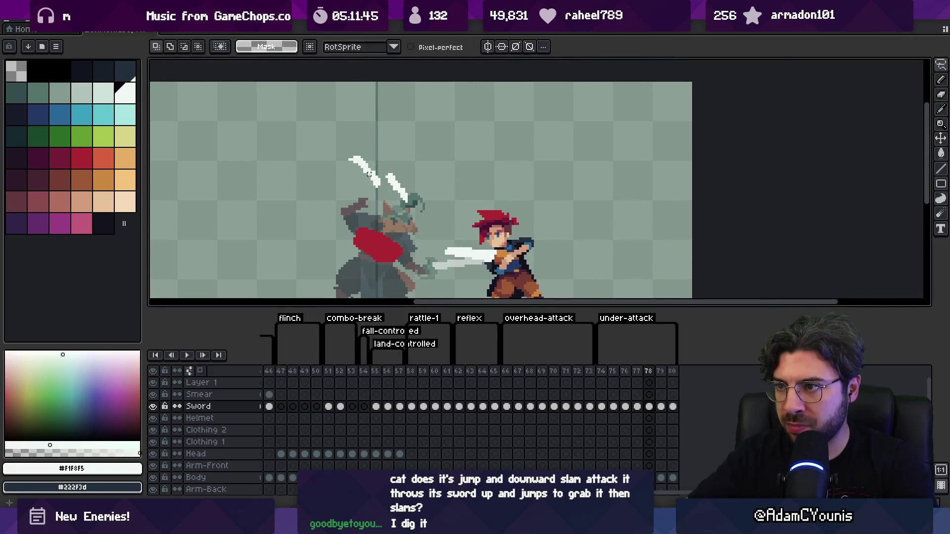
key("b")
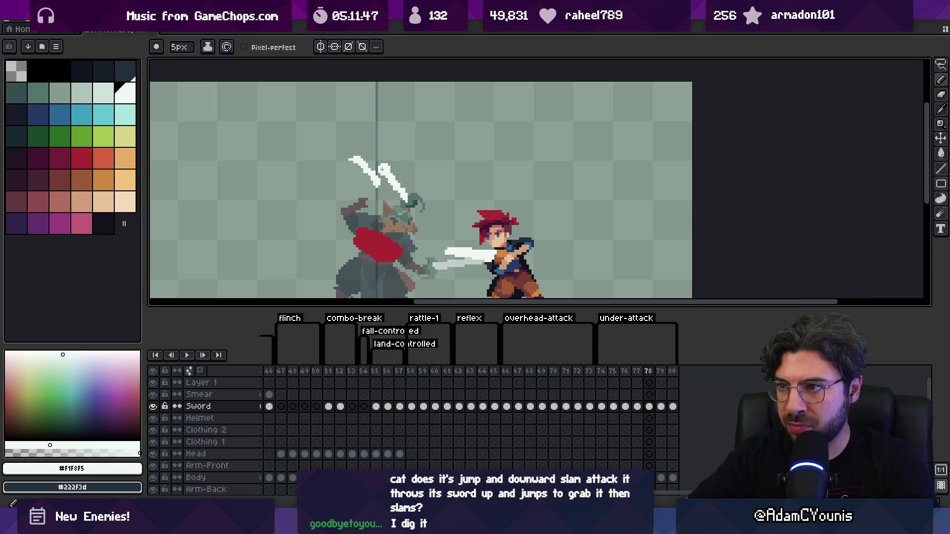
key("e")
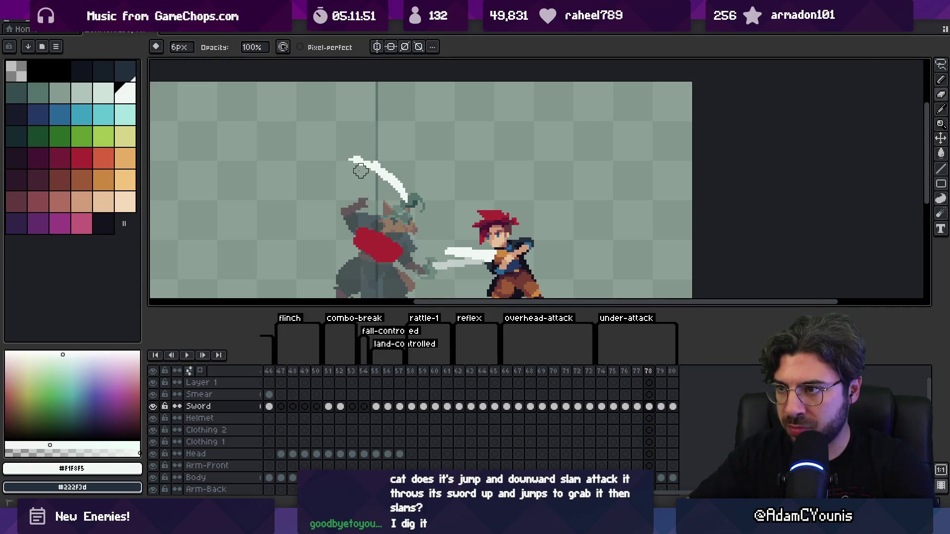
key("b")
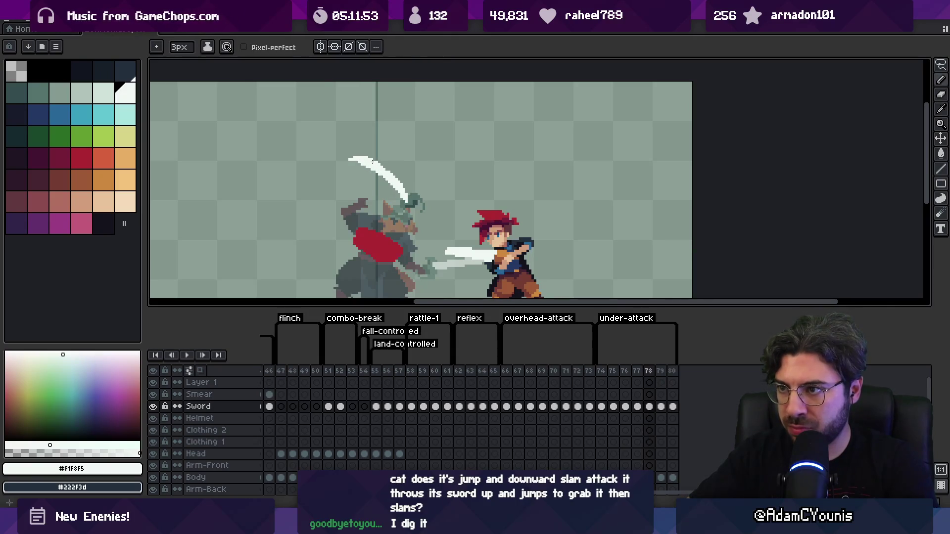
scroll(396, 166, "down", 2)
left_click_drag(601, 371, 649, 378)
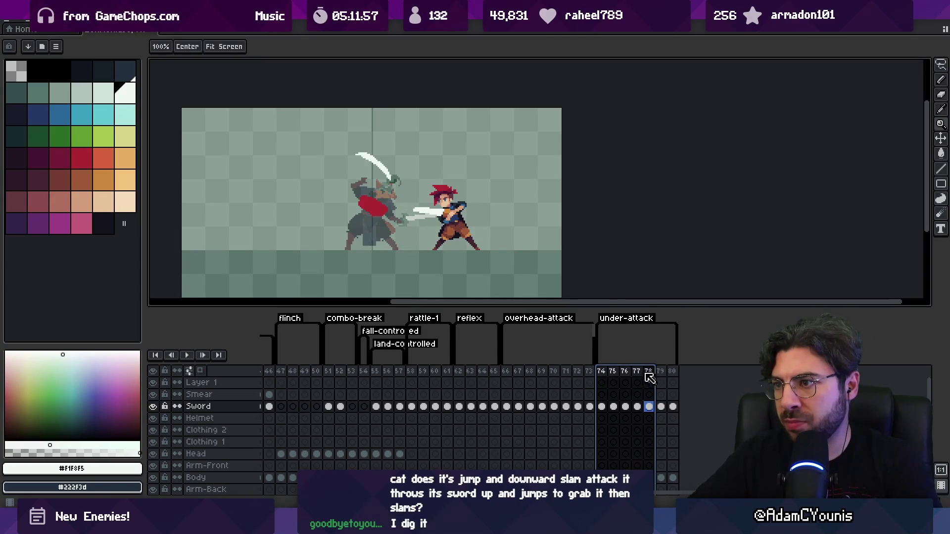
key("v")
left_click_drag(399, 184, 432, 176)
Step: Review the attack frames and duplicate frame 77 as a new frame 78
mouse_move(601, 372)
left_mouse_down()
mouse_move(647, 369)
mouse_move(529, 372)
mouse_move(660, 372)
mouse_move(606, 372)
mouse_move(652, 380)
mouse_move(643, 385)
mouse_move(601, 380)
left_mouse_up()
left_click_drag(506, 375, 652, 372)
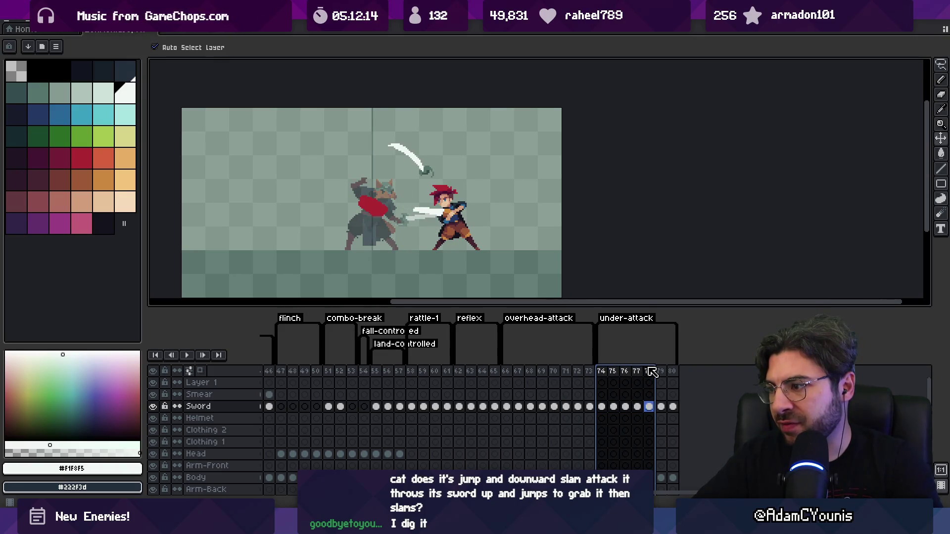
left_click(637, 375)
key("alt+n")
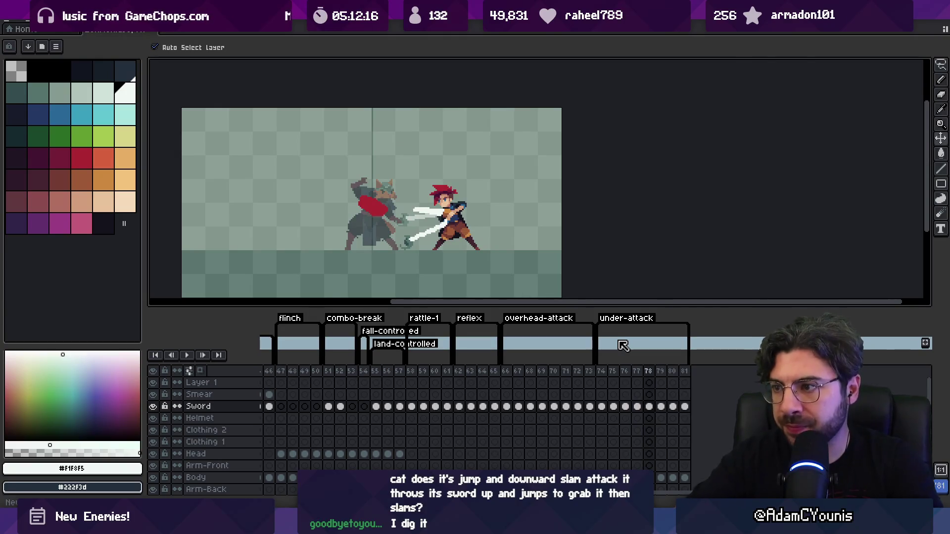
key("q")
left_click_drag(403, 243, 411, 250)
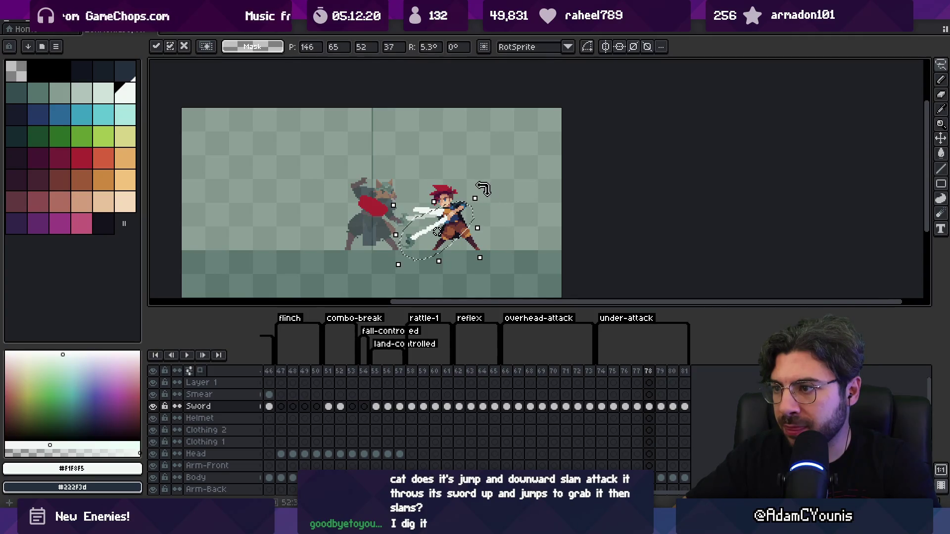
Step: Delete frames 80 and 81, undo it, then adjust the sword on frame 81
left_click(601, 371)
left_click_drag(601, 371, 663, 374)
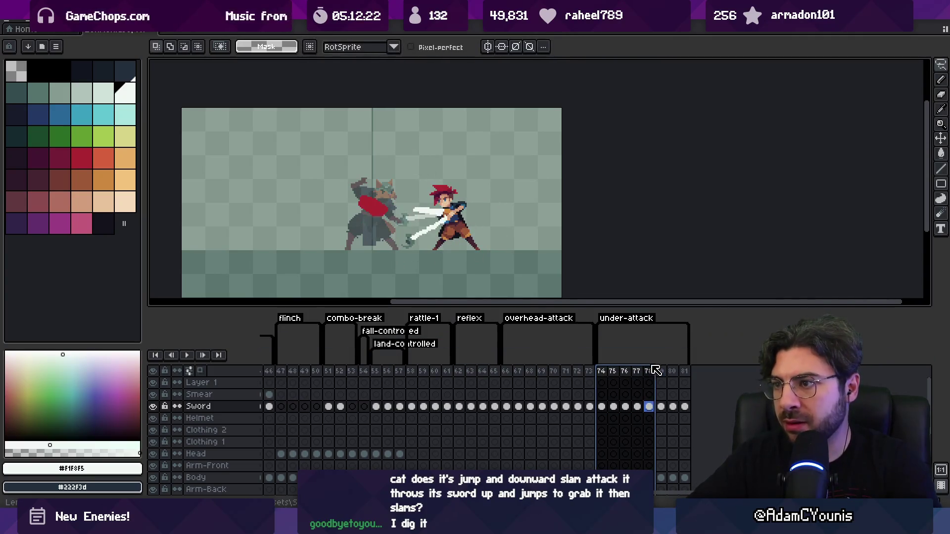
key("Escape")
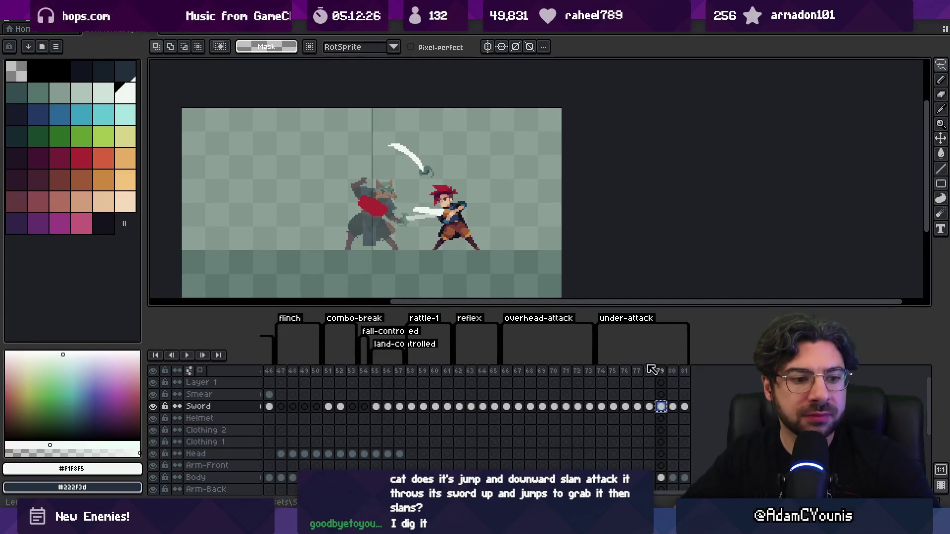
left_click_drag(673, 371, 685, 371)
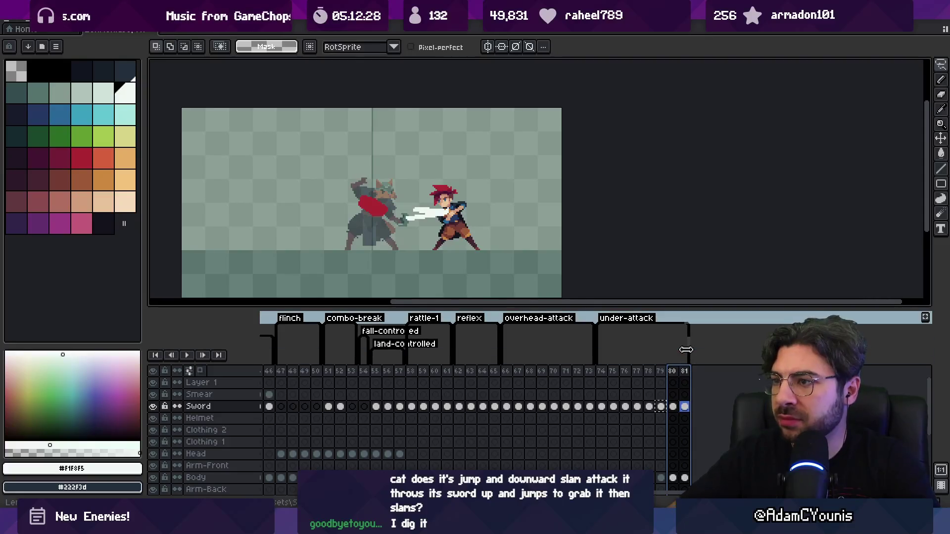
key("alt+Delete")
key("ctrl+z")
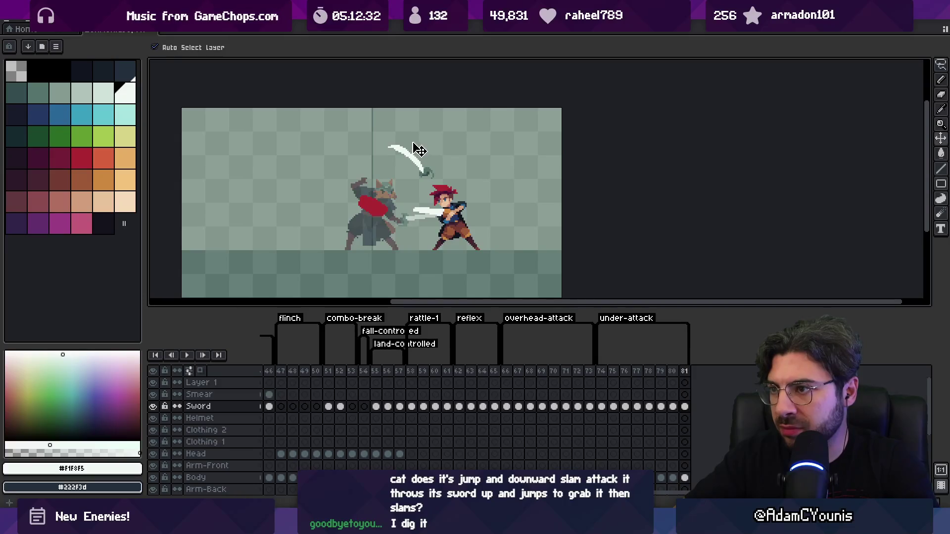
mouse_move(430, 173)
left_mouse_down()
mouse_move(421, 161)
mouse_move(408, 170)
left_mouse_up()
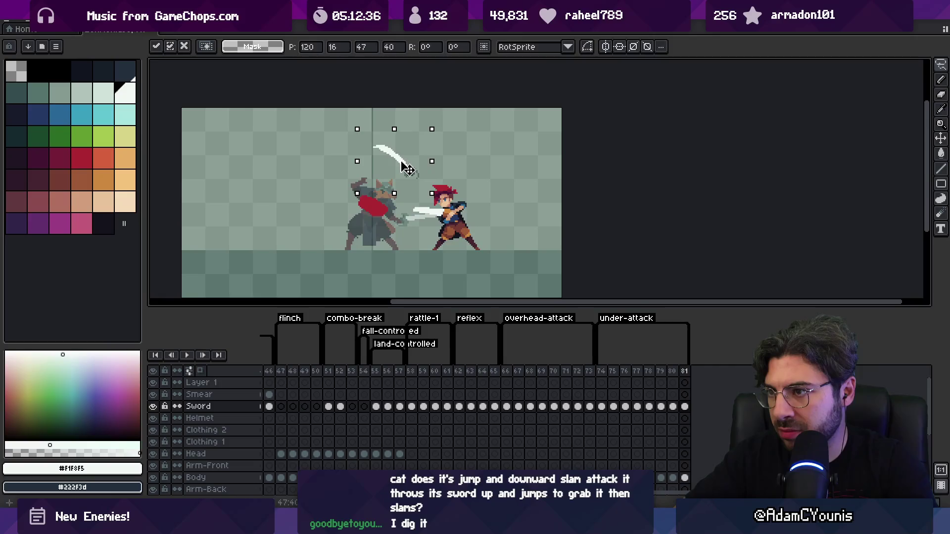
key("Return")
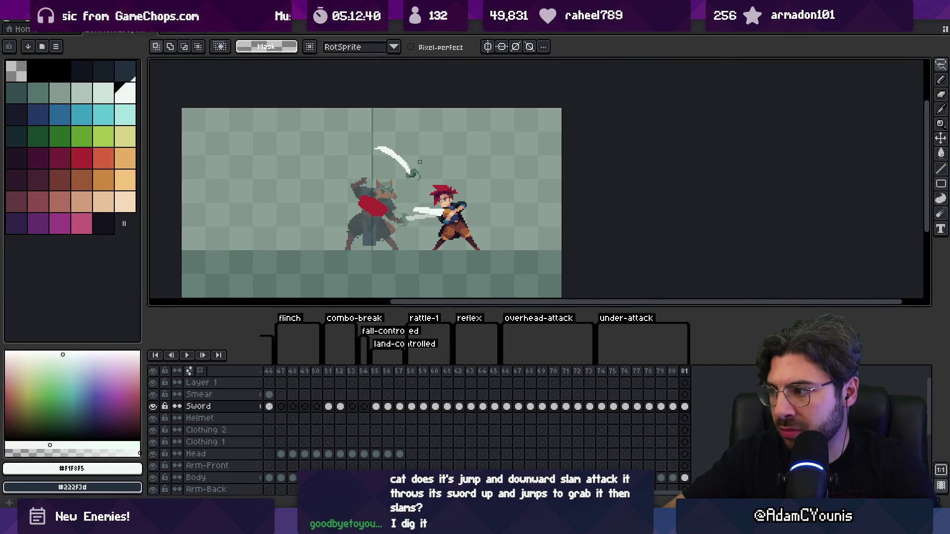
Step: Copy frame 74's Sword cel onto frames 79–80 and shift the sword right
left_click(671, 373)
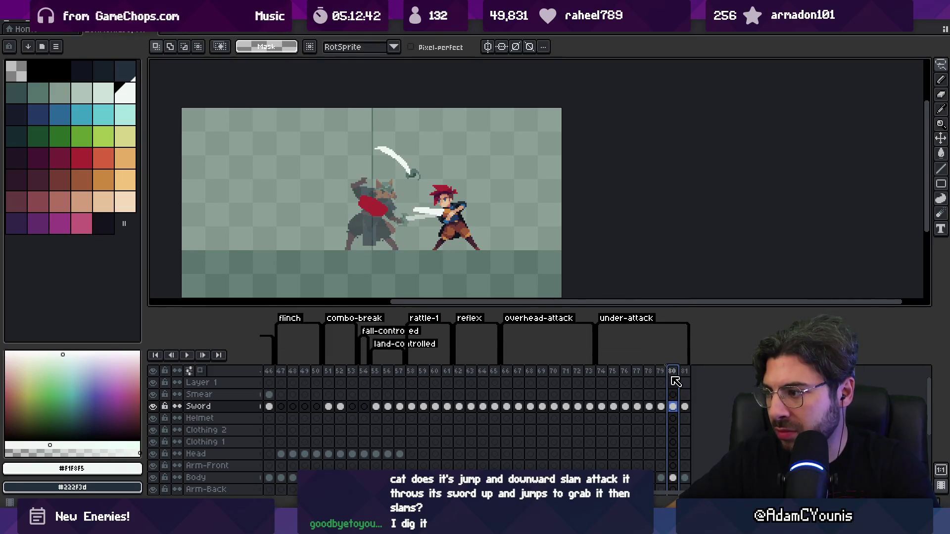
left_click(601, 372)
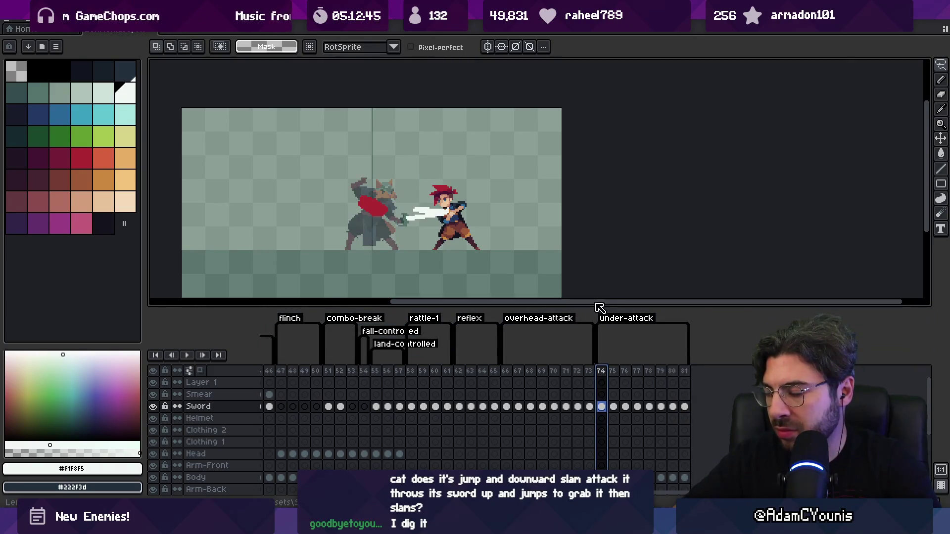
left_click(601, 406)
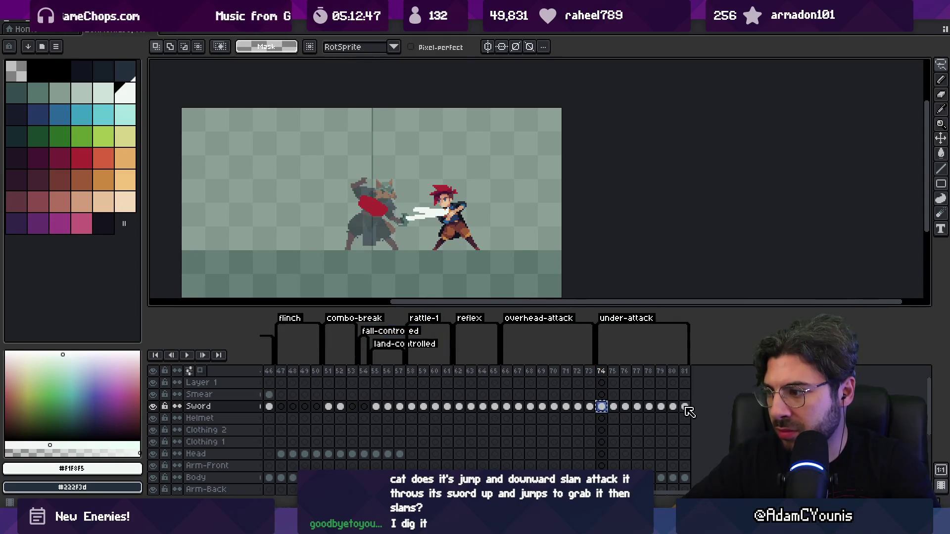
key("ctrl+c")
left_click(685, 407)
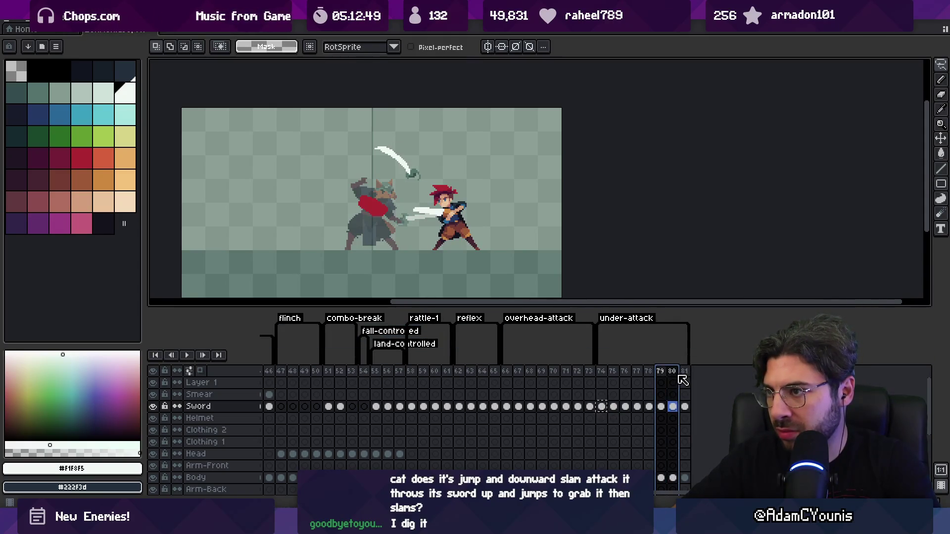
left_click_drag(660, 375, 673, 375)
key("ctrl+v")
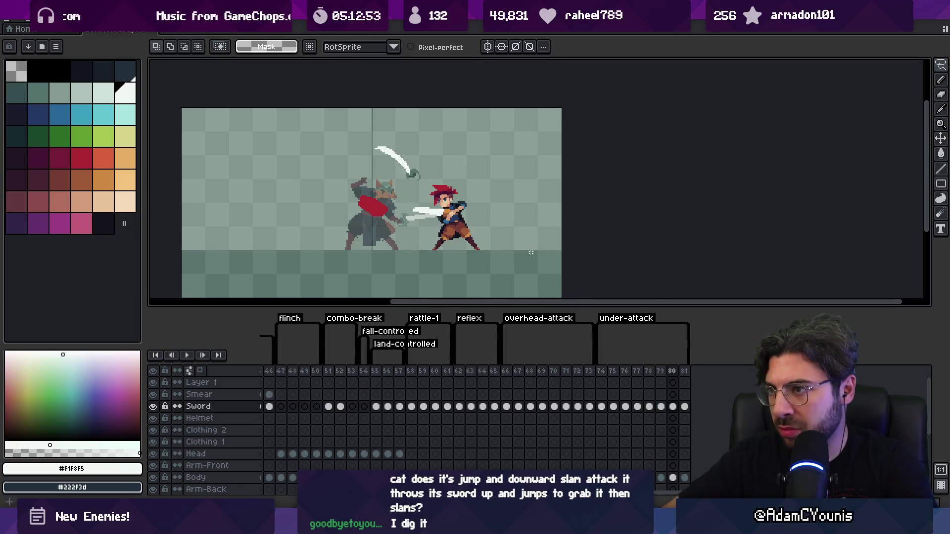
key("v")
left_click_drag(418, 180, 428, 179)
Step: Lasso and rotate the sword, then review frames 74–81 and deselect
key("q")
mouse_move(396, 129)
left_mouse_down()
mouse_move(448, 148)
mouse_move(458, 115)
left_mouse_up()
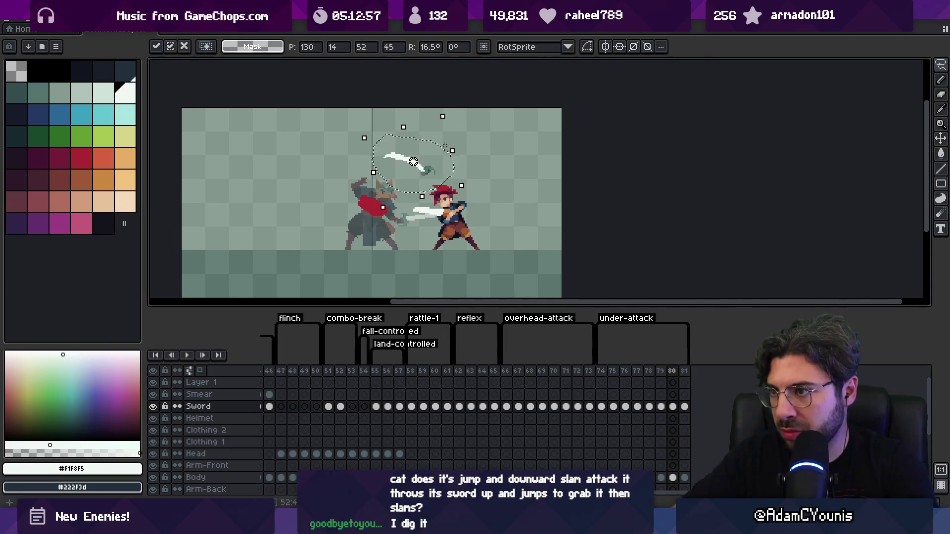
key("Return")
left_click_drag(601, 371, 684, 365)
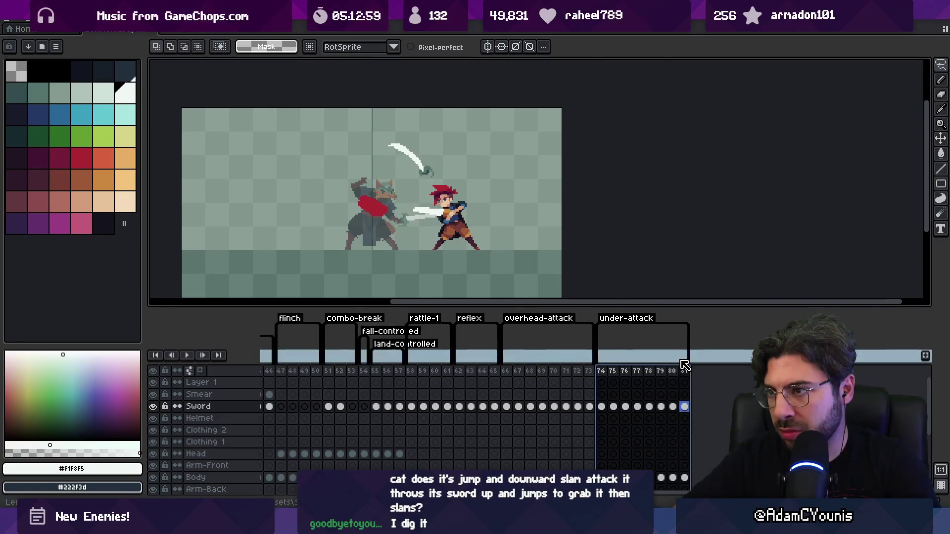
left_click(684, 371)
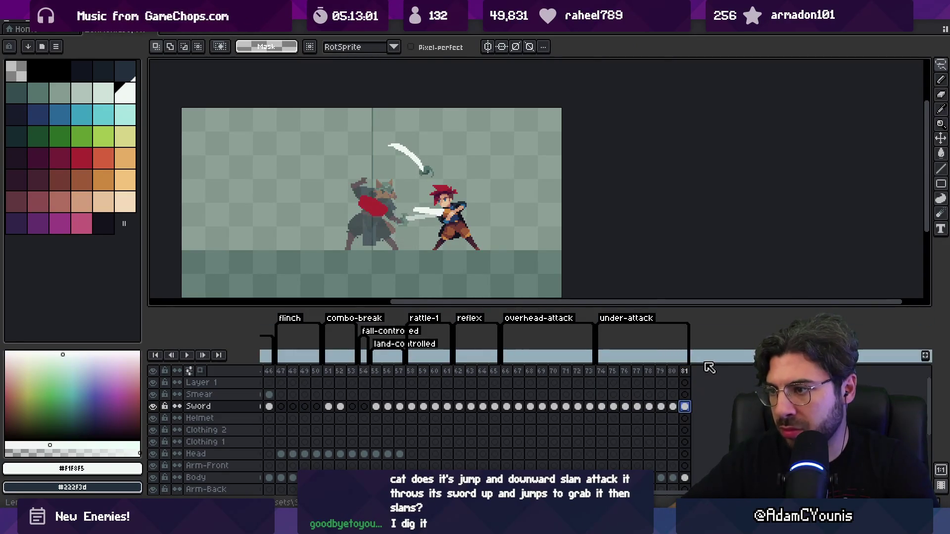
left_click(625, 407)
key("ctrl+d")
key("Left")
key("Left")
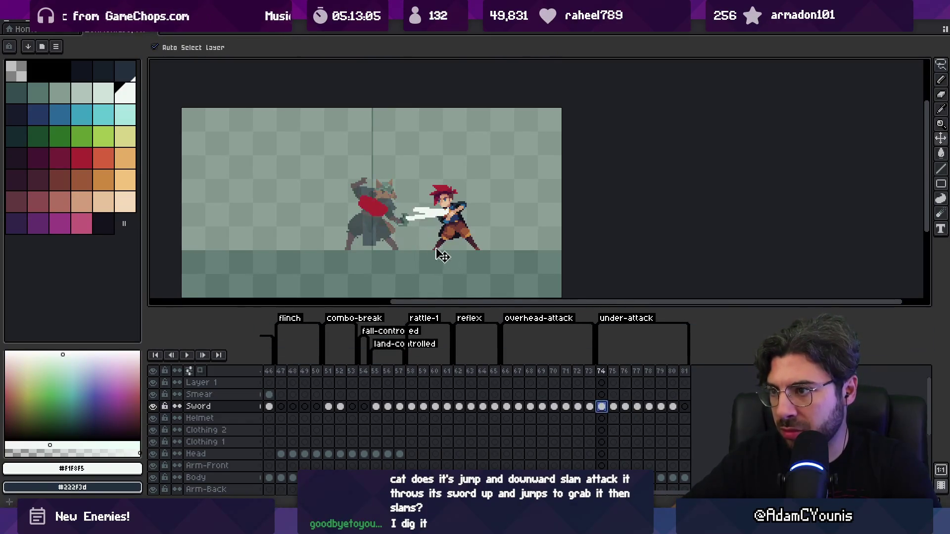
Step: Nudge the sword right and down, then transform the whole canvas on frame 81
left_click_drag(421, 222, 430, 230)
key("ctrl+a")
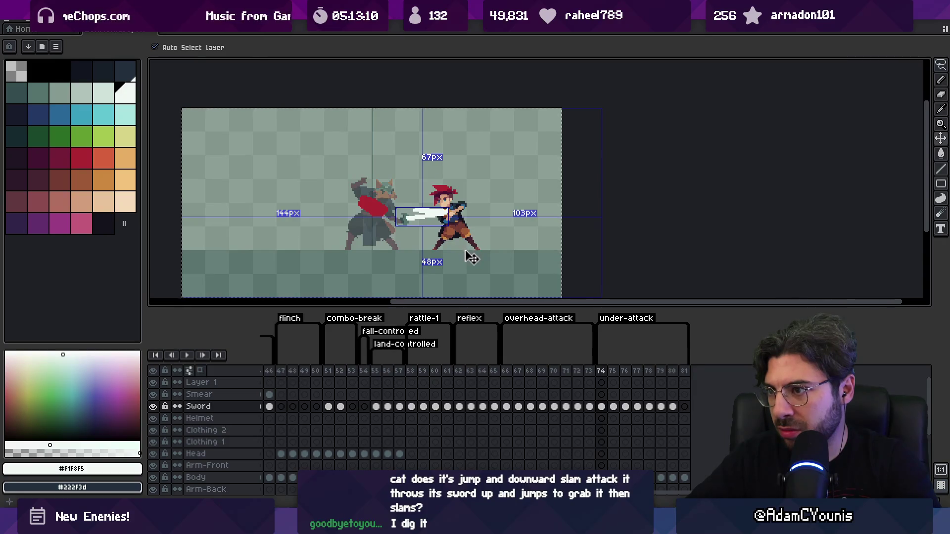
left_click(684, 406)
key("ctrl+t")
key("Return")
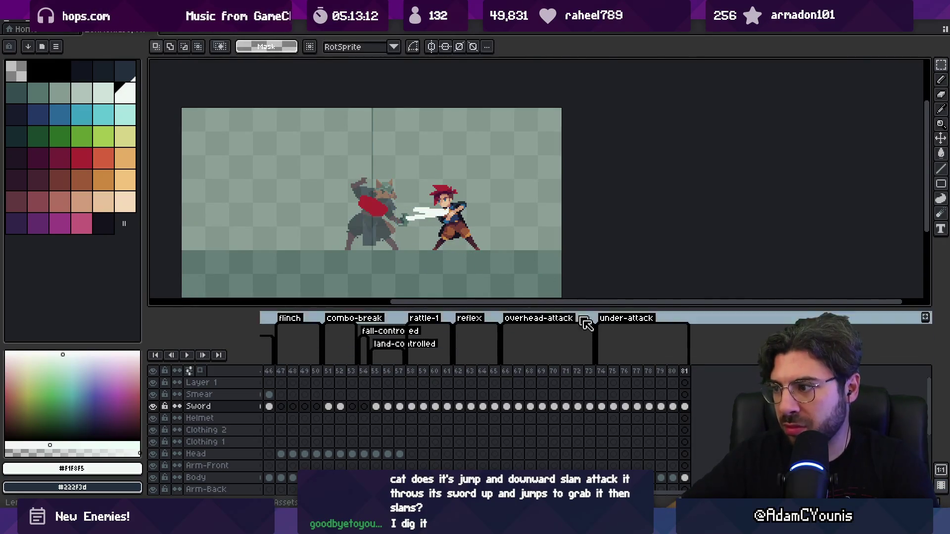
Step: Select frame 81's Sword cel and box-select a narrow 2 px sword area
left_click_drag(601, 370, 661, 377)
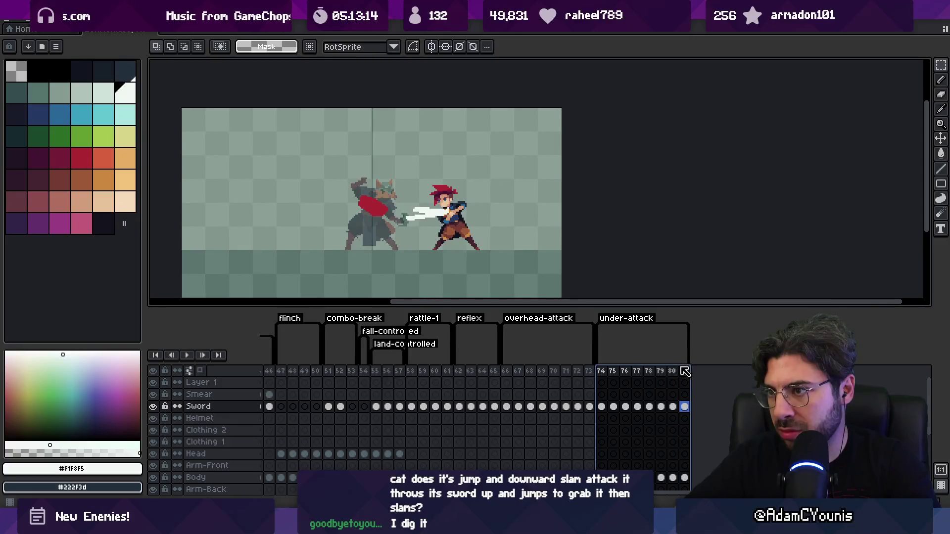
left_click(685, 406)
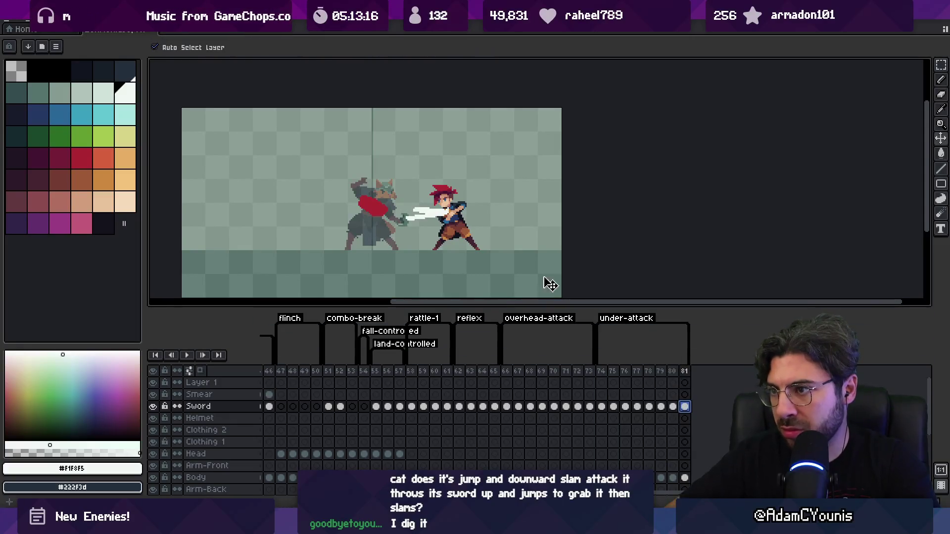
key("m")
left_click_drag(465, 214, 433, 226)
key("Return")
key("ctrl+d")
Step: Flip the sword horizontally via the Edit menu and place it beside the cat's head
left_click(30, 20)
left_click(118, 178)
left_click_drag(417, 228, 401, 212)
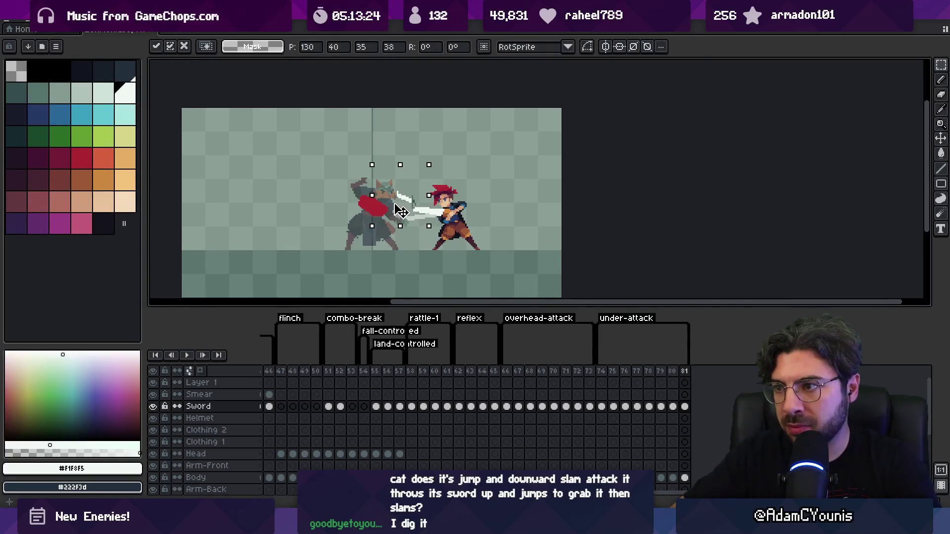
key("Return")
Step: Eyedrop the grey-green hilt colour and paint it near the sword tip on frame 81
scroll(413, 205, "up", 1)
key("b")
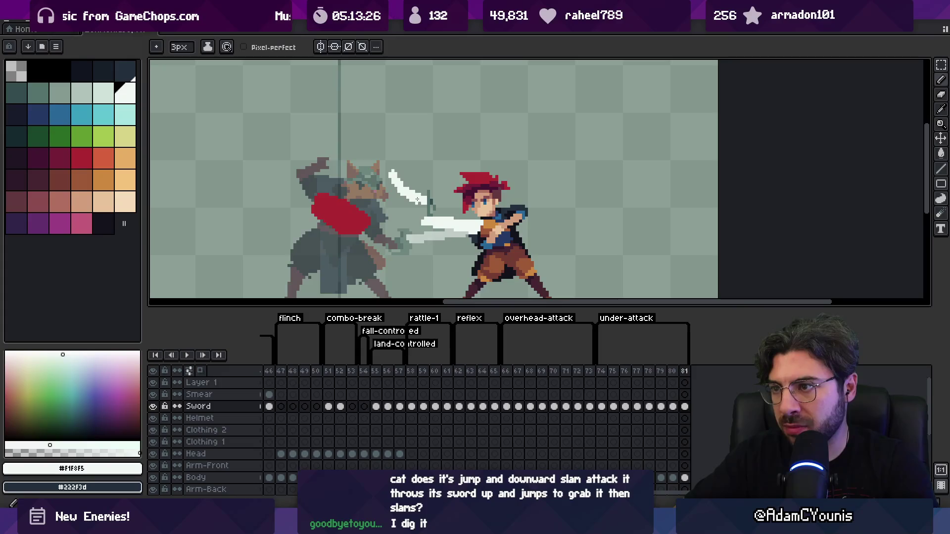
key("z")
scroll(420, 202, "down", 1)
left_click_drag(600, 370, 684, 370)
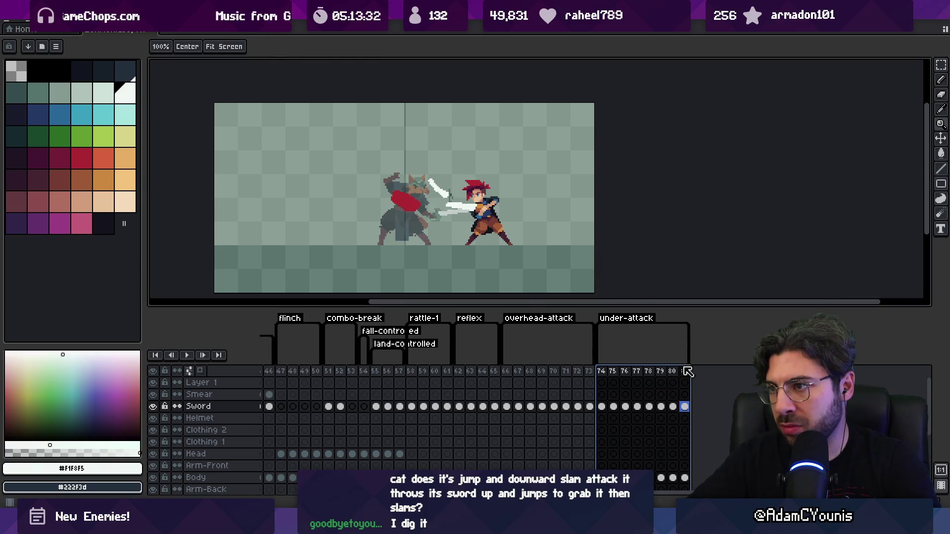
scroll(420, 178, "up", 1)
key("i")
left_click(466, 206)
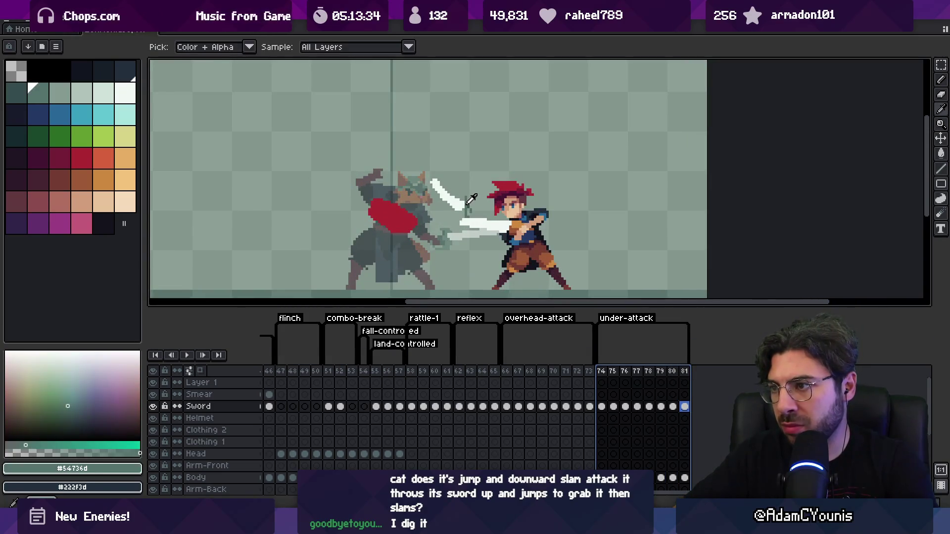
key("b")
left_click(467, 205)
Step: Paint white blade pixels near the tip, erase extras, then reselect frame 81
key("i")
left_click(454, 202)
key("b")
left_click(459, 196)
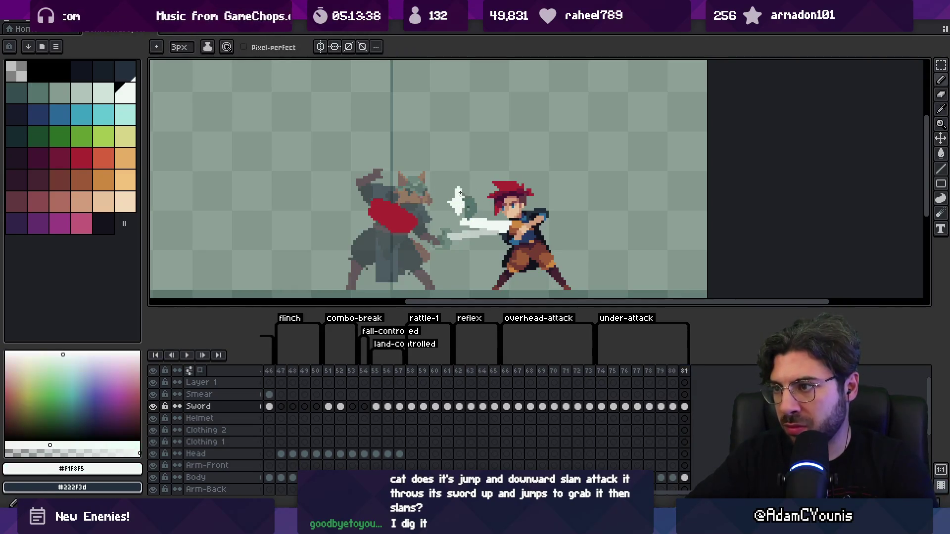
key("e")
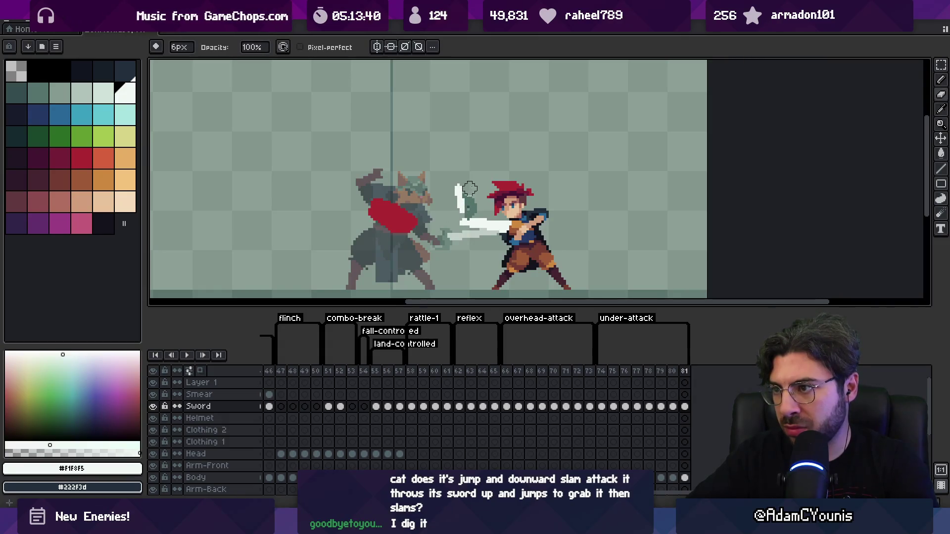
key("z")
scroll(465, 179, "down", 2)
left_click_drag(601, 371, 687, 373)
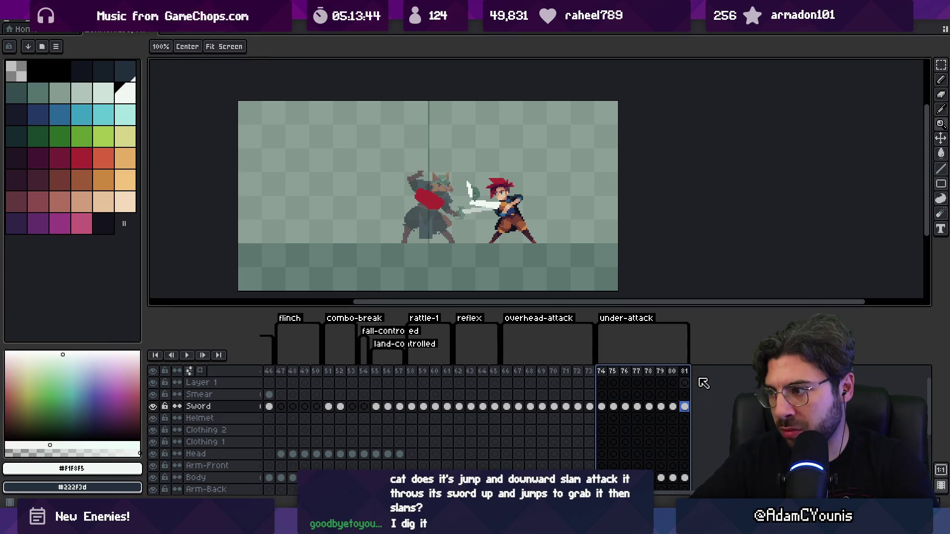
left_click(684, 375)
Step: Copy frame 74 into a new frame, start the under-attack tag at frame 74, and preview it
left_click(604, 372)
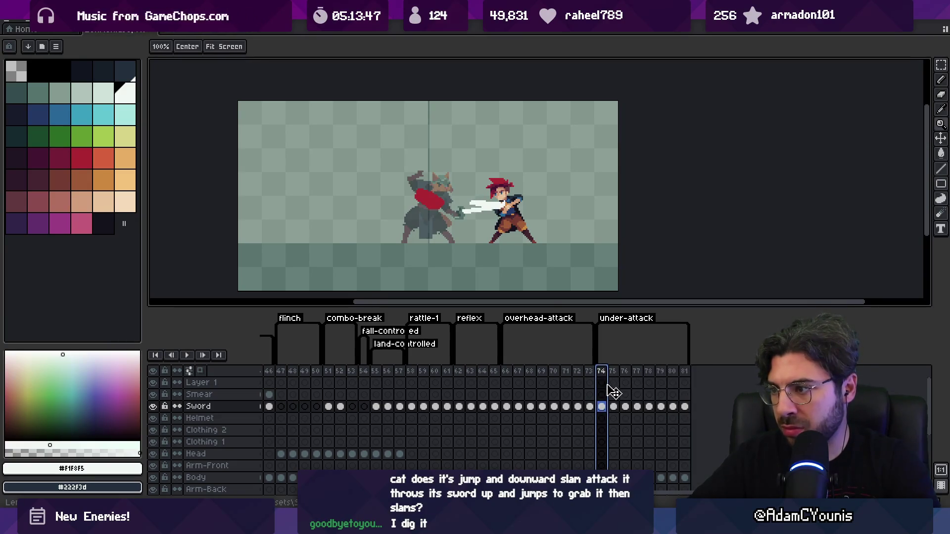
left_click_drag(608, 384, 617, 378)
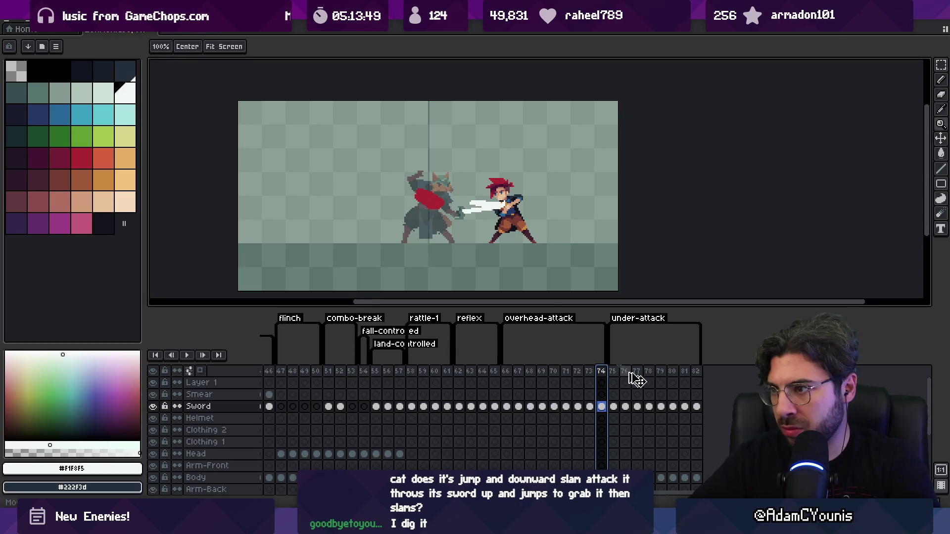
left_click_drag(610, 326, 597, 326)
key("Return")
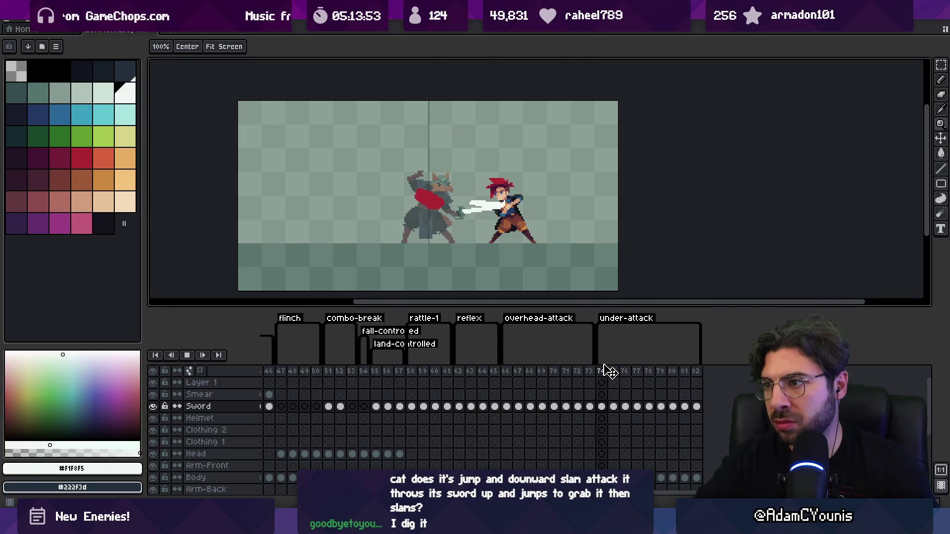
key("Return")
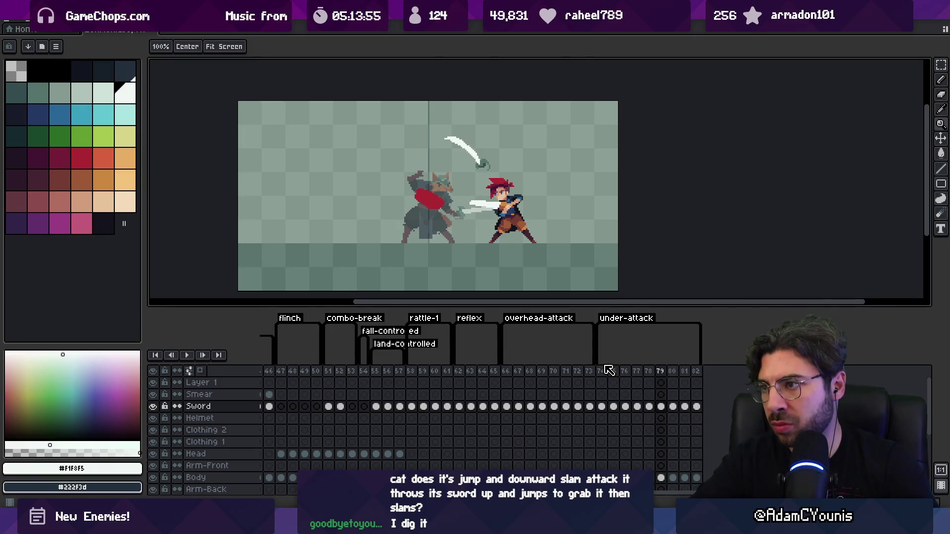
Step: Lasso the sword on frames 80 and 79 and rotate each with RotSprite
key("q")
mouse_move(448, 140)
left_mouse_down()
mouse_move(513, 132)
mouse_move(485, 176)
left_mouse_up()
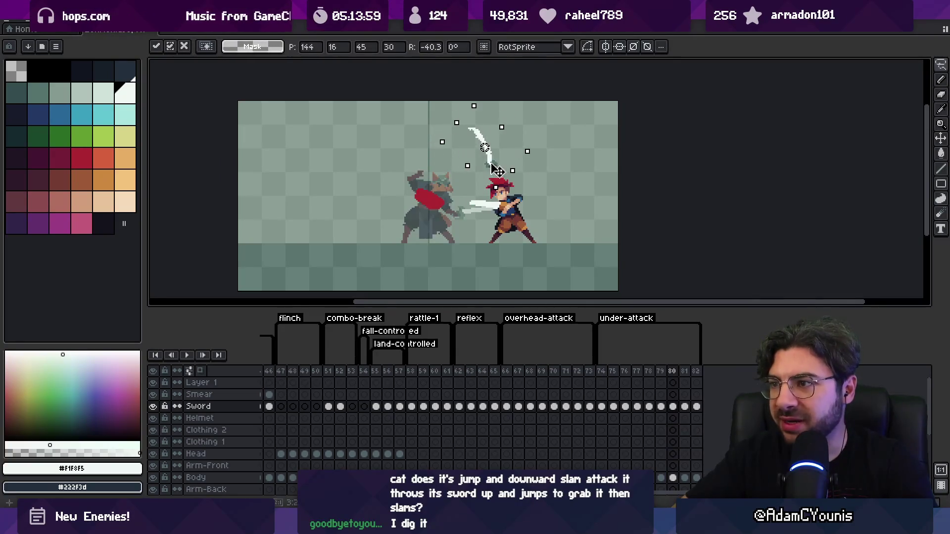
key("Return")
left_click(662, 372)
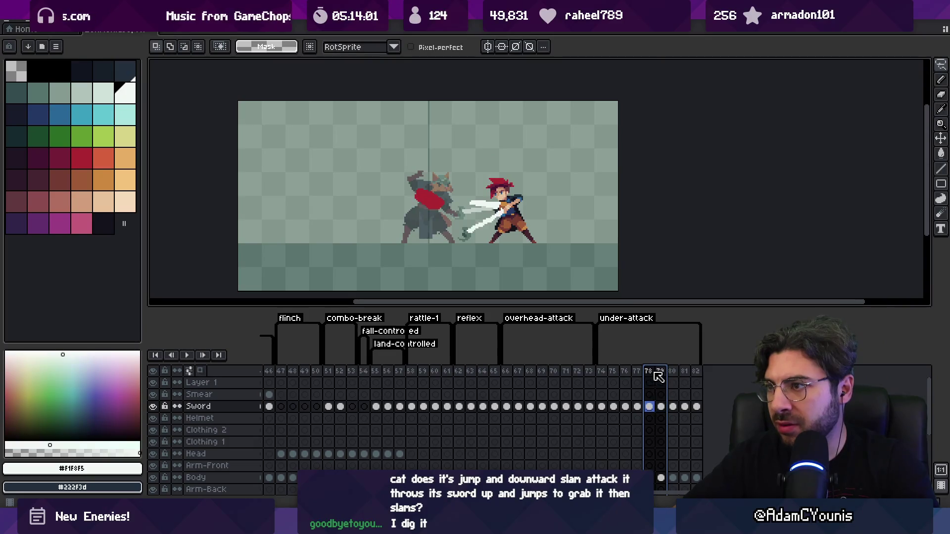
left_click_drag(454, 102, 451, 104)
mouse_move(515, 97)
left_mouse_down()
mouse_move(522, 124)
mouse_move(499, 148)
left_mouse_up()
key("Return")
Step: Select frames 74 to 79 and open the Edit menu
left_click(601, 372)
left_click_drag(609, 372, 685, 367)
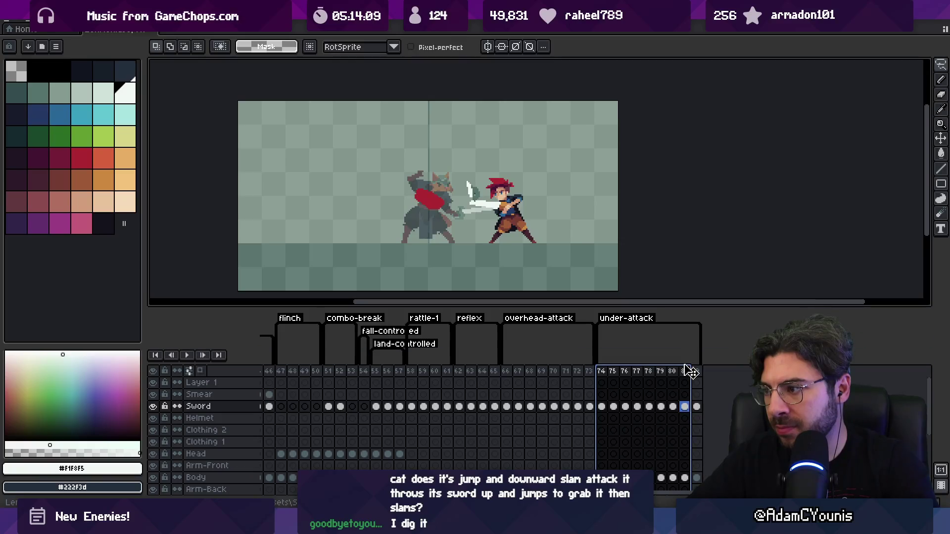
left_click(25, 19)
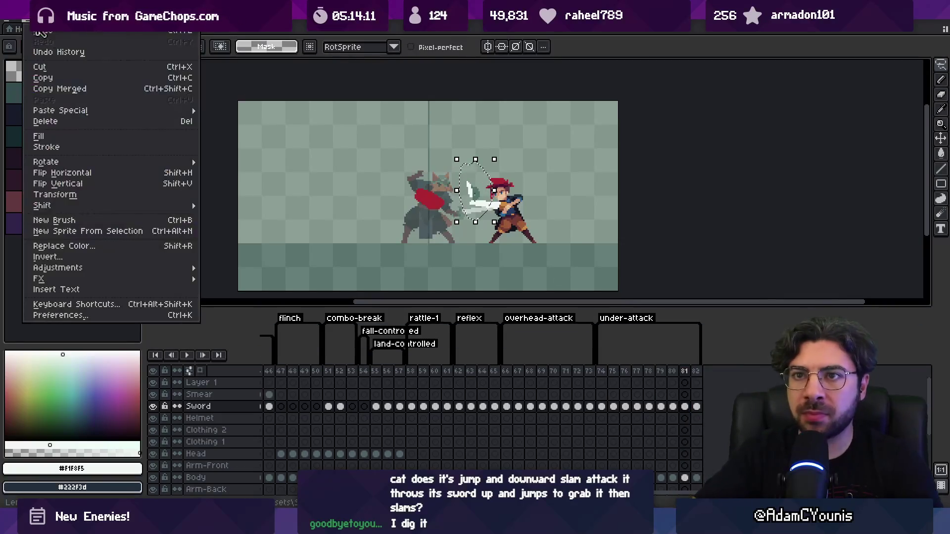
Step: Flip the sword horizontally and play the under-attack animation from frame 74
left_click(54, 173)
left_click(602, 371)
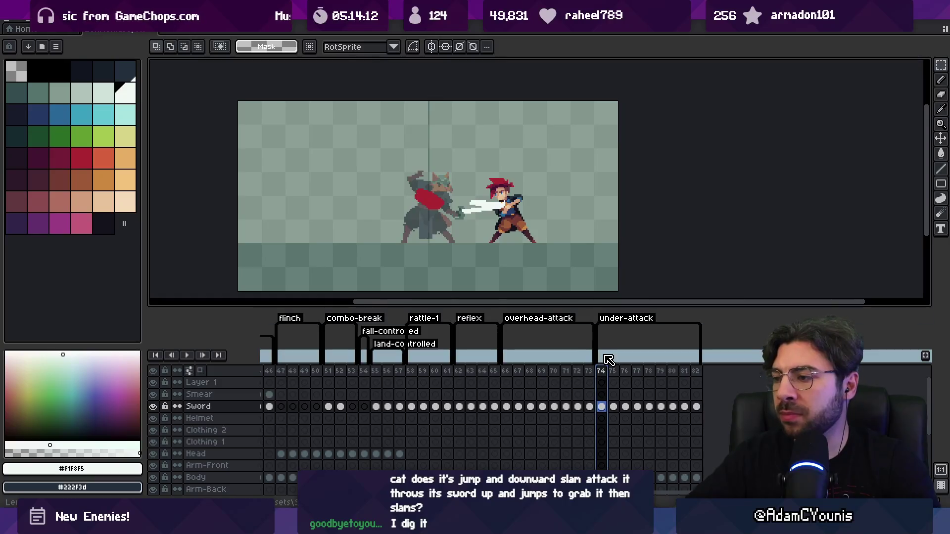
key("Return")
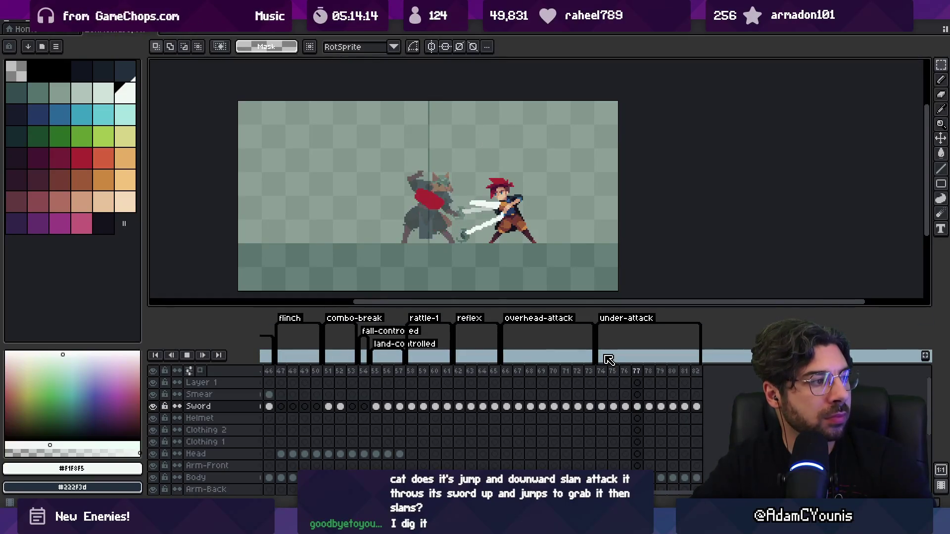
key("Return")
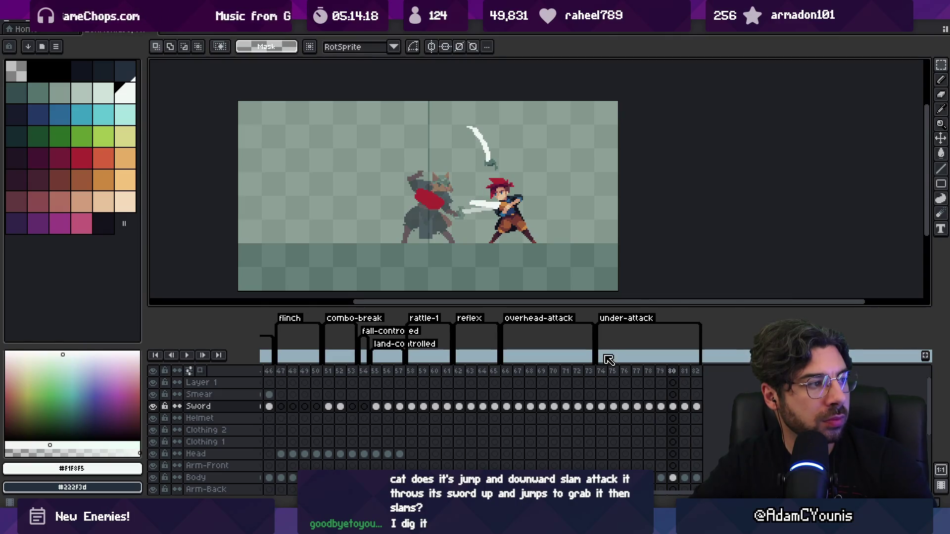
Step: Rotate the sword on frame 80 by -19.6°
key("ctrl+t")
left_click_drag(530, 102, 545, 129)
key("Return")
Step: Touch up the sword on frame 81 with grey-green hilt and white blade pixels, erasing stray ones
key("Right")
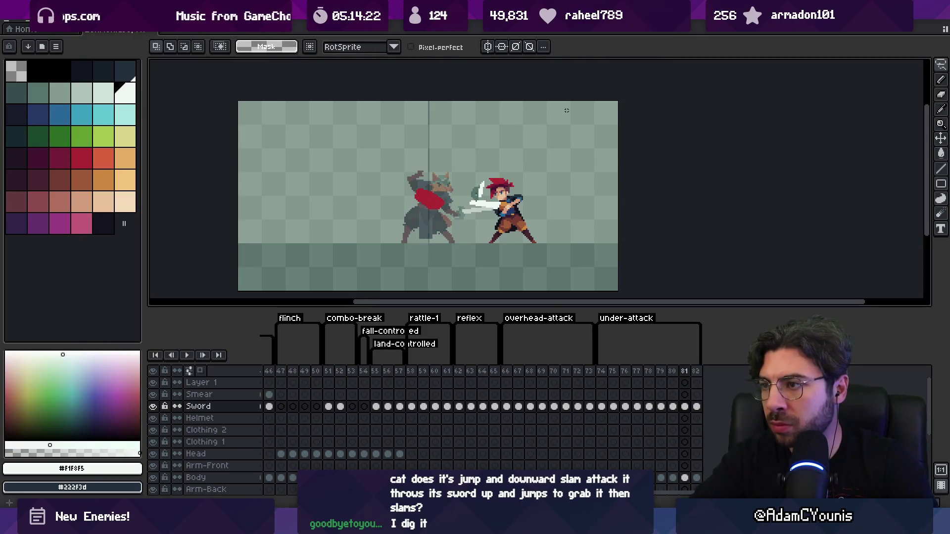
key("b")
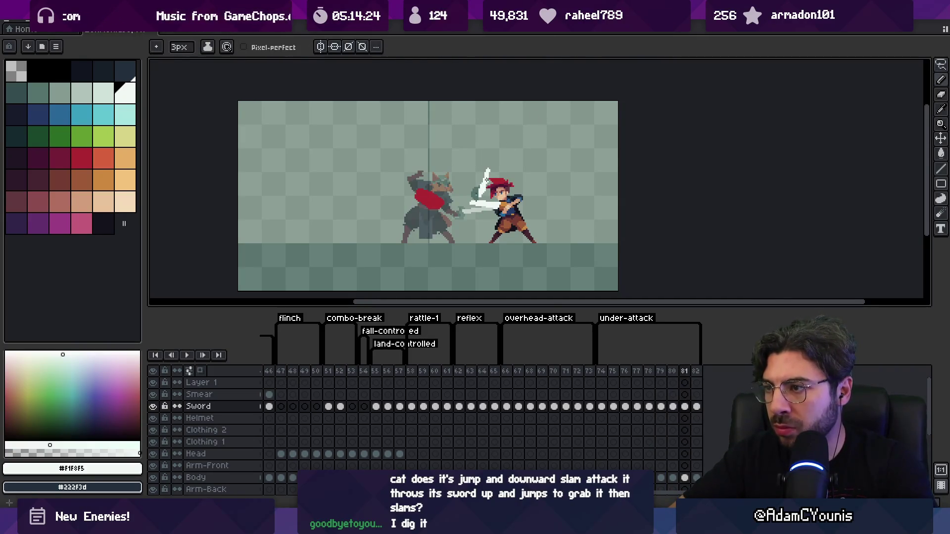
key("e")
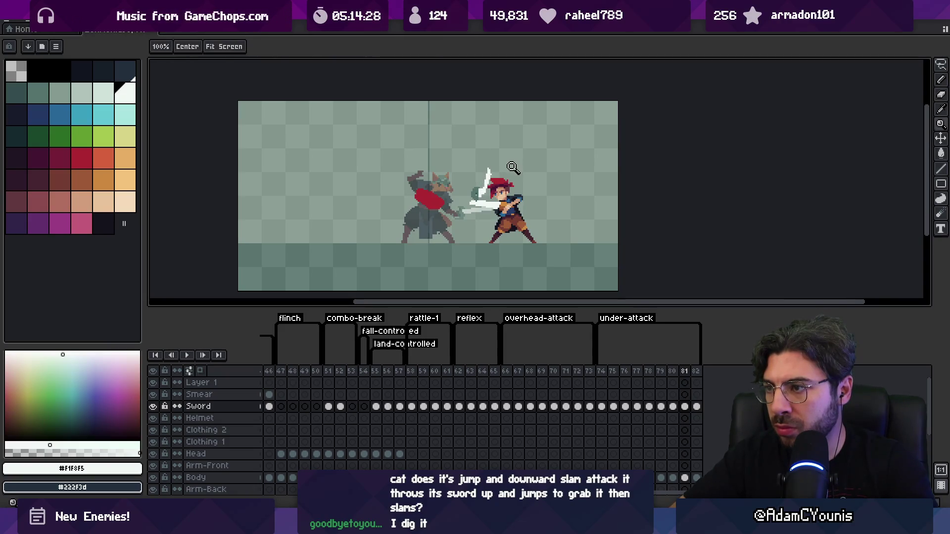
scroll(482, 185, "down", 1)
scroll(482, 198, "up", 3)
key("b")
left_click(484, 218, "alt")
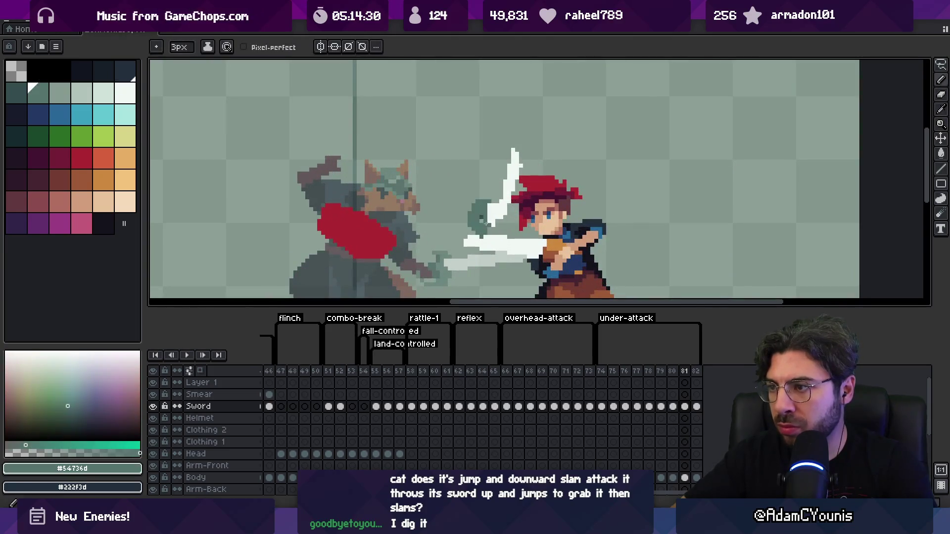
key("e")
key("b")
left_click(499, 214, "alt")
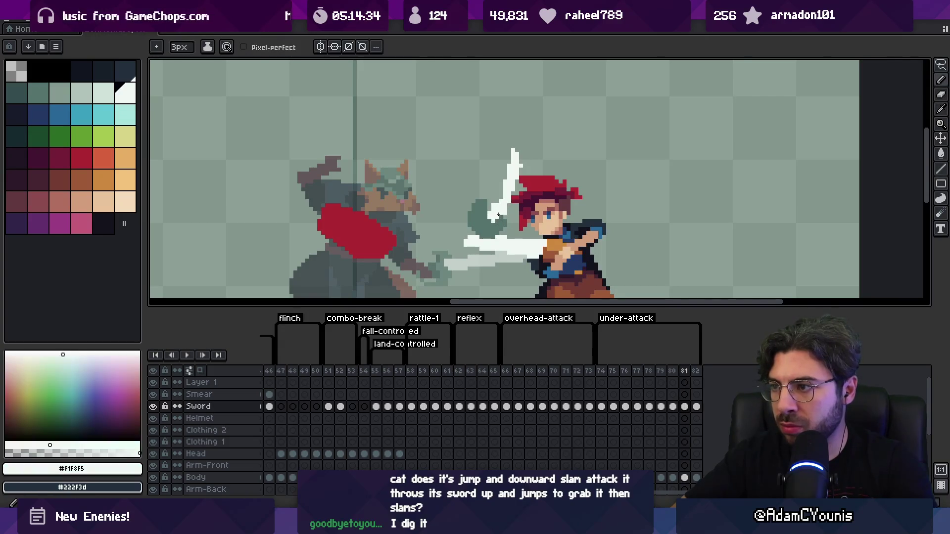
key("e")
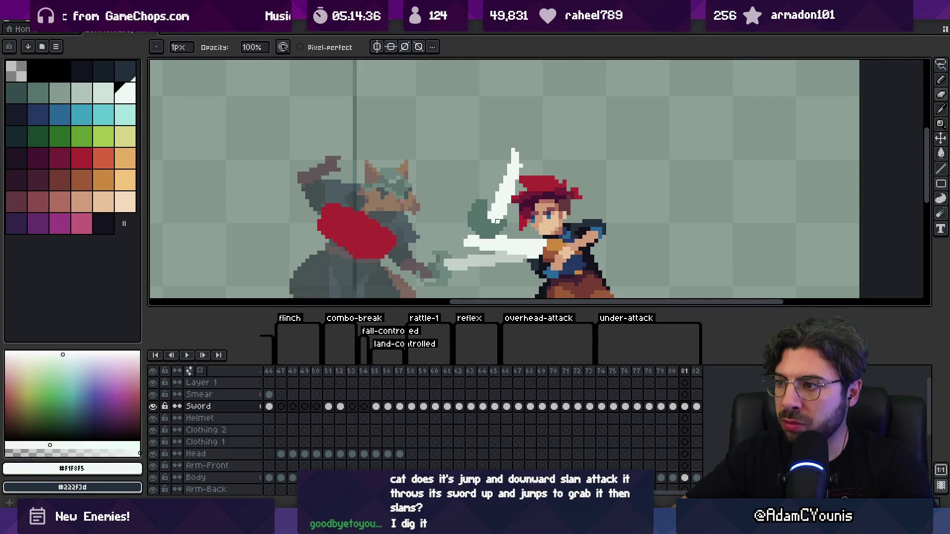
Step: Zoom out and step through frames 80 and 81 to check the throw
key("z")
scroll(473, 179, "down", 2)
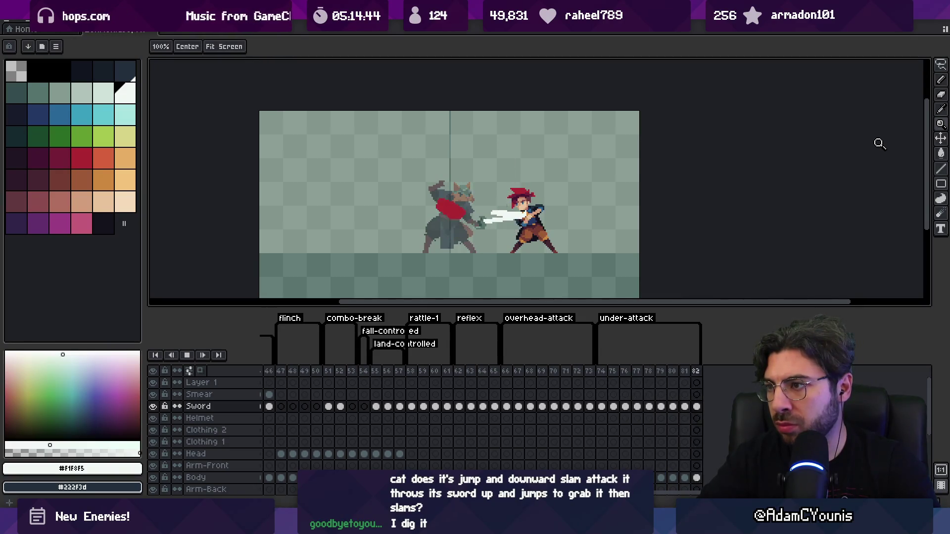
key("Return")
key("Right")
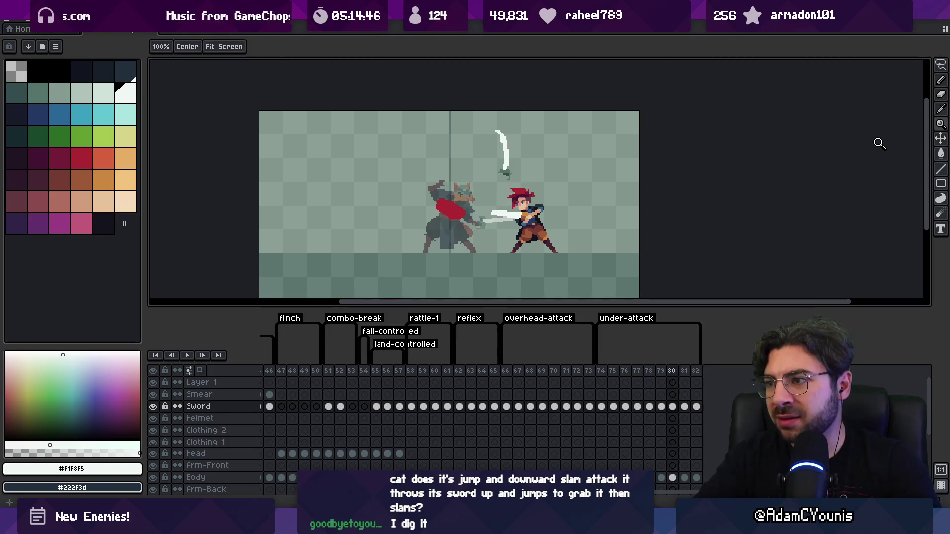
key("Right")
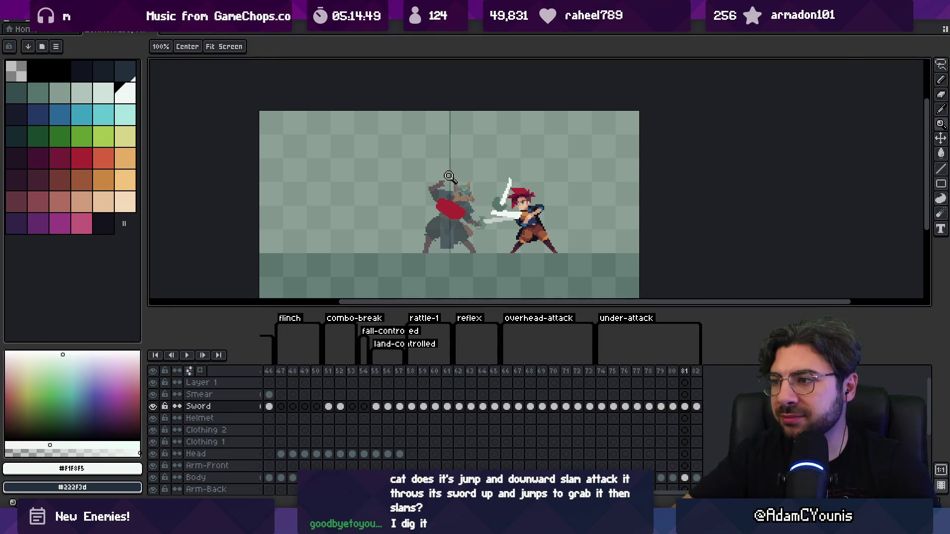
left_click(448, 176)
Step: Rotate the sword on frame 81 by about 14 degrees
key("v")
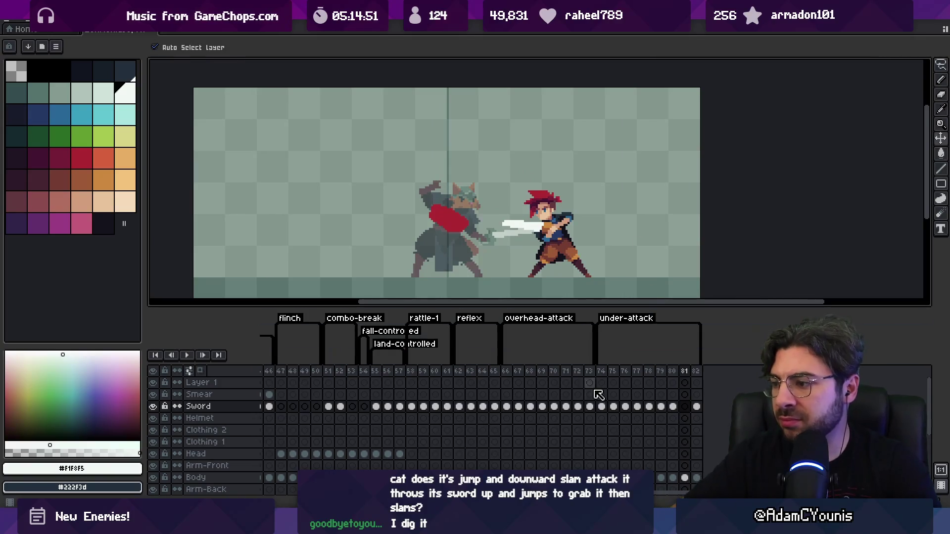
left_click(602, 407)
left_click(684, 407)
key("ctrl+t")
left_click_drag(564, 273, 514, 232)
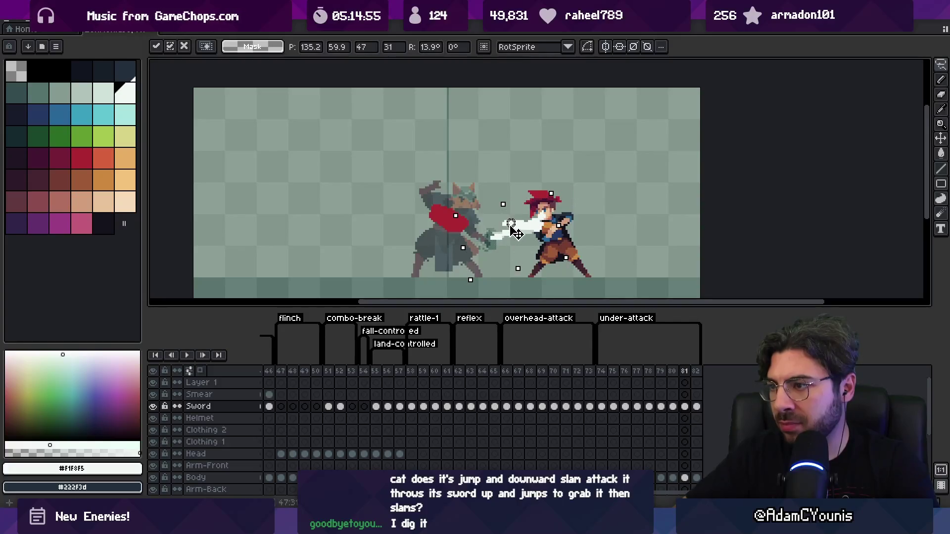
key("Return")
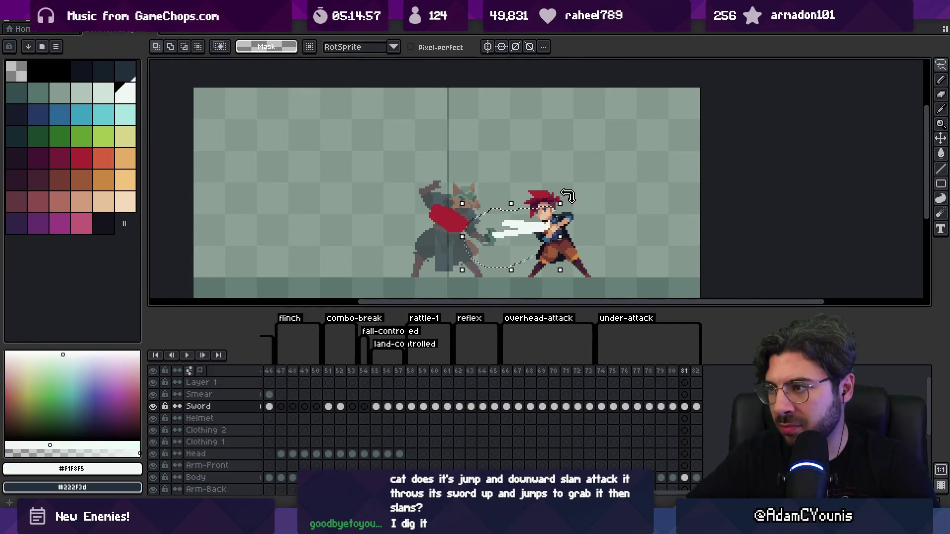
Step: Preview the under-attack animation, then pick the Body layer with the Move tool
key("Return")
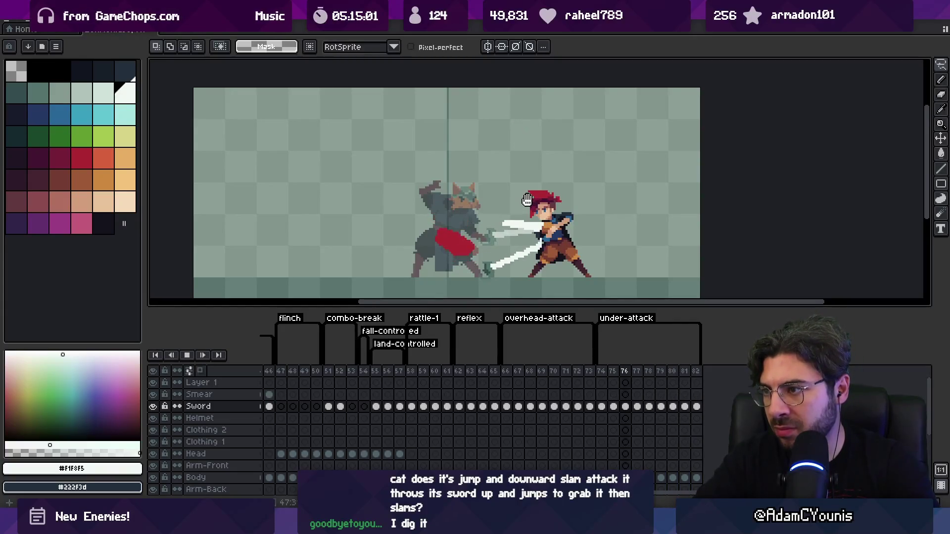
key("Return")
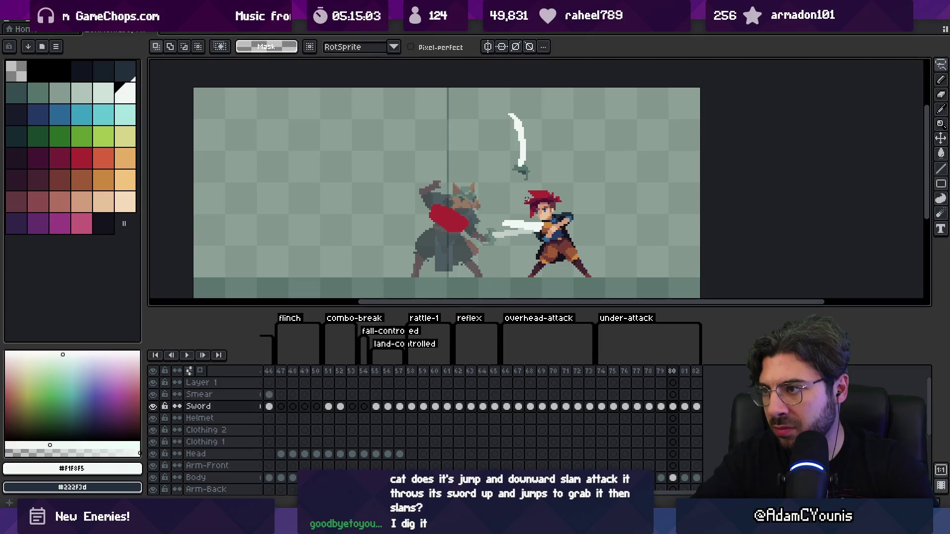
key("Right")
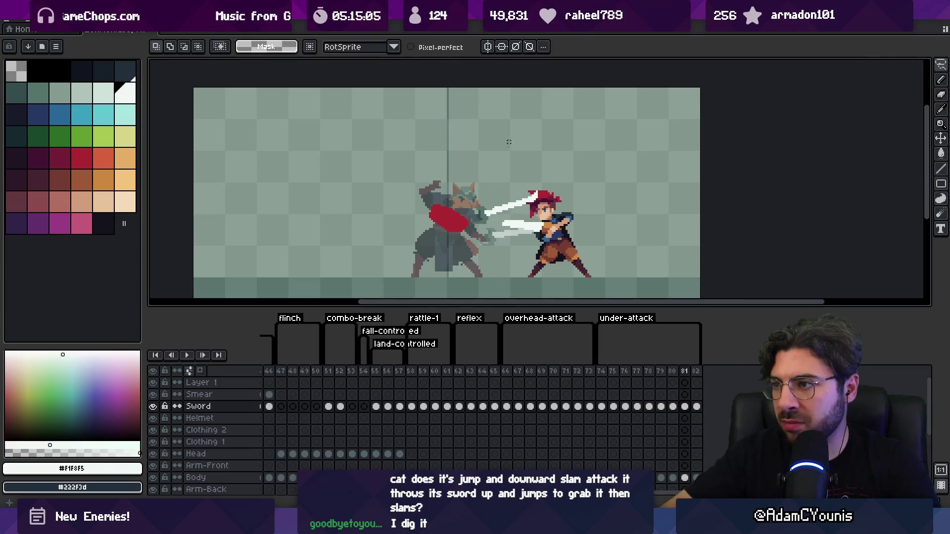
left_click(608, 330)
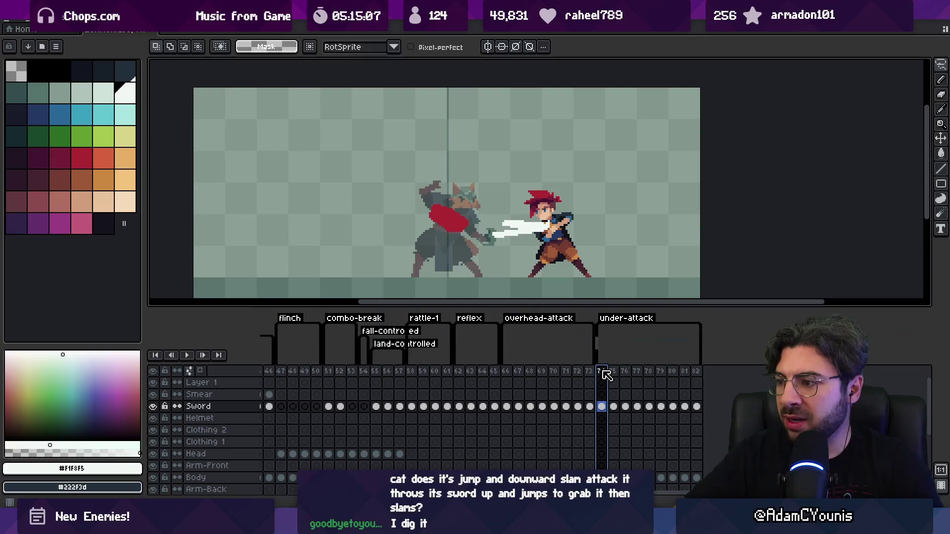
key("Return")
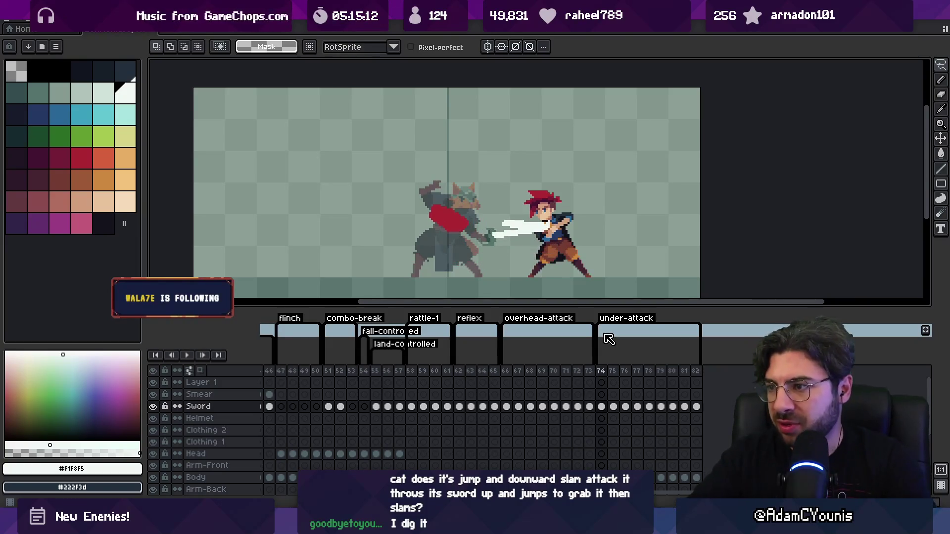
key("v")
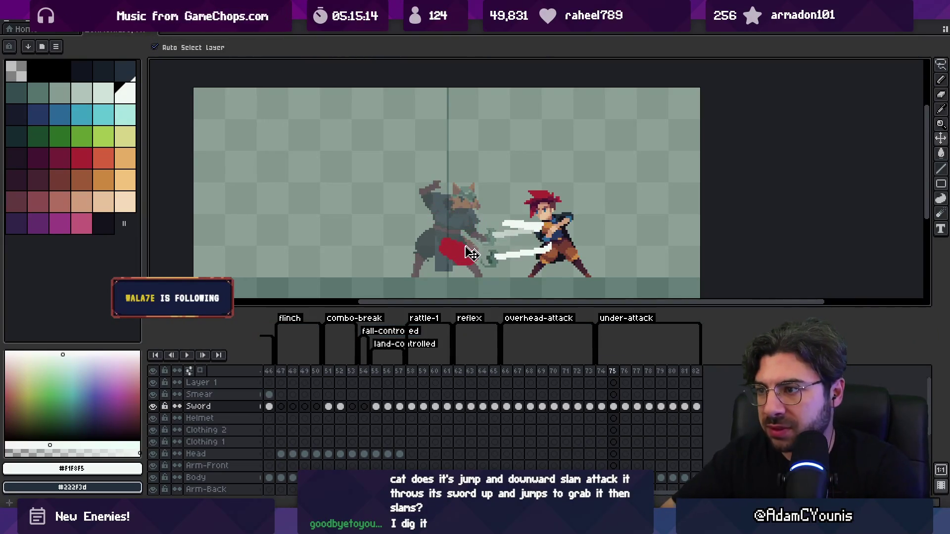
left_click(468, 254)
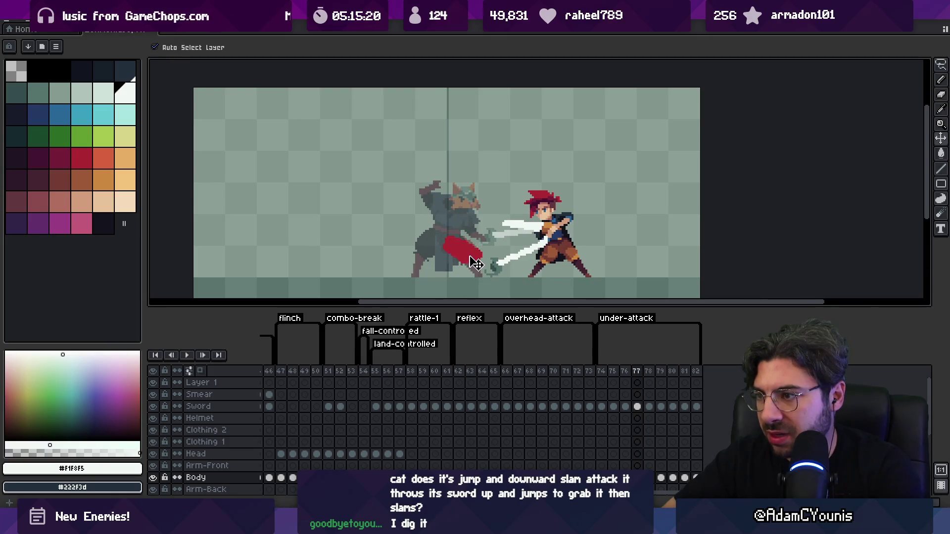
Step: Move the red shape up onto the cat's head and add frame 83
key("Right")
mouse_move(472, 223)
left_mouse_down()
mouse_move(485, 201)
mouse_move(491, 223)
left_mouse_up()
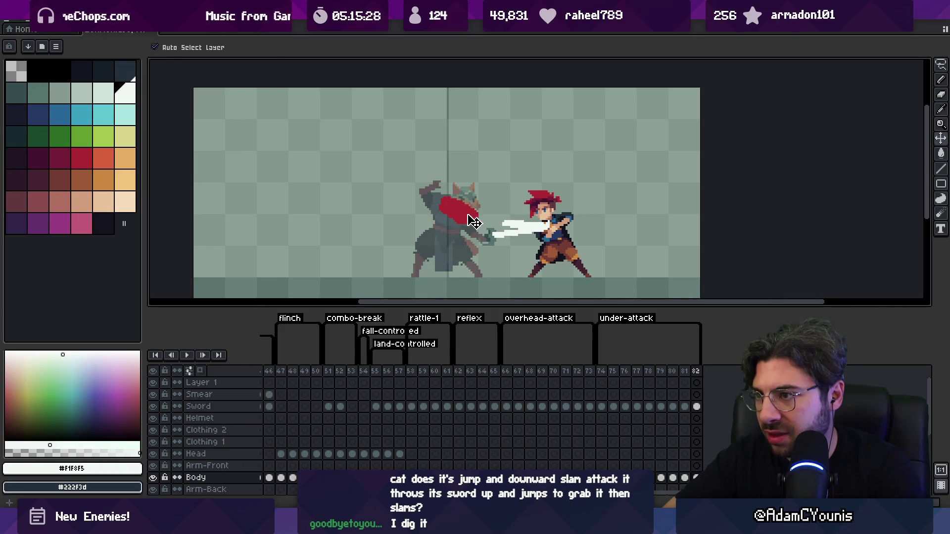
key("alt+n")
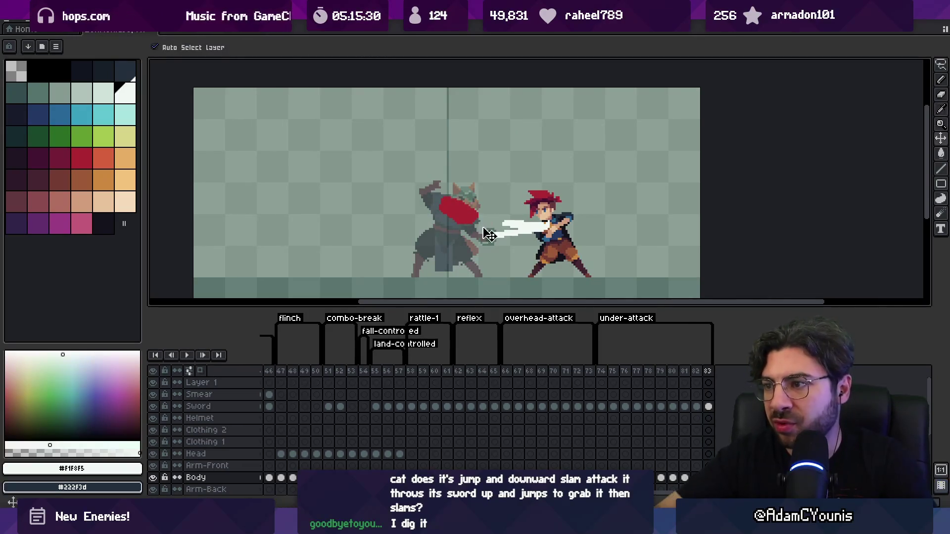
Step: Pick the sword piece and play the animation zoomed out for review
left_click(499, 239)
left_click(503, 244)
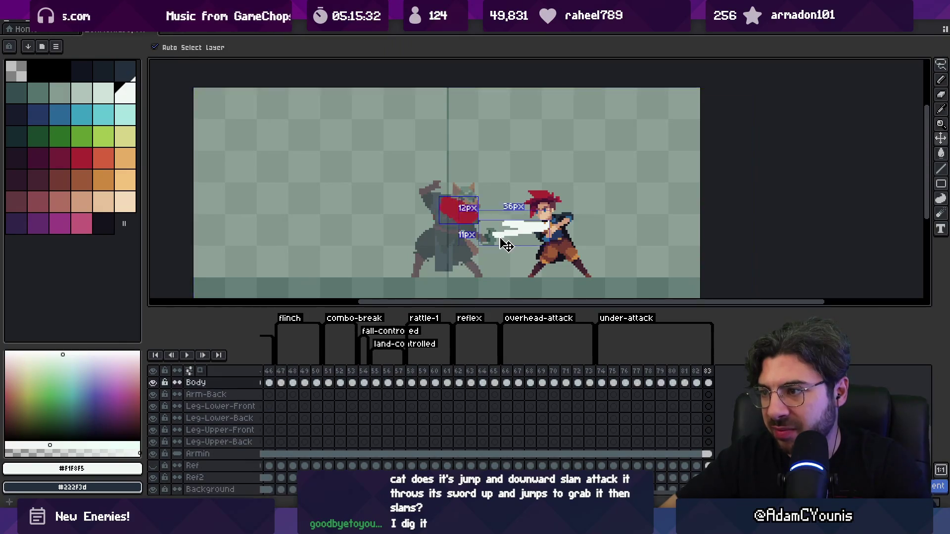
key("Return")
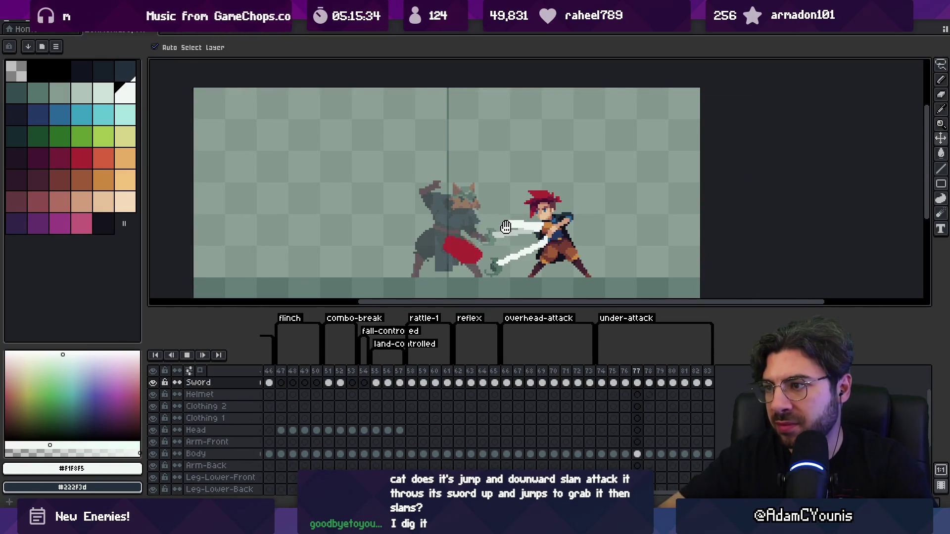
key("z")
scroll(521, 163, "down", 5)
scroll(520, 162, "up", 5)
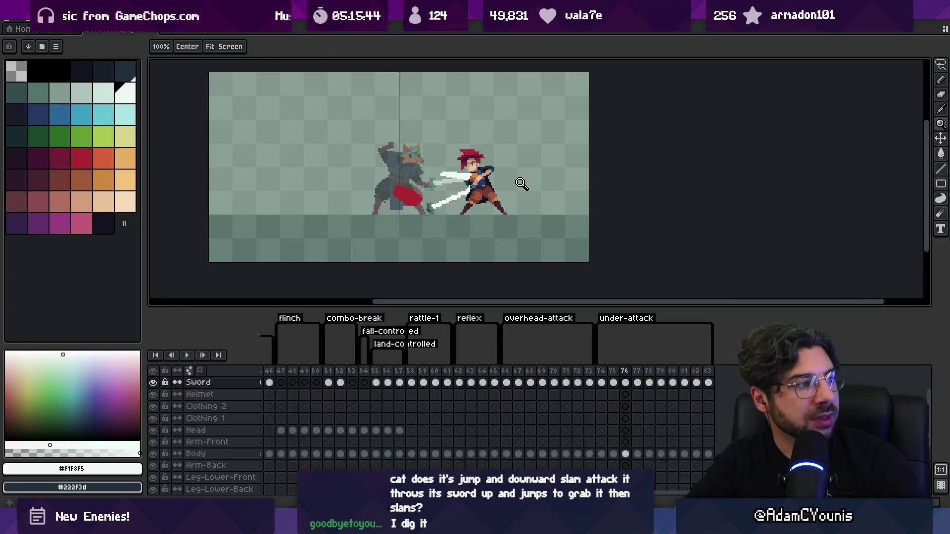
Step: Lasso and move the lower sword on frames 75 and 76, shifting it left and down
key("Return")
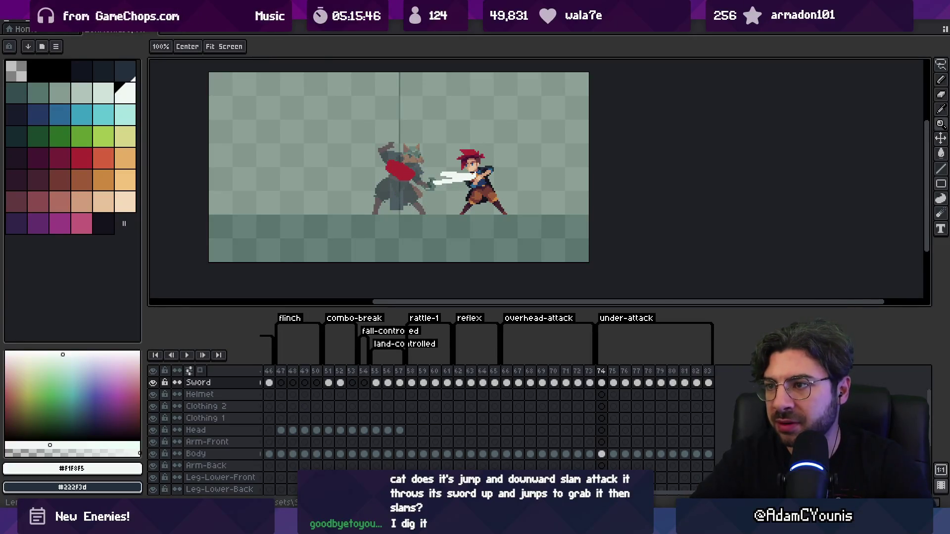
key("Right")
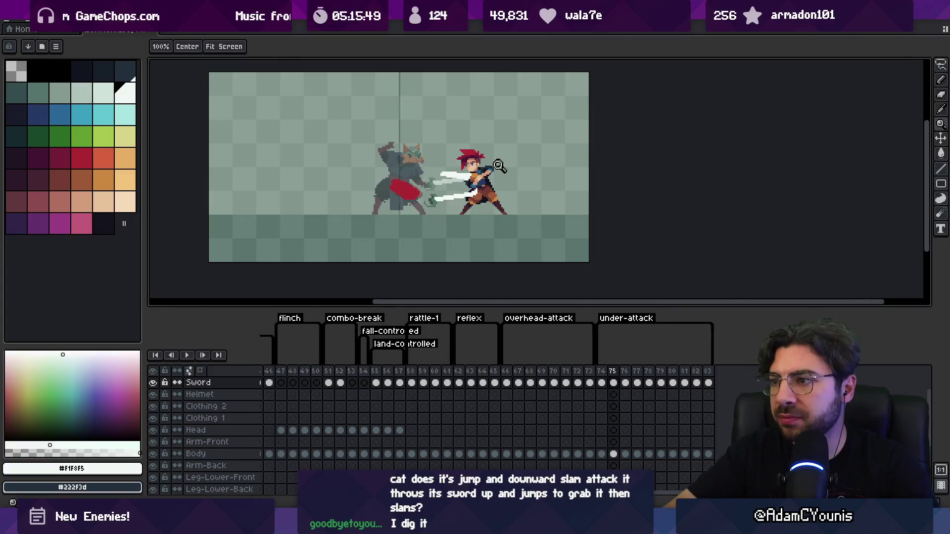
left_click(498, 164)
key("q")
mouse_move(500, 175)
left_mouse_down()
mouse_move(515, 192)
mouse_move(494, 209)
mouse_move(499, 218)
left_mouse_up()
key("Return")
left_click_drag(601, 371, 625, 372)
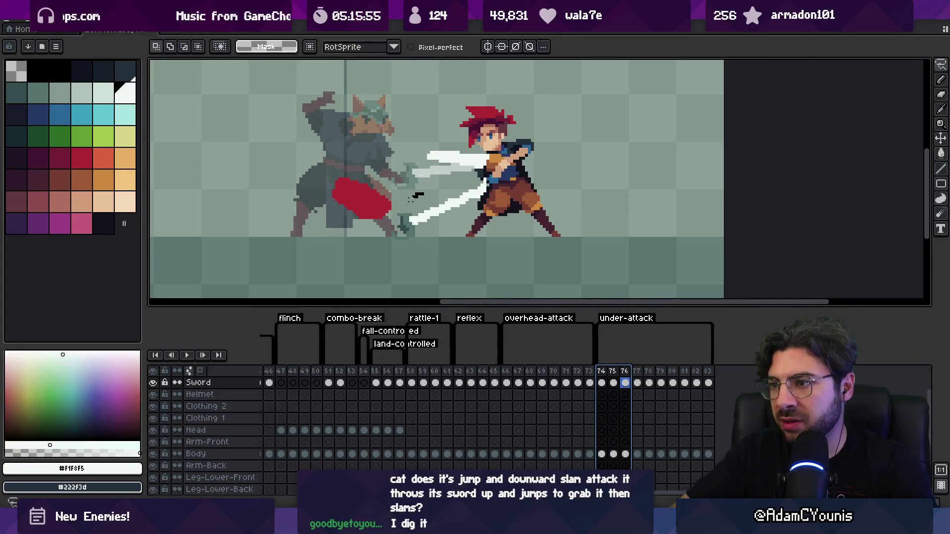
key("ctrl+shift+d")
left_click_drag(516, 222, 470, 238)
key("Return")
Step: Lasso and reposition the lower sword blade on frames 77 and 78 so it slants down
left_click_drag(601, 371, 639, 376)
left_click(461, 224)
left_click_drag(458, 262, 495, 166)
left_click_drag(509, 217, 465, 239)
key("Return")
left_click_drag(602, 378, 654, 377)
left_click(661, 384)
left_click(648, 383)
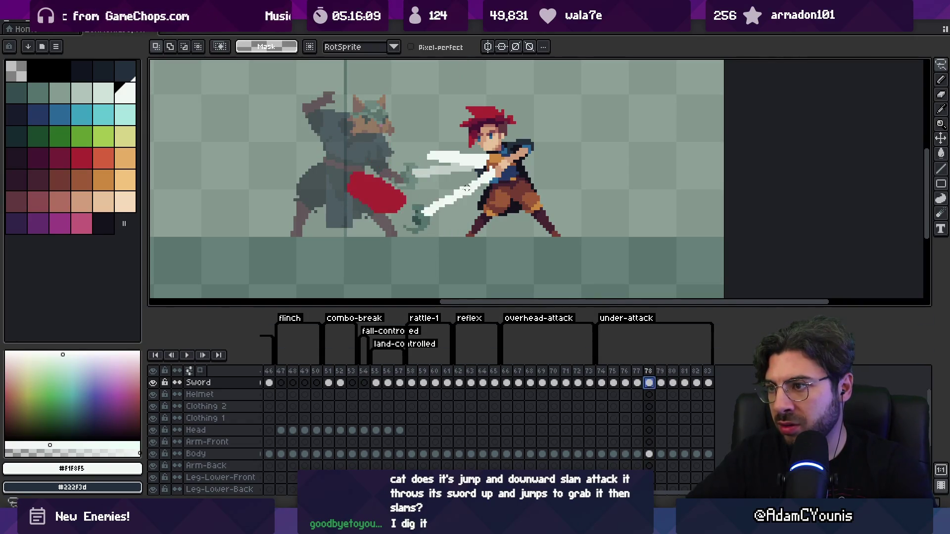
mouse_move(469, 253)
left_mouse_down()
mouse_move(533, 202)
mouse_move(491, 210)
left_mouse_up()
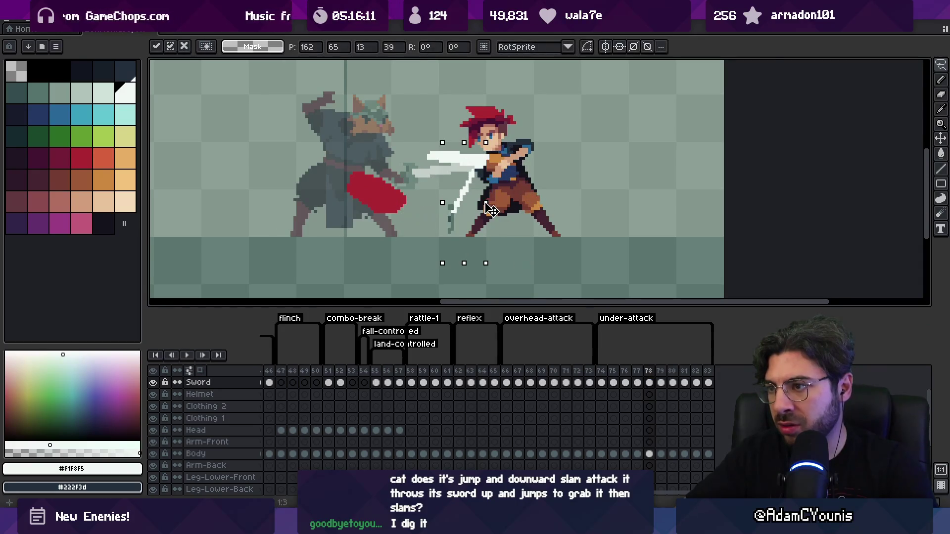
key("Return")
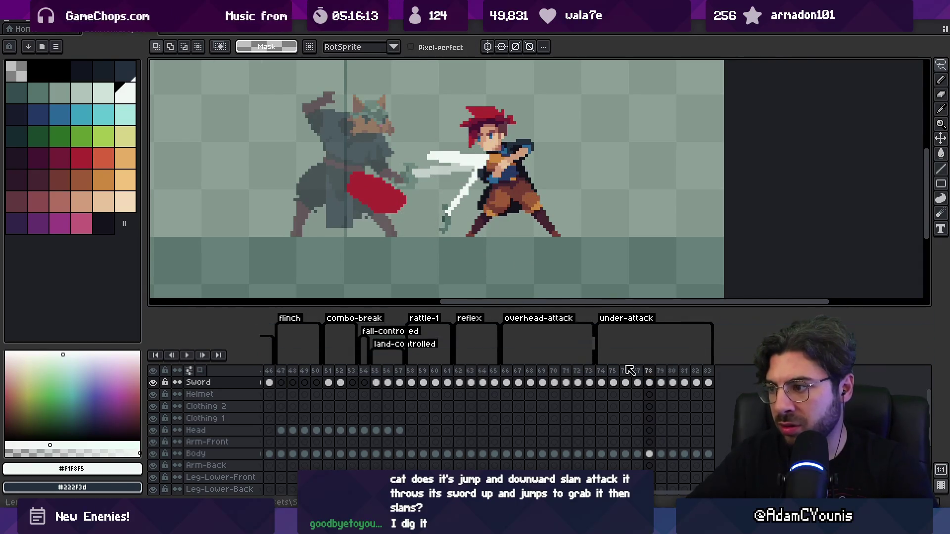
Step: Return to frame 74 and play the animation zoomed out
left_click(597, 354)
key("z")
scroll(516, 186, "down", 2)
key("Return")
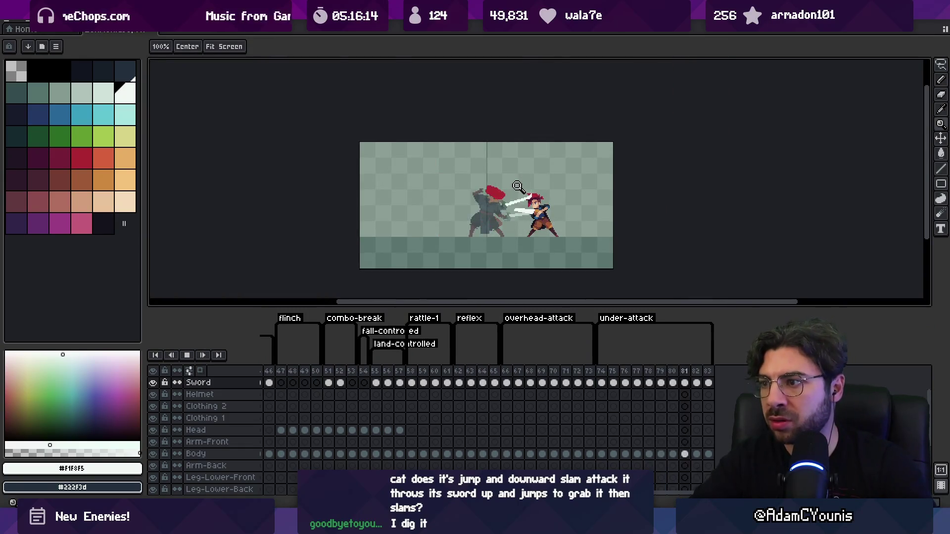
Step: Review the under-attack playback, stepping between frames 76 and 77
key("Return")
key("Right")
key("Right")
key("Right")
key("Left")
key("Right")
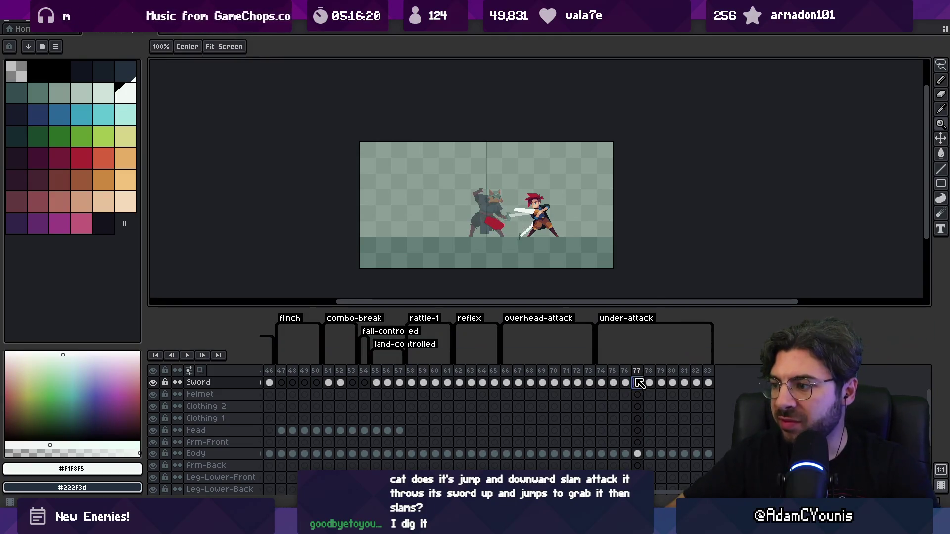
key("Return")
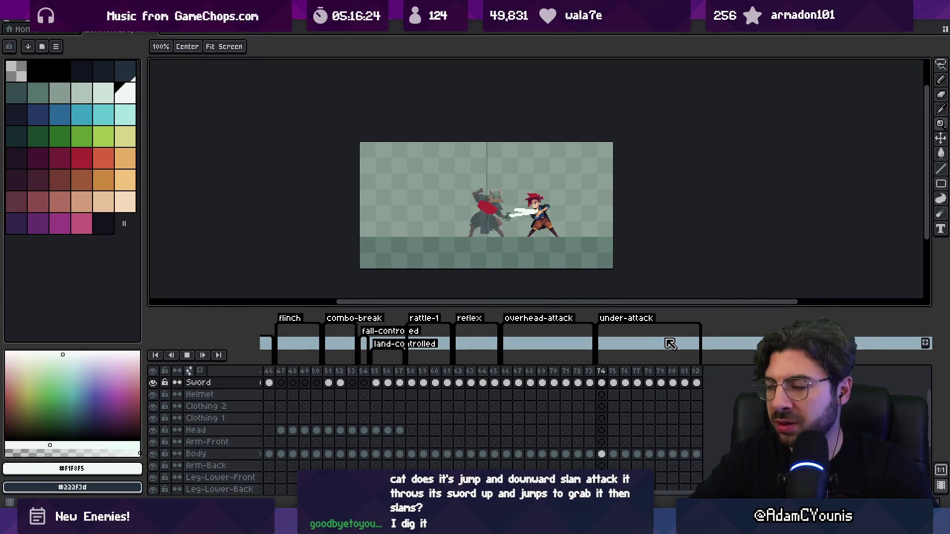
key("alt+n")
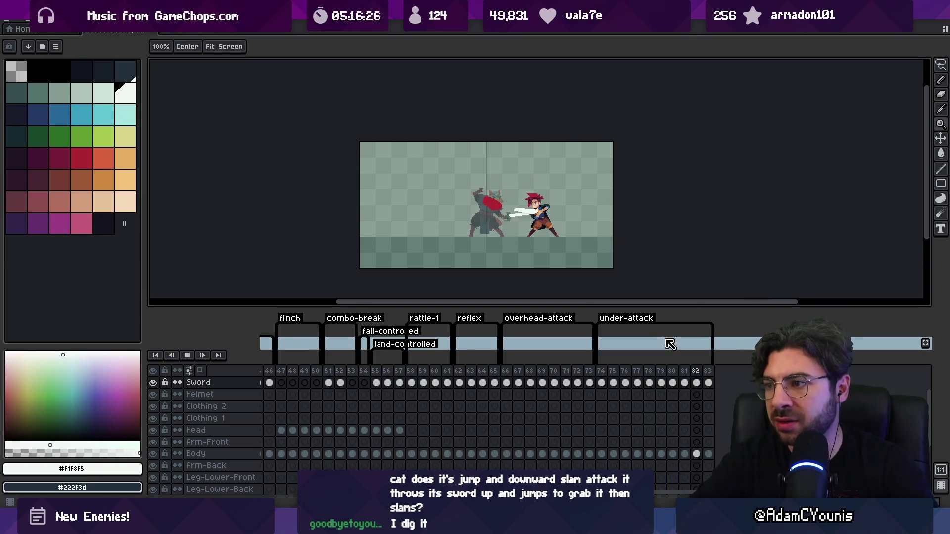
key("Return")
key("Right")
key("Right")
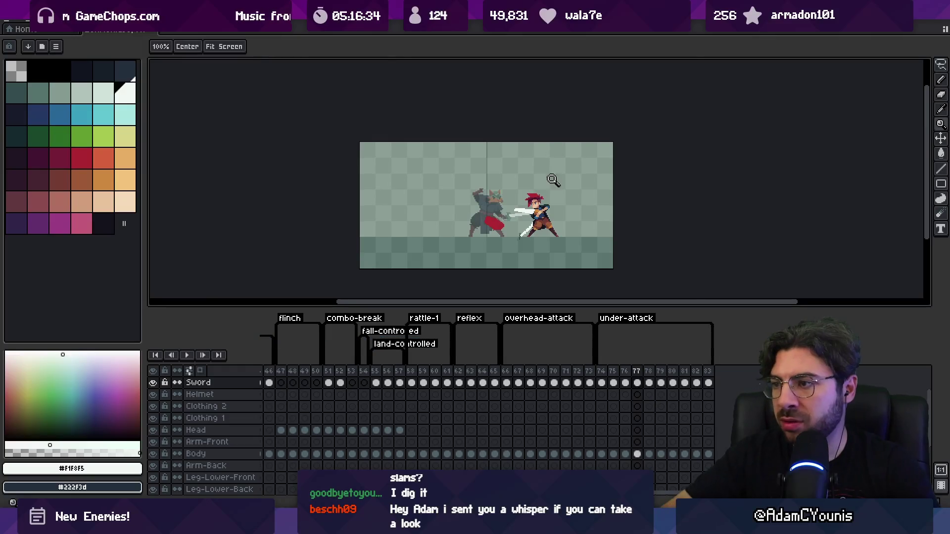
key("Left")
scroll(500, 232, "up", 2)
Step: Nudge the sword right and down on frame 76 and select the Armin layer
key("v")
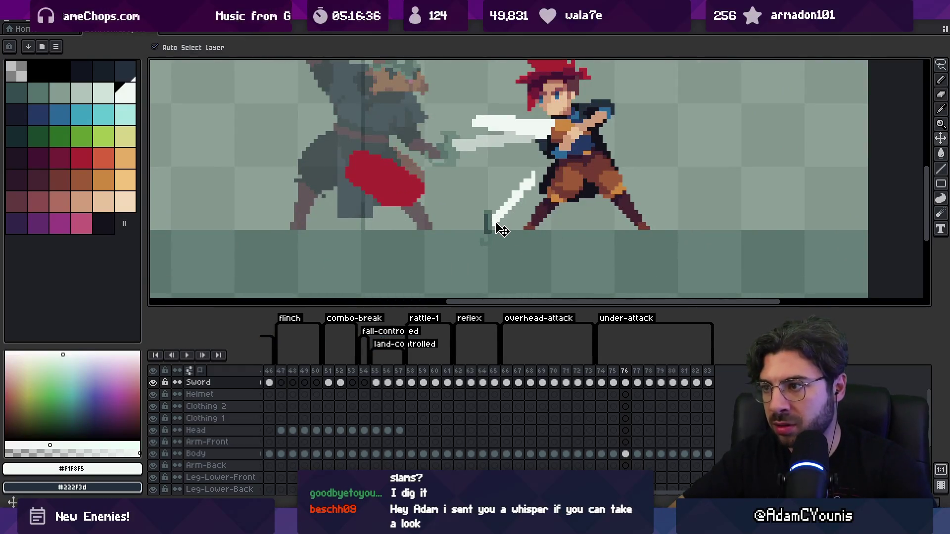
left_click_drag(500, 229, 508, 232)
left_click(462, 176)
Step: Zoom out, replay the animation, and step to frame 80
key("z")
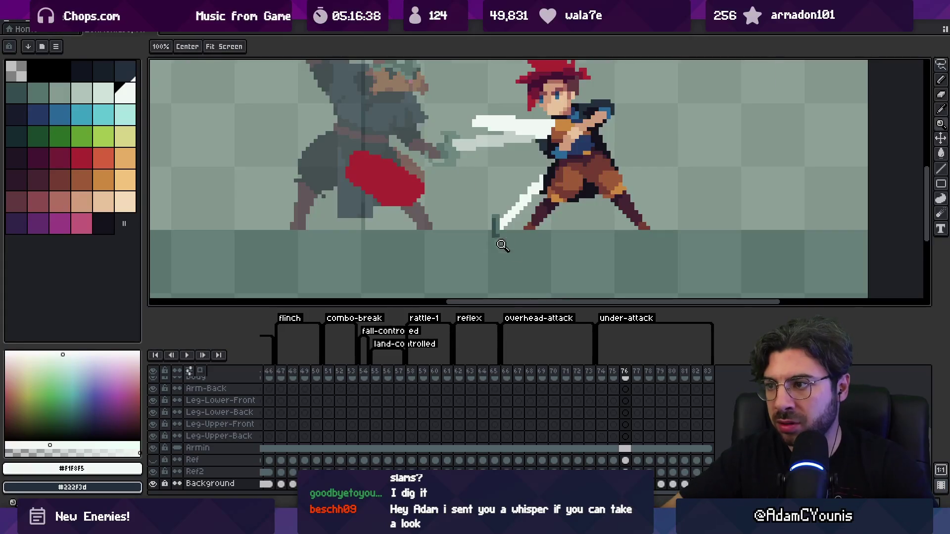
scroll(490, 243, "down", 2)
key("Return")
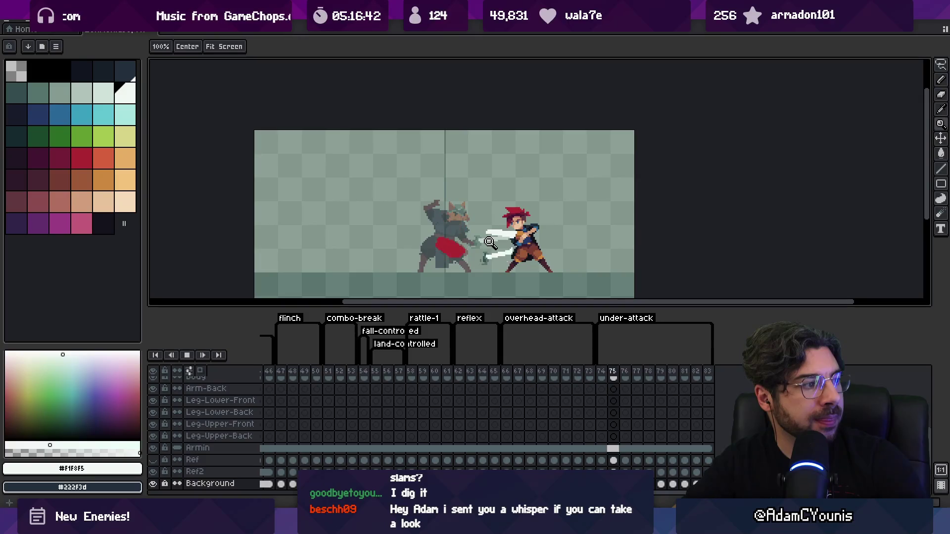
key("Return")
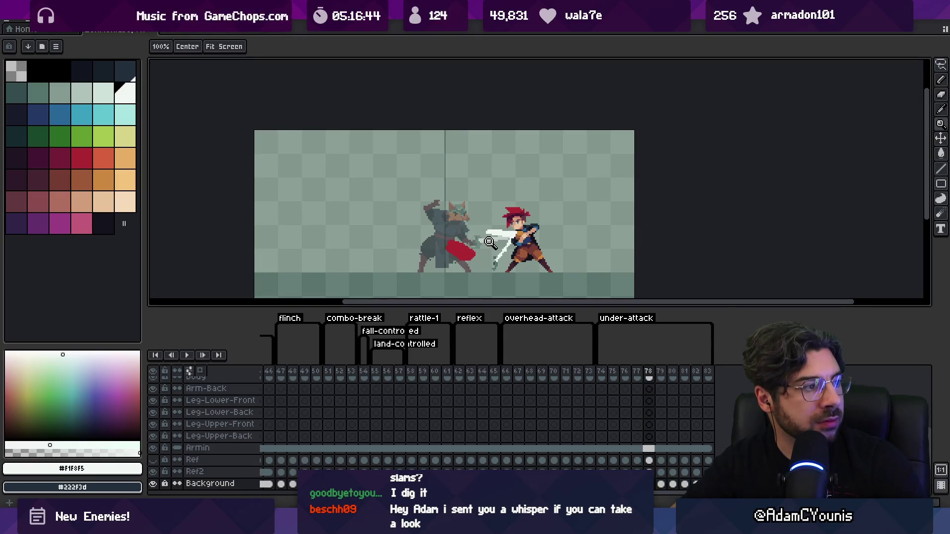
key("Return")
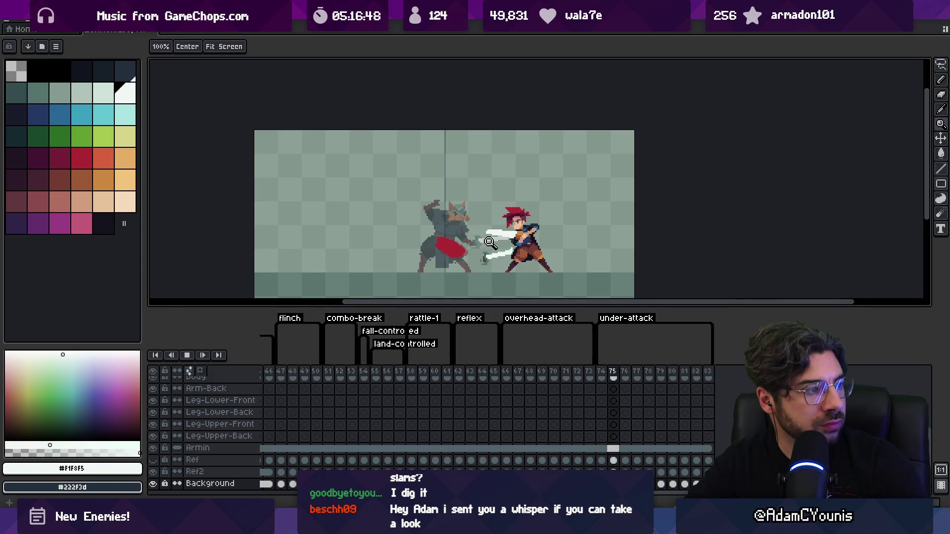
key("Return")
key("period")
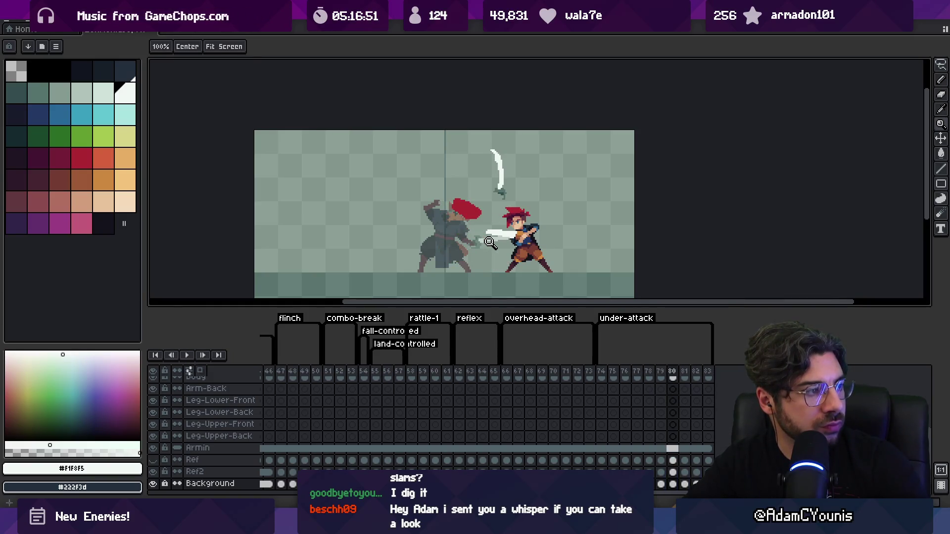
Step: Lasso-adjust the overhead sword on frame 80 and play the animation
key("q")
mouse_move(492, 135)
left_mouse_down()
mouse_move(494, 197)
mouse_move(530, 121)
mouse_move(522, 116)
left_mouse_up()
key("Return")
key("Return")
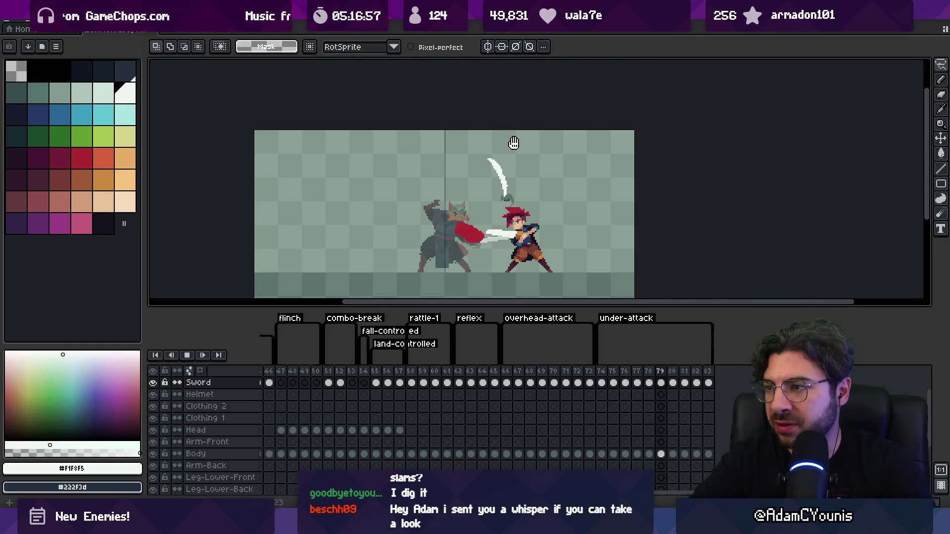
key("Return")
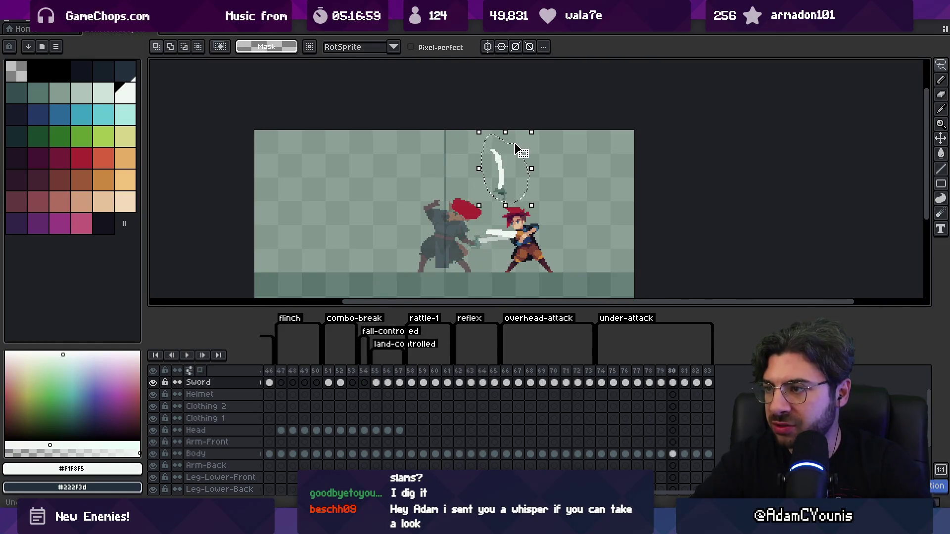
key("Return")
key("Return")
Step: Compare frames 78 and 79 back and forth
key("Right")
key("Right")
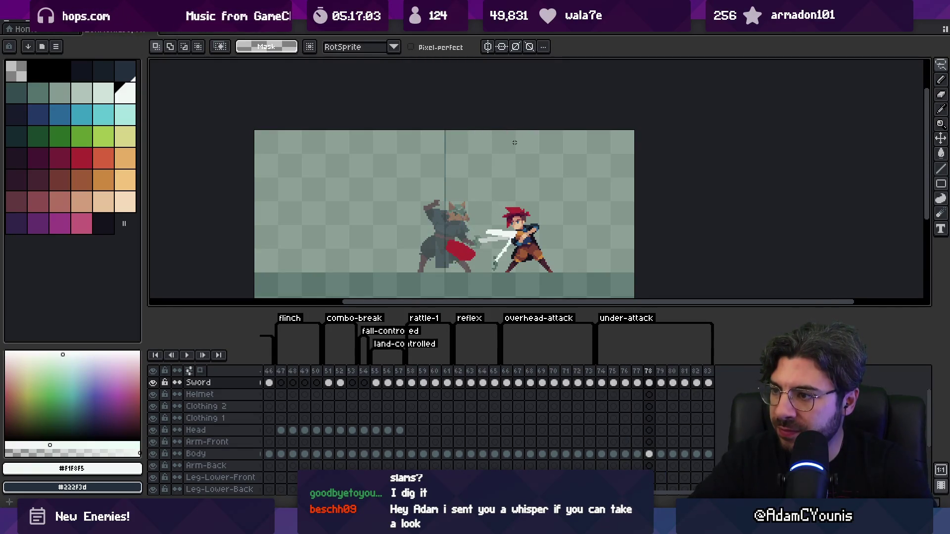
key("Left")
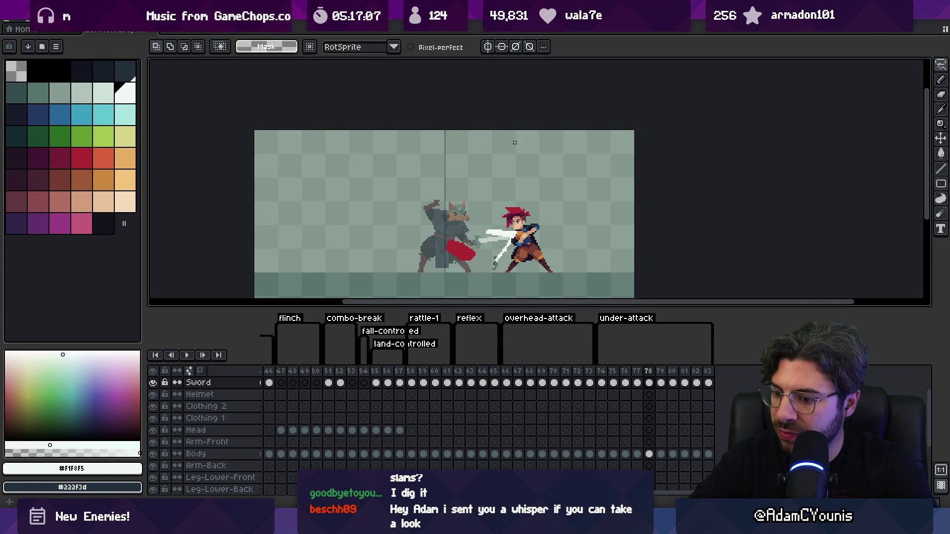
key("Right")
key("Left")
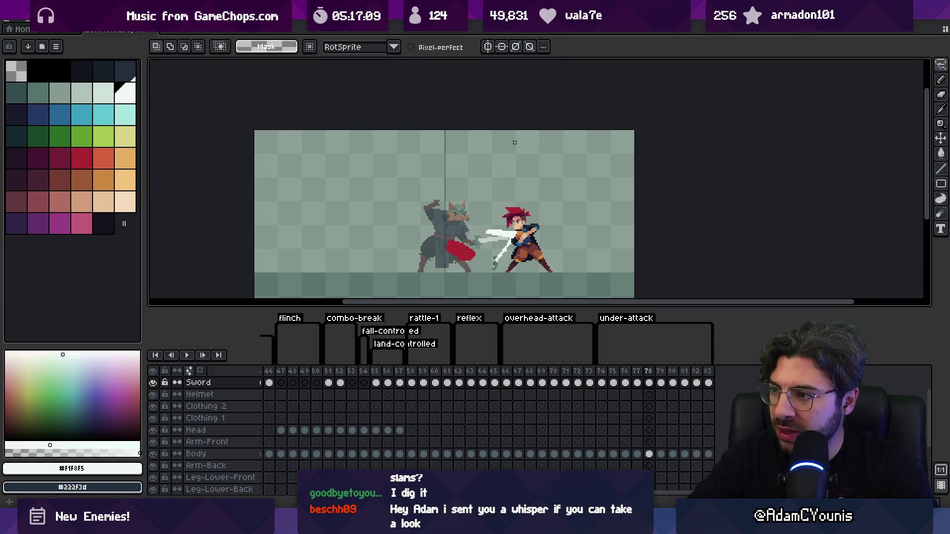
key("Right")
Step: Paint over the overhead blade on frame 79, paste a sword angled up-right, and preview
key("b")
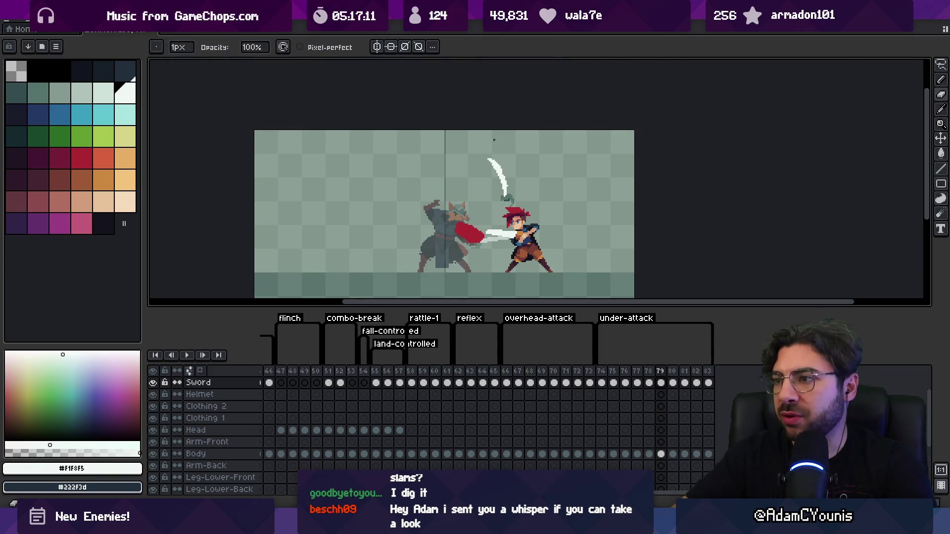
mouse_move(490, 170)
left_mouse_down()
mouse_move(500, 190)
mouse_move(502, 161)
left_mouse_up()
key("Right")
key("Right")
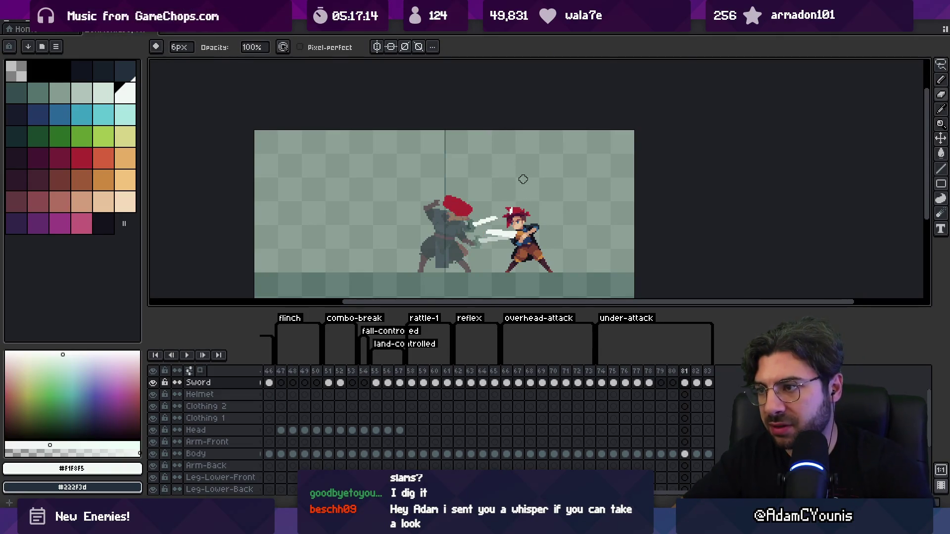
key("ctrl+v")
left_click_drag(547, 197, 555, 184)
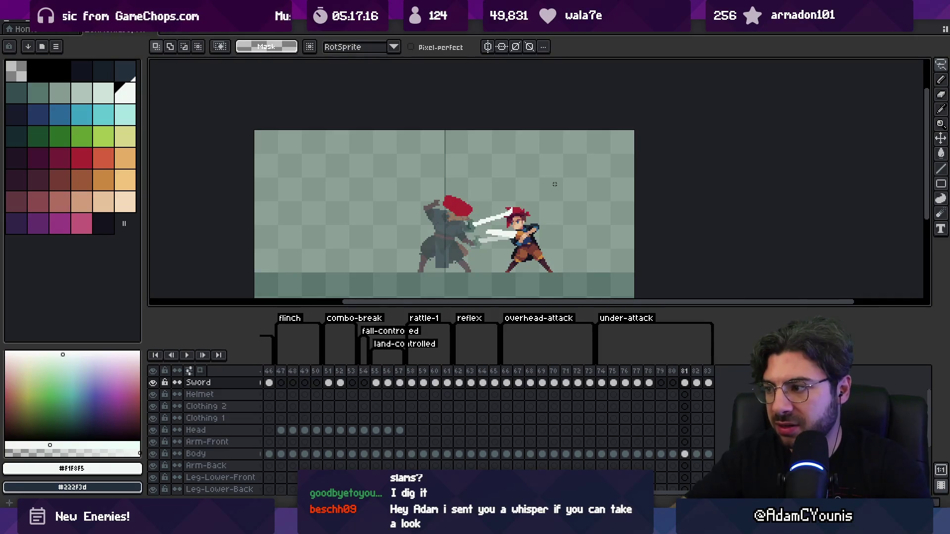
key("Right")
key("Right")
key("Return")
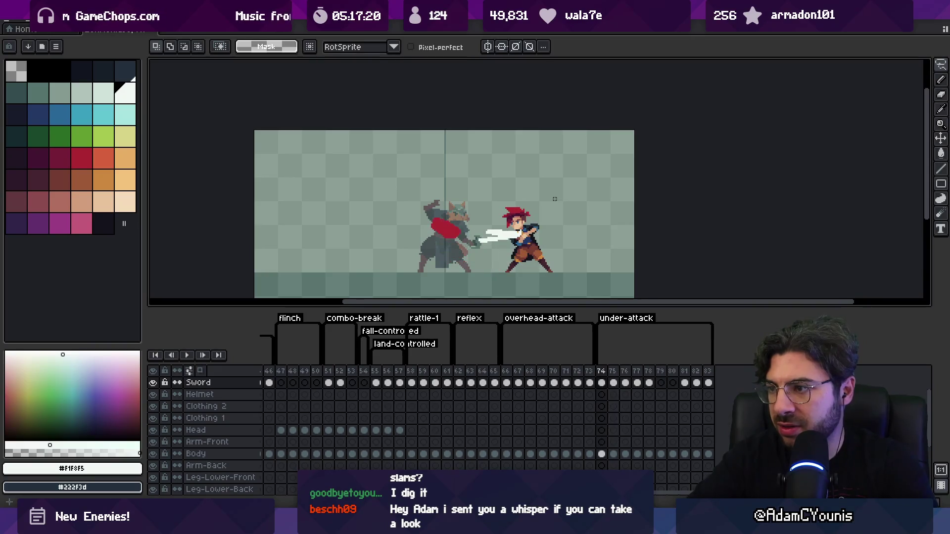
Step: Rotate the sword on frame 79 about 28.6° counter-clockwise
left_click_drag(555, 198, 540, 225)
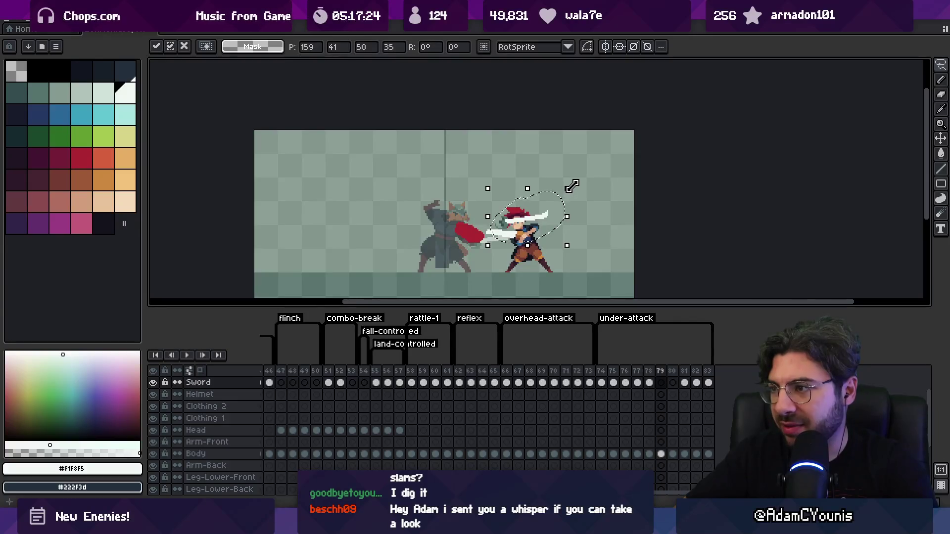
left_click_drag(566, 159, 531, 148)
key("Return")
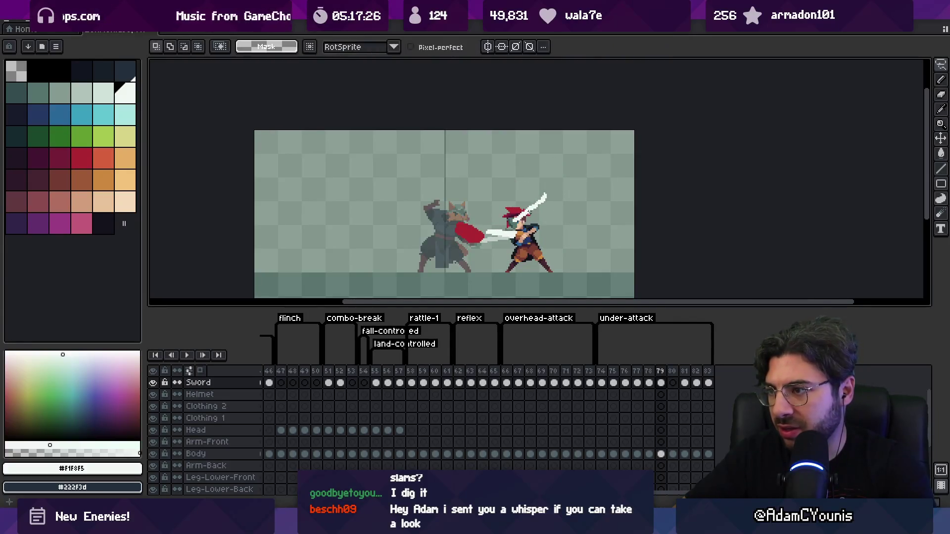
Step: Rotate the sword on frame 80 to match, then compare frames 79 to 81
key("period")
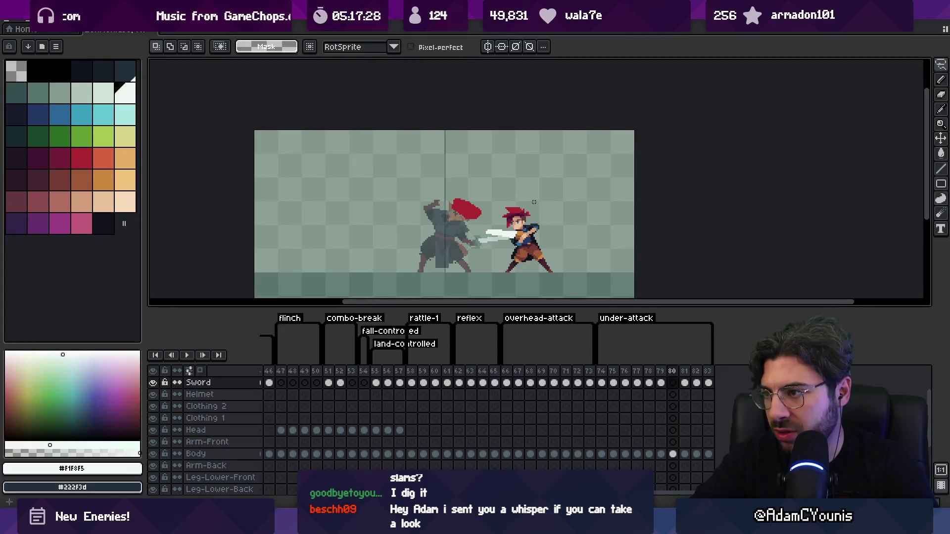
key("ctrl+t")
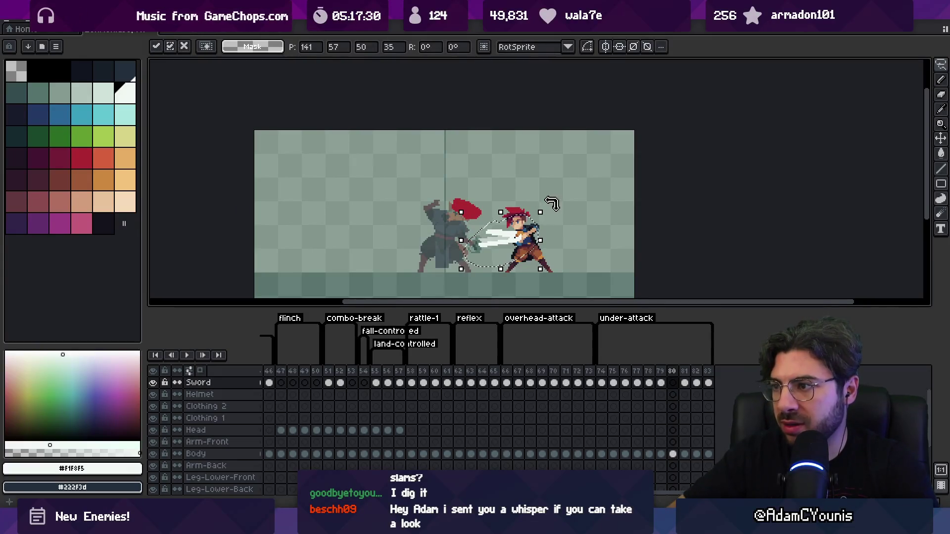
mouse_move(532, 170)
left_mouse_down()
mouse_move(542, 180)
mouse_move(515, 200)
left_mouse_up()
key("Return")
key("comma")
key("period")
key("period")
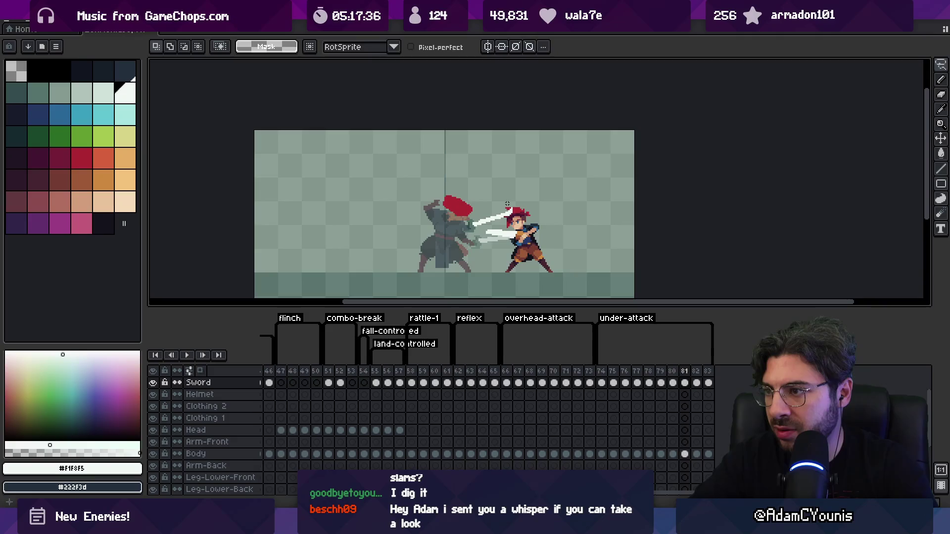
scroll(474, 224, "up", 1)
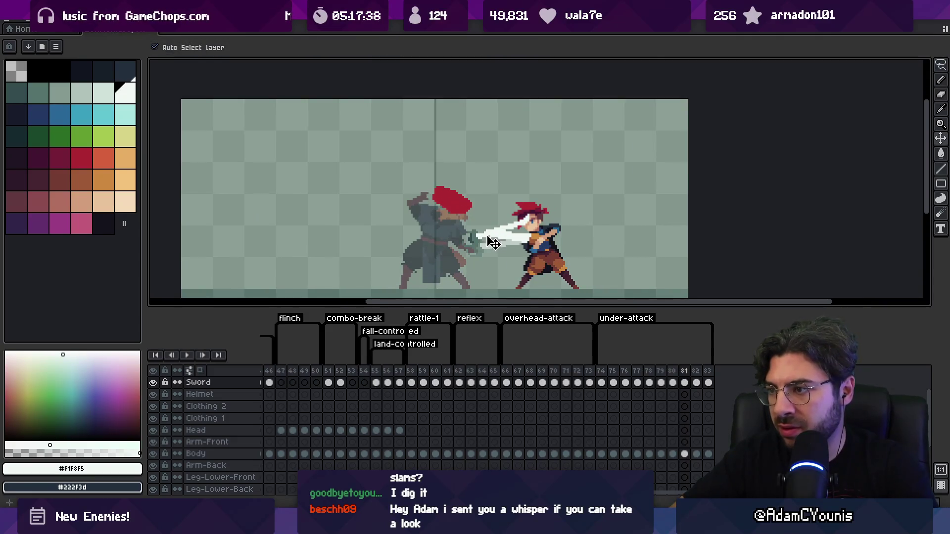
key("period")
key("period")
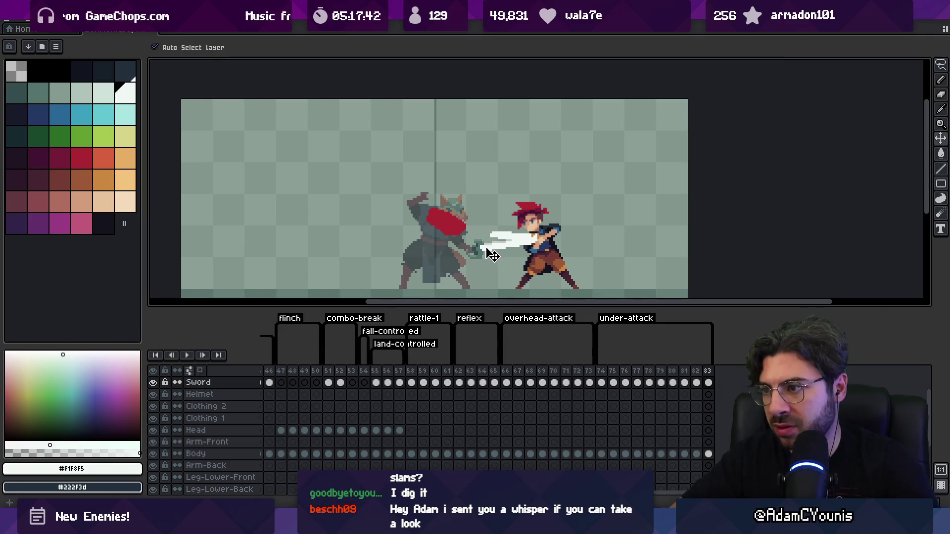
key("z")
scroll(493, 242, "down", 1)
key("Return")
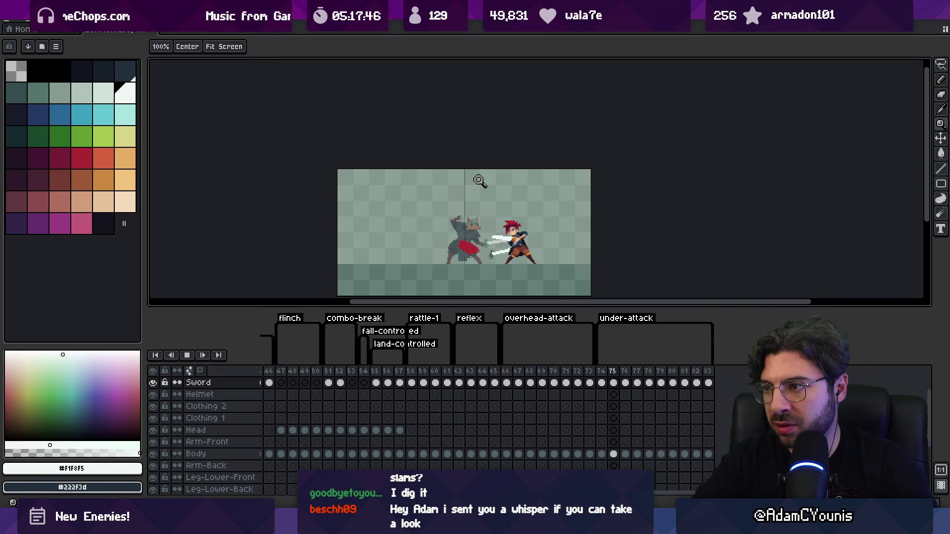
key("Return")
key("Right")
key("Left")
key("Left")
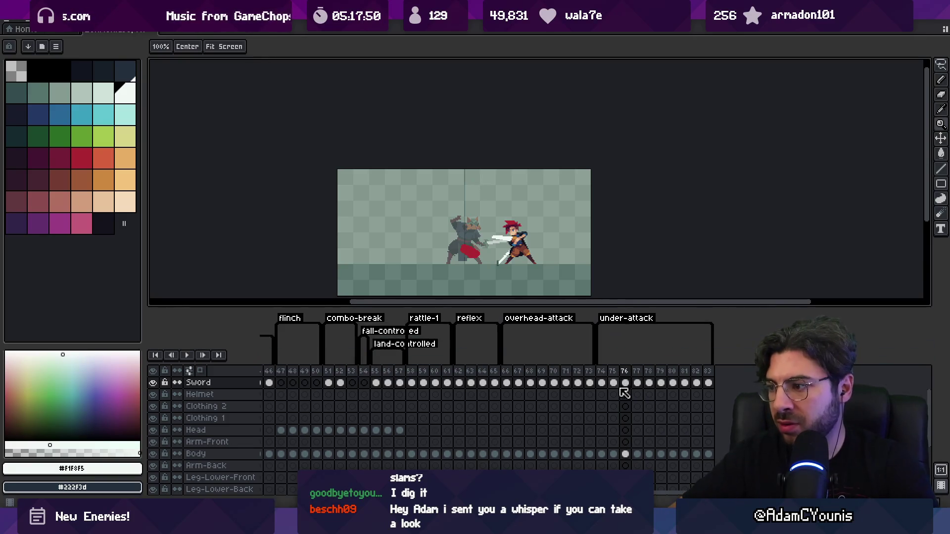
left_click(637, 383)
key("Return")
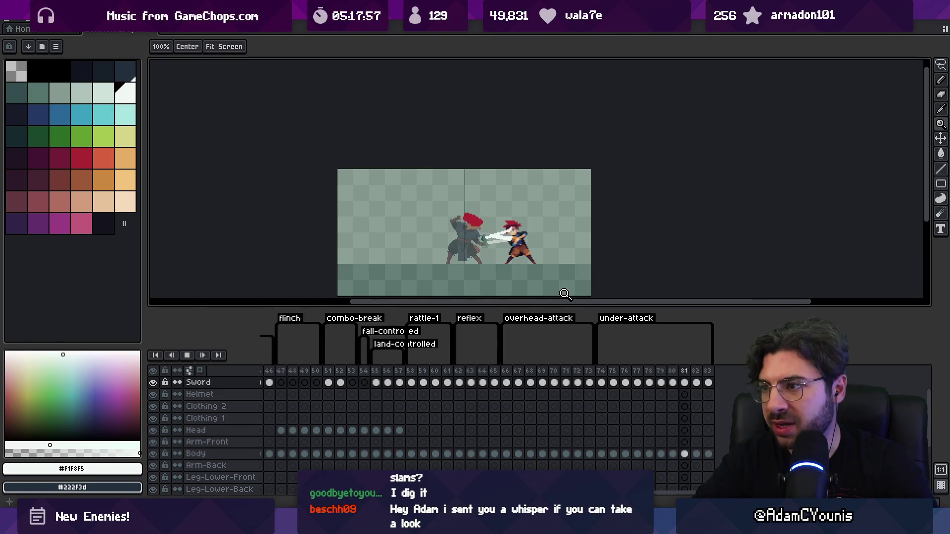
key("Return")
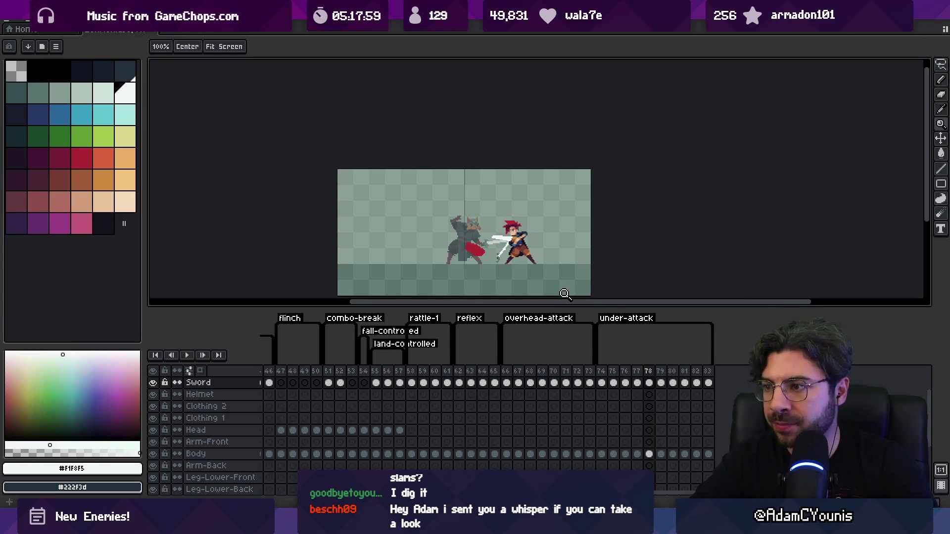
key("Right")
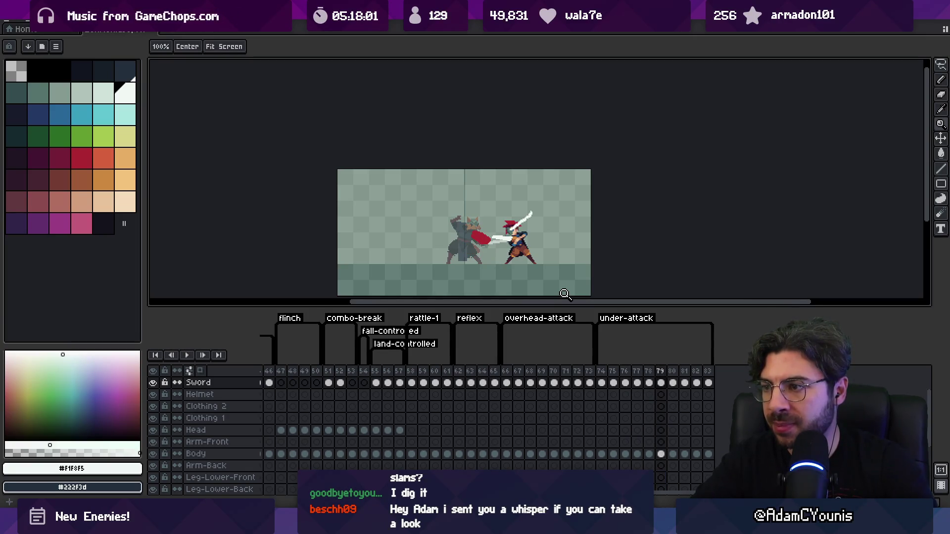
left_click(488, 244)
key("v")
left_click(482, 244)
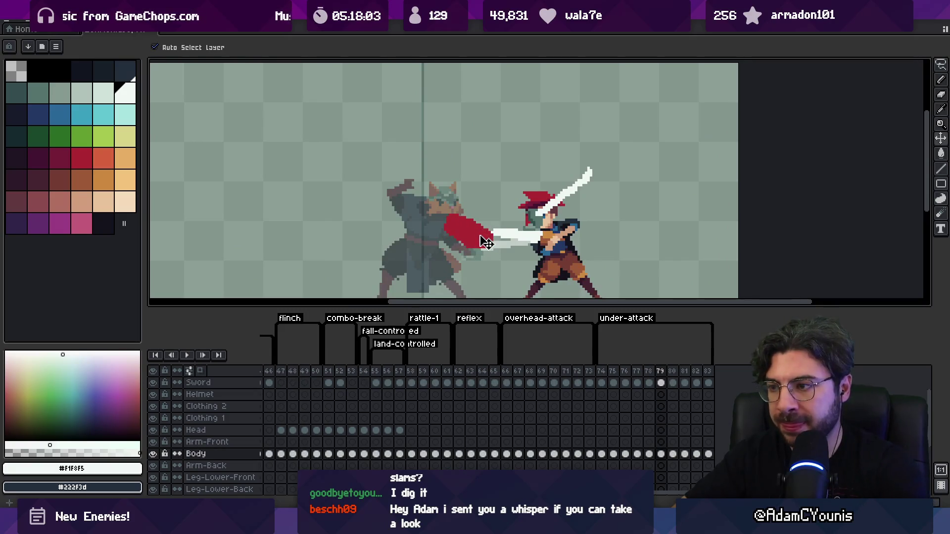
Step: Shift the red shape left on frame 80, then step ahead through frames 81 to 83
key("Right")
mouse_move(484, 241)
left_mouse_down()
mouse_move(435, 232)
mouse_move(439, 241)
left_mouse_up()
key("Right")
key("Right")
key("Right")
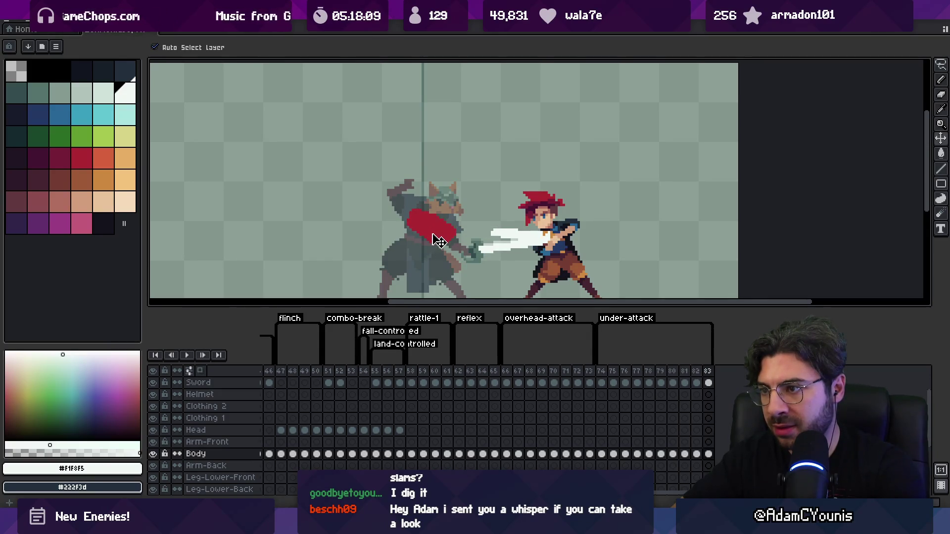
key("Right")
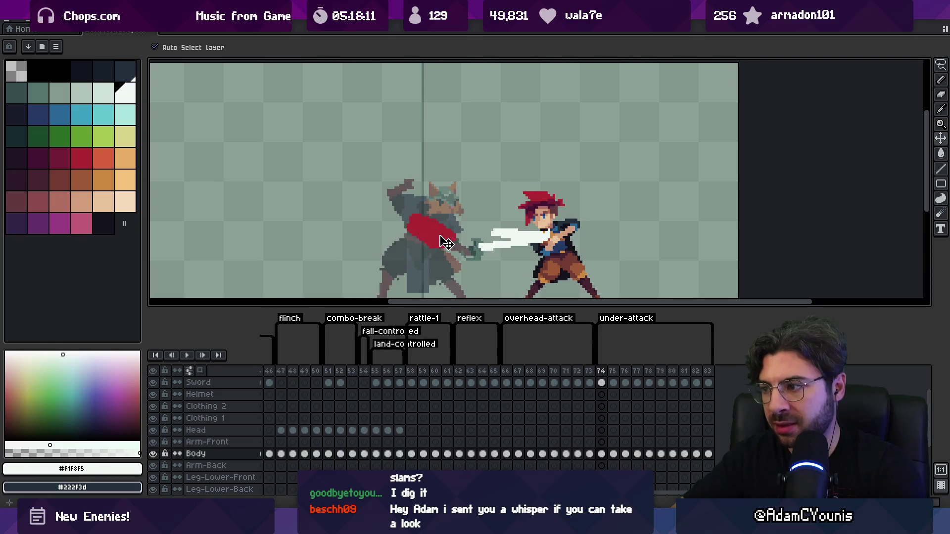
Step: Play the animation while zooming in on the two fighters, then stop playback
key("Return")
key("z")
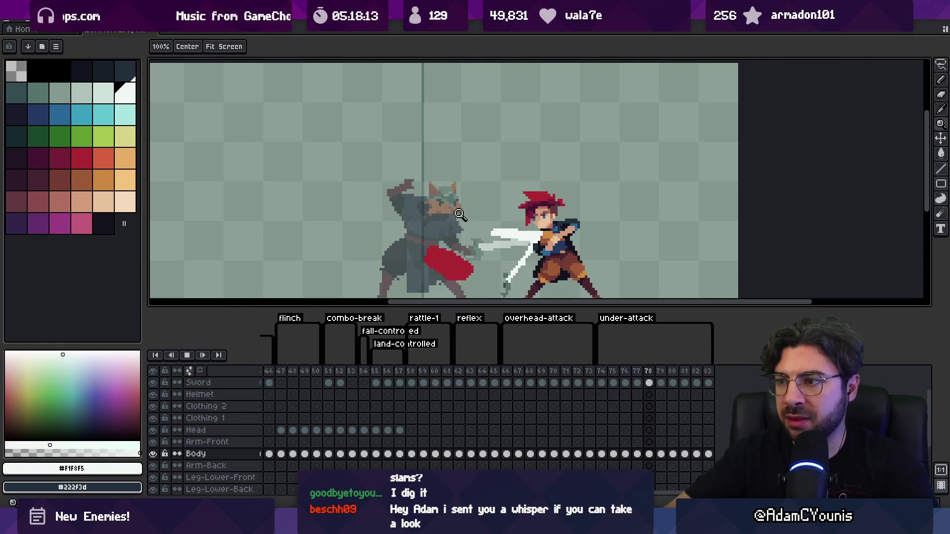
scroll(508, 162, "down", 4)
left_click(515, 200)
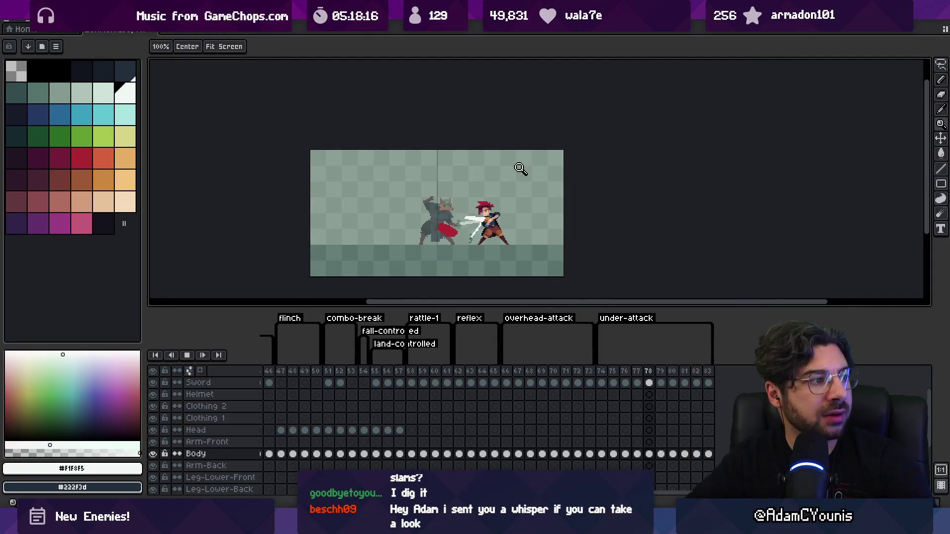
left_click(529, 193)
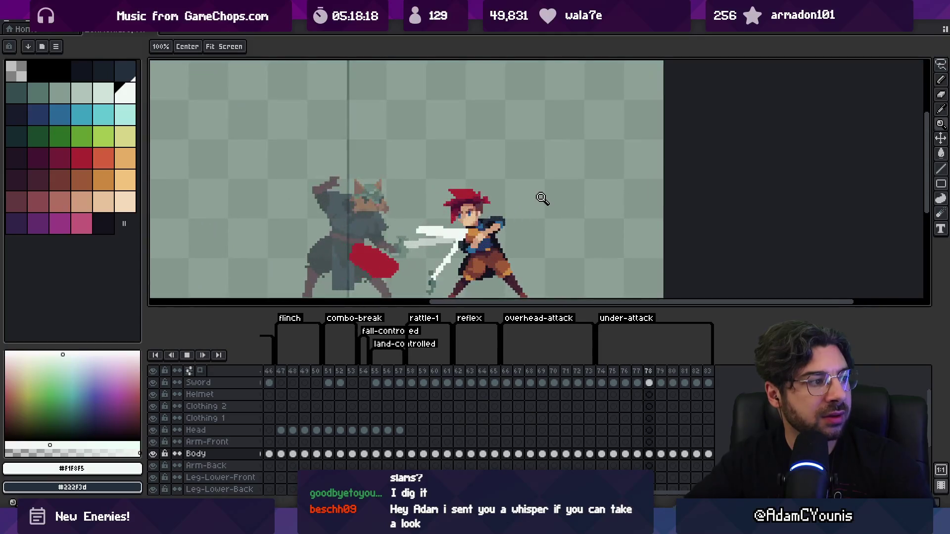
key("Return")
Step: On frame 79, move the sword up and to the right and replay the animation
key("Right")
key("Right")
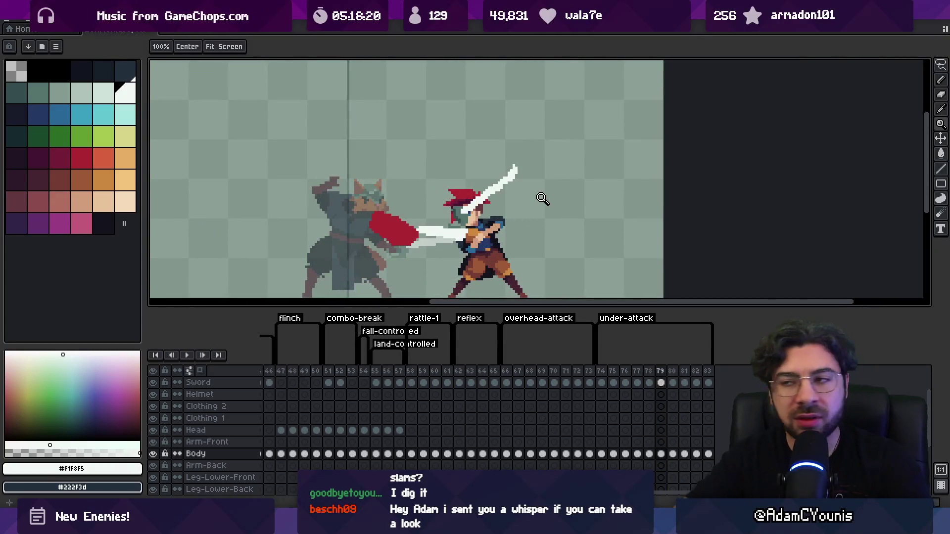
key("v")
left_click_drag(505, 193, 533, 179)
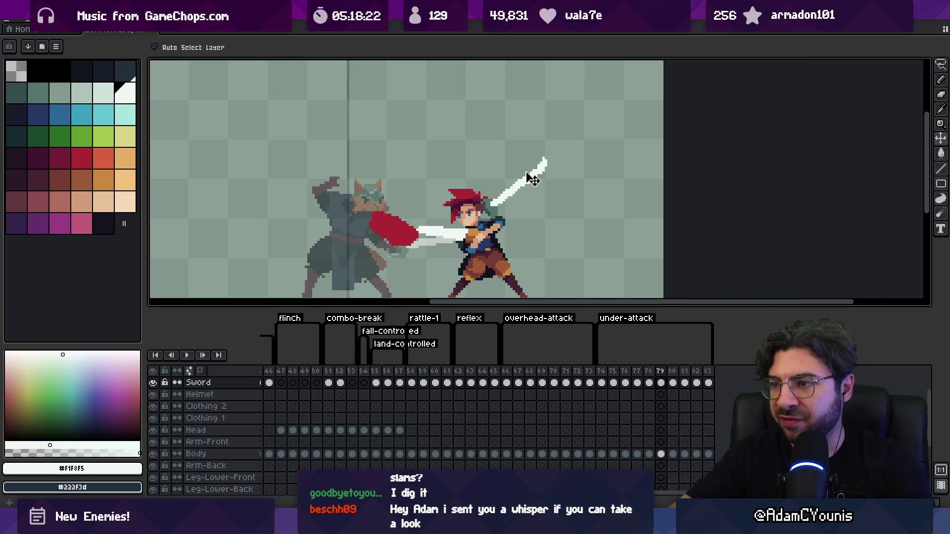
key("Return")
Step: Reset the canvas view to 100% zoom
key("z")
key("1")
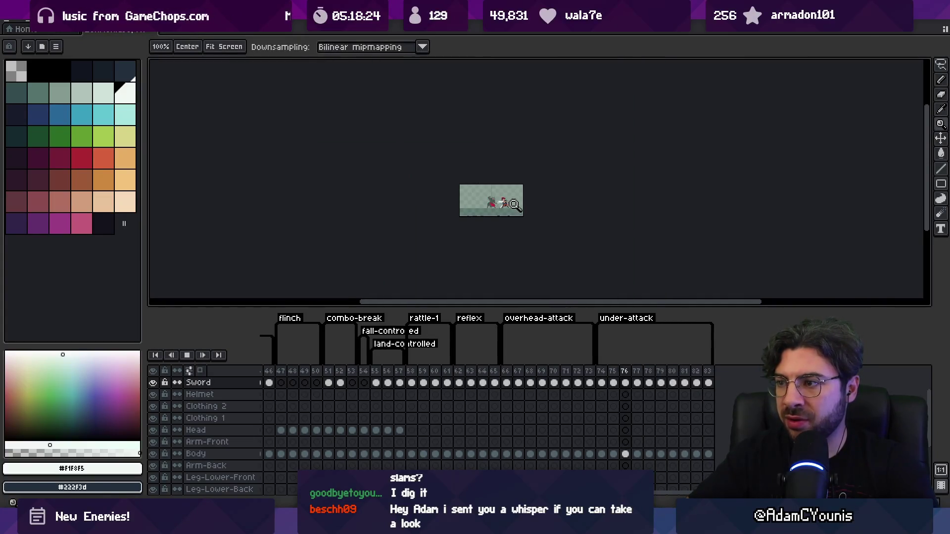
scroll(511, 204, "up", 3)
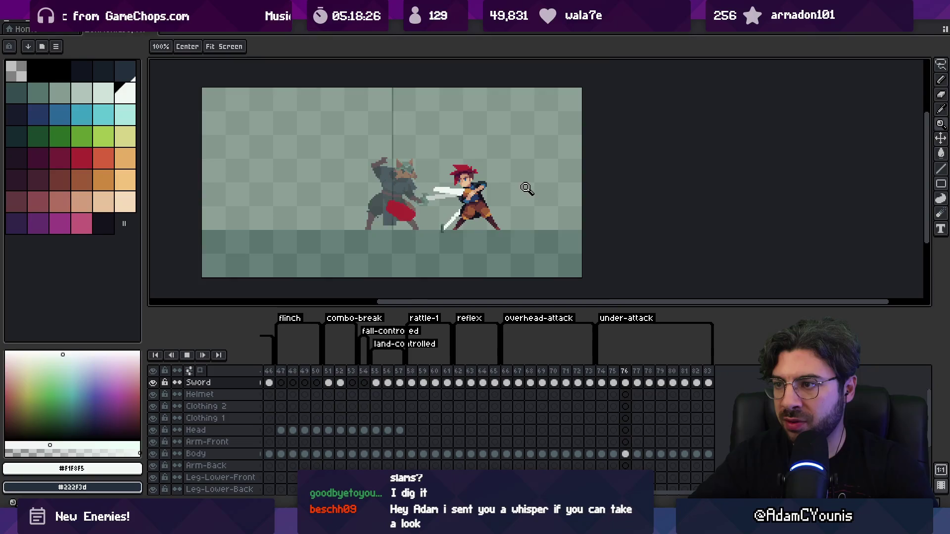
scroll(502, 195, "up", 1)
Step: Stop playback on frame 77 and rotate the sword to -12.8°
key("Return")
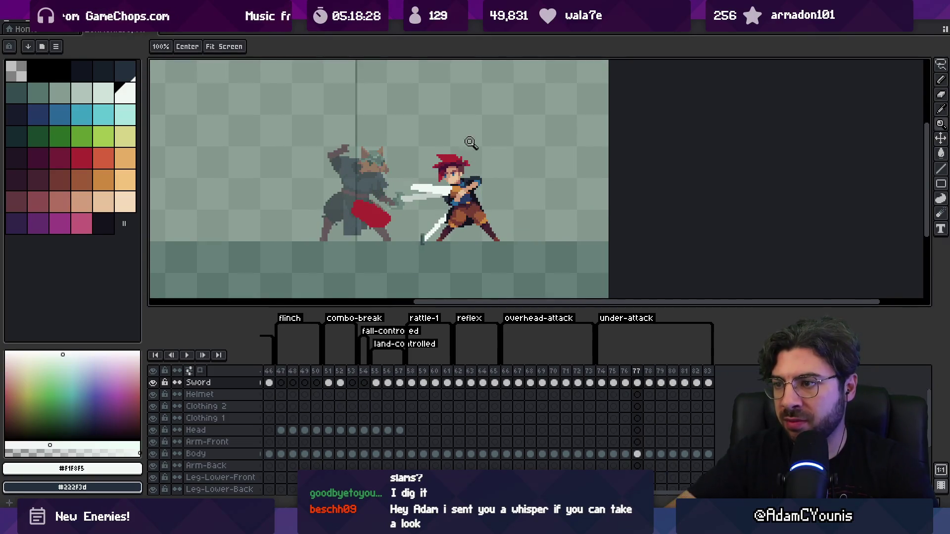
key("ctrl+t")
left_click_drag(482, 202, 488, 213)
key("Return")
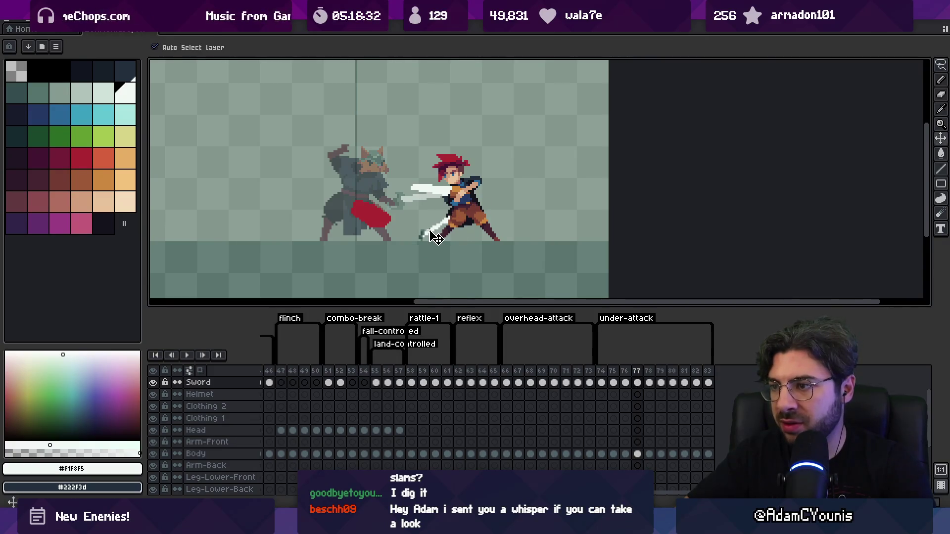
Step: Sample the sword hilt colour #54736d and the white blade colour #F1F8F5
key("b")
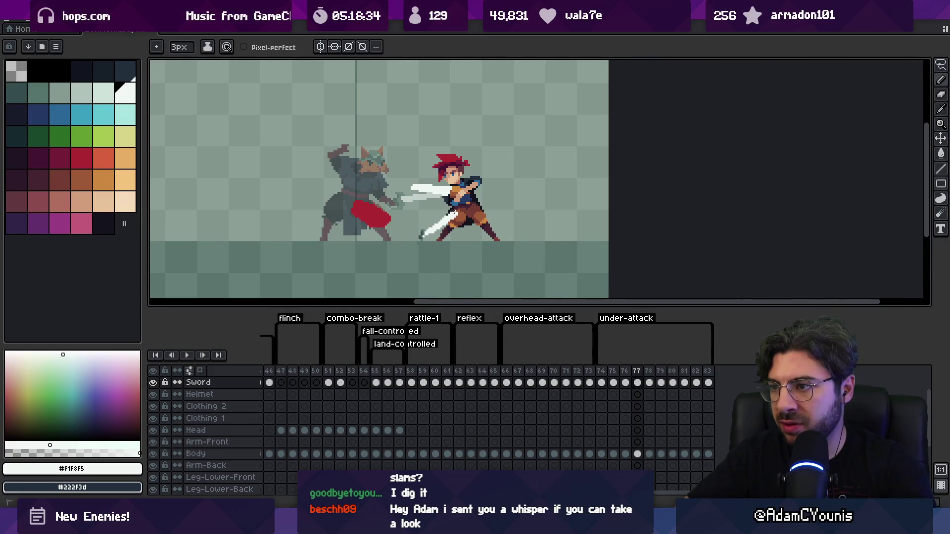
key("e")
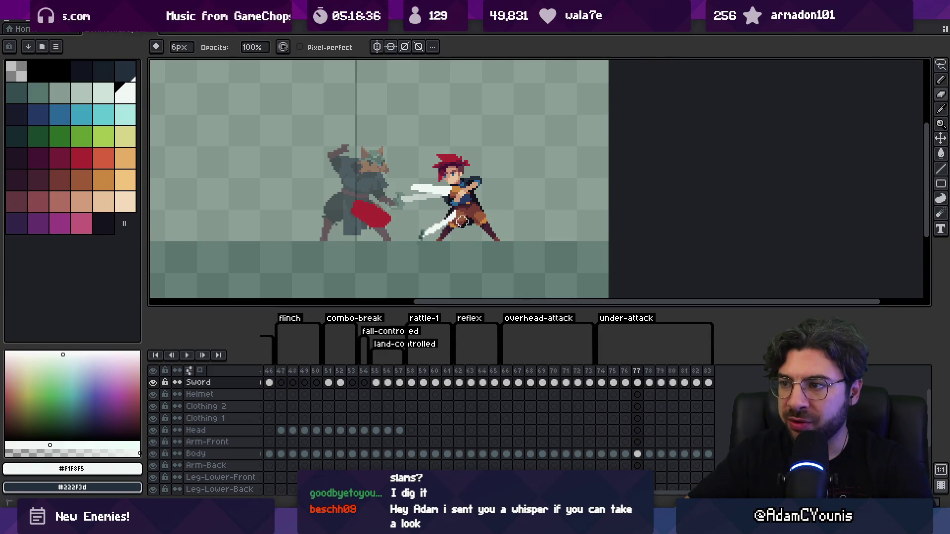
key("b")
scroll(458, 231, "up", 1)
left_click(412, 234, "alt")
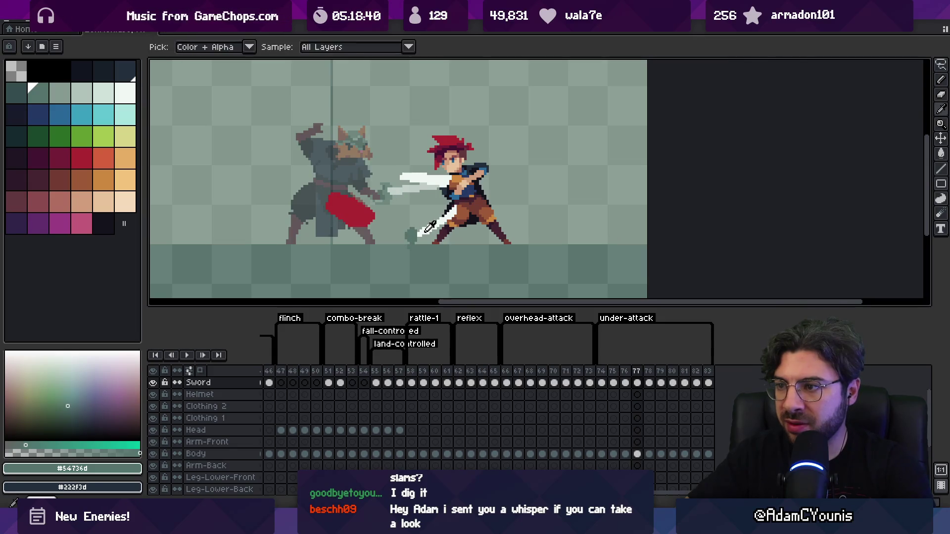
left_click(421, 229, "alt")
scroll(547, 238, "up", 3)
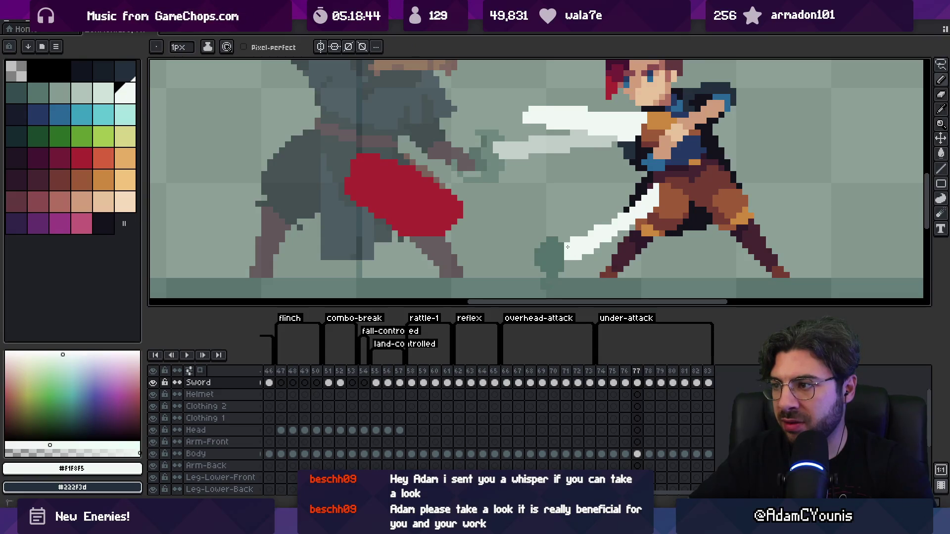
Step: Resample the sword hilt colour and alternate between the pencil and the eraser
key("e")
scroll(568, 246, "down", 4)
scroll(532, 231, "up", 2)
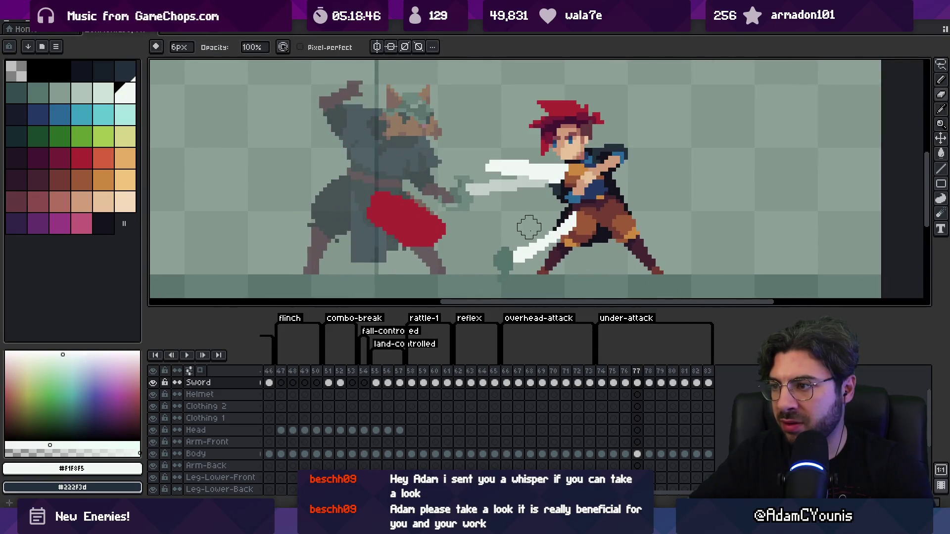
left_click(506, 249, "alt")
key("b")
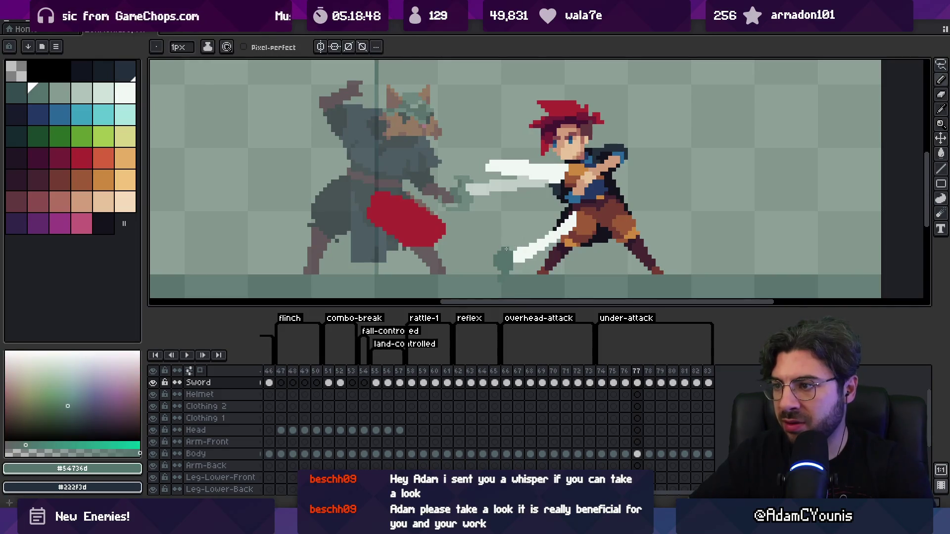
scroll(509, 250, "down", 3)
scroll(483, 238, "up", 3)
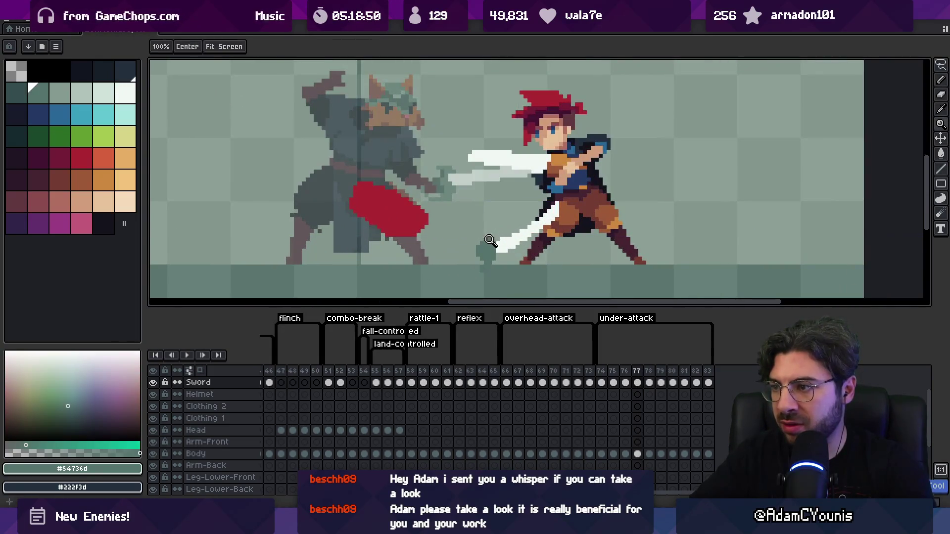
scroll(493, 259, "down", 3)
key("e")
scroll(475, 227, "up", 3)
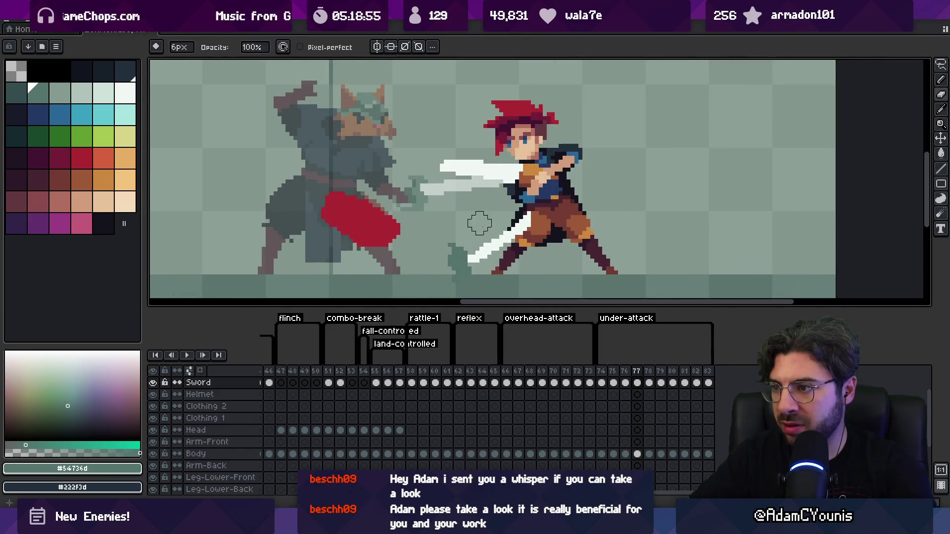
Step: Select frame 76 alone, play the fight animation and zoom the view out
left_click(627, 371)
left_click(629, 372)
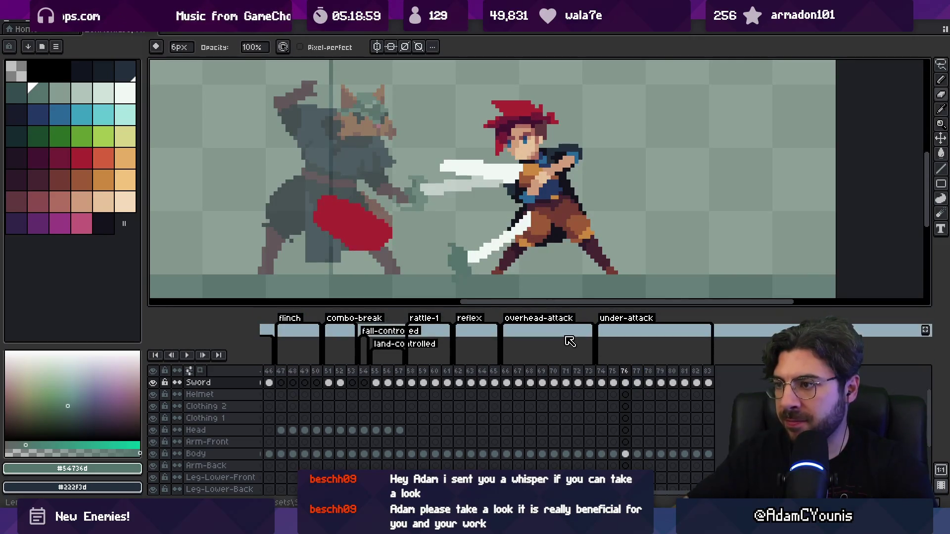
key("Return")
key("z")
scroll(548, 168, "down", 3)
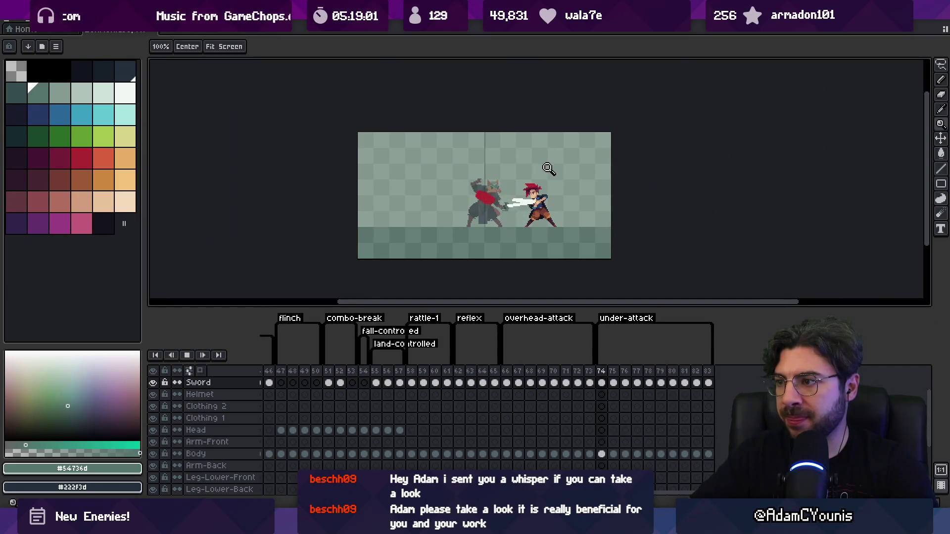
Step: Zoom in on the fighters, stop playback, then replay and zoom closer on the swordsman
left_click(560, 201)
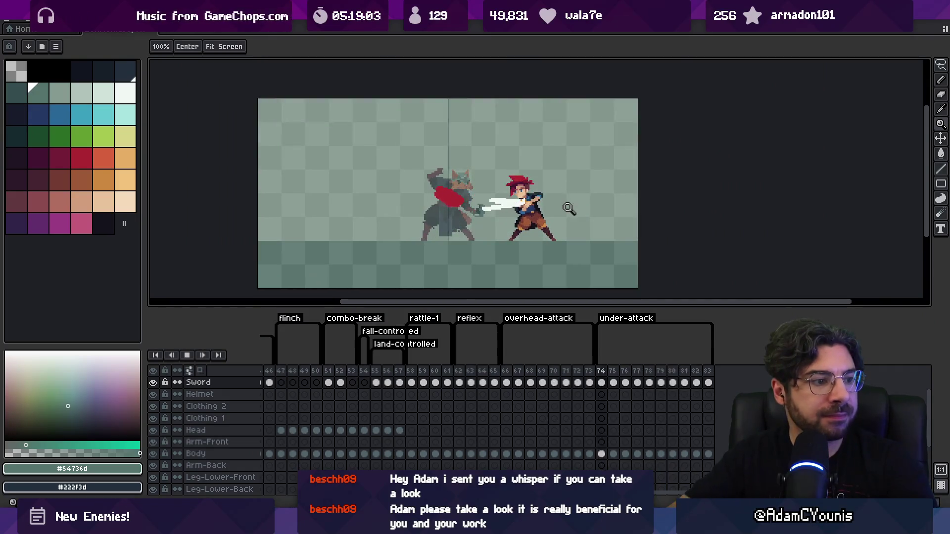
key("Return")
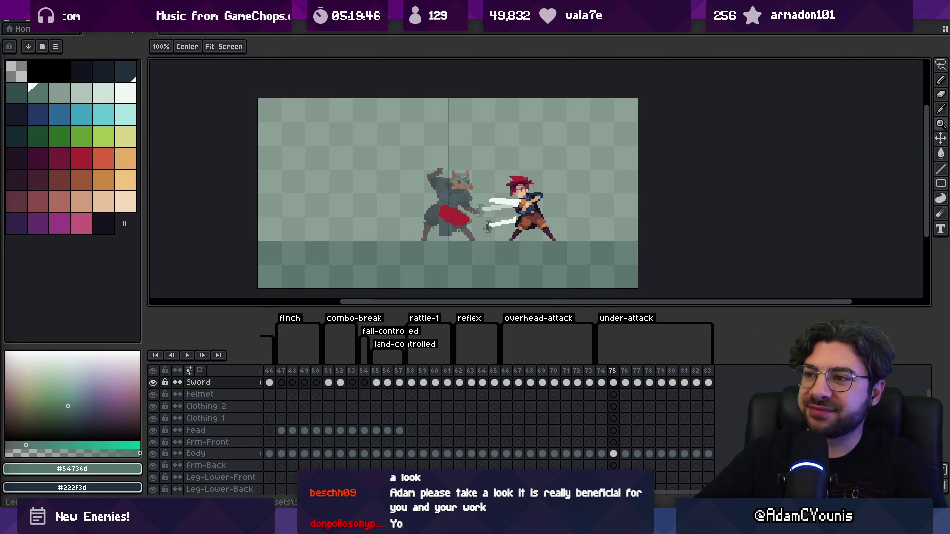
left_click(475, 192)
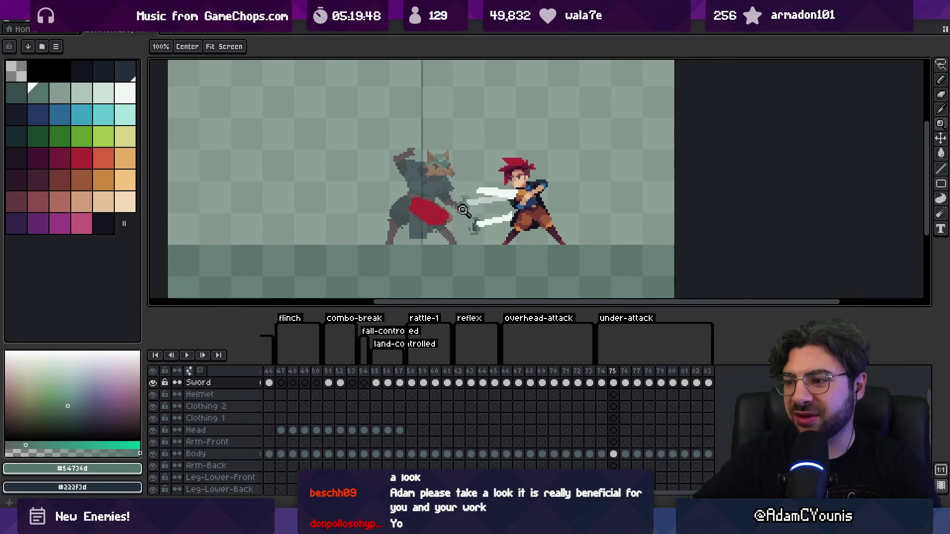
key("Return")
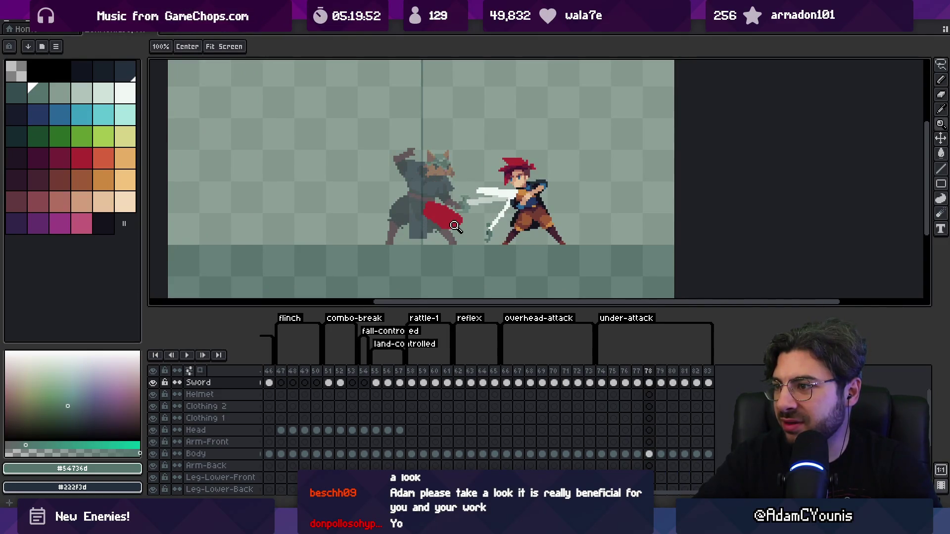
left_click(539, 206)
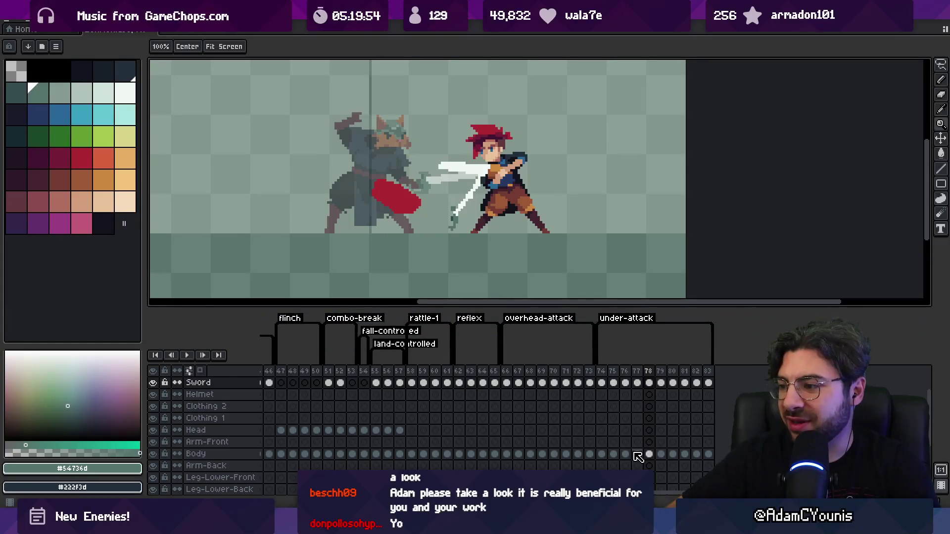
Step: Select the Body and Sword cels on frames 77–78 and play the animation zoomed out
left_click(637, 454)
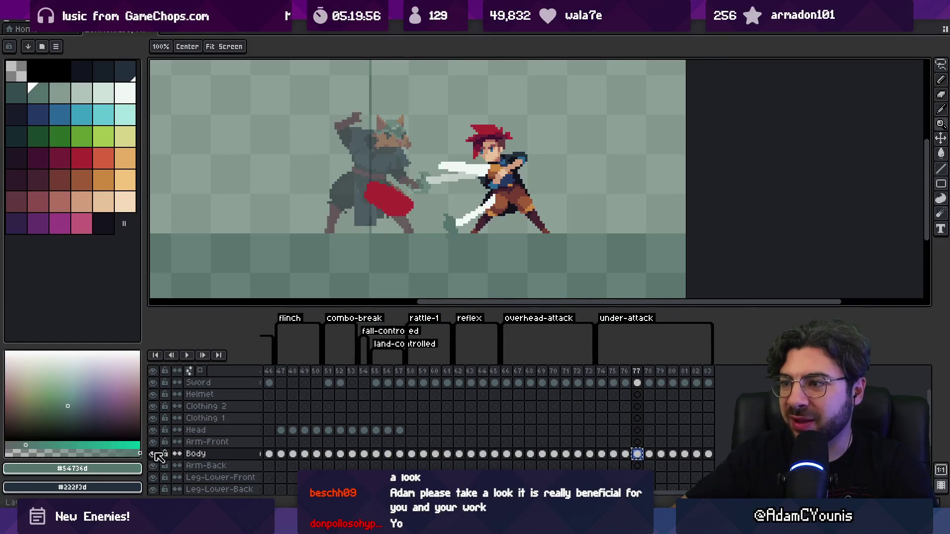
left_click(638, 384)
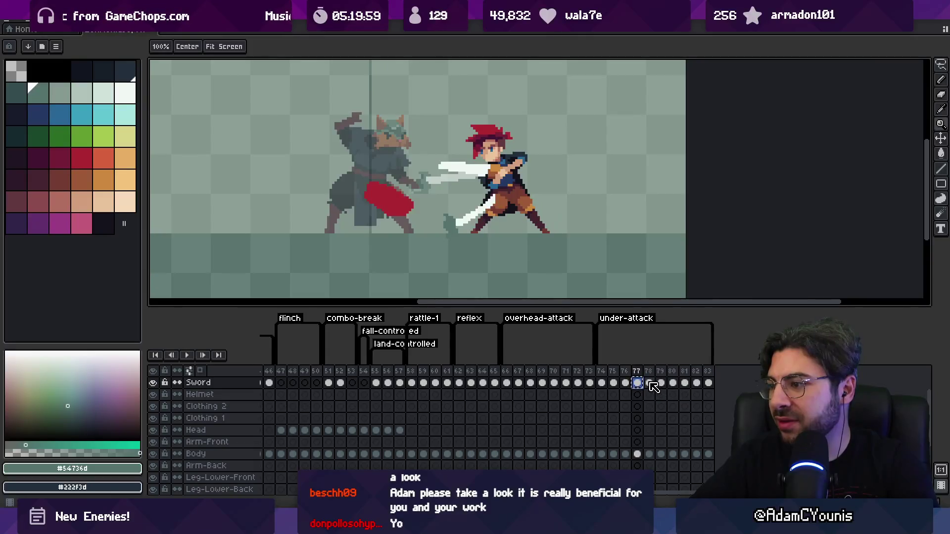
left_click(649, 384)
key("v")
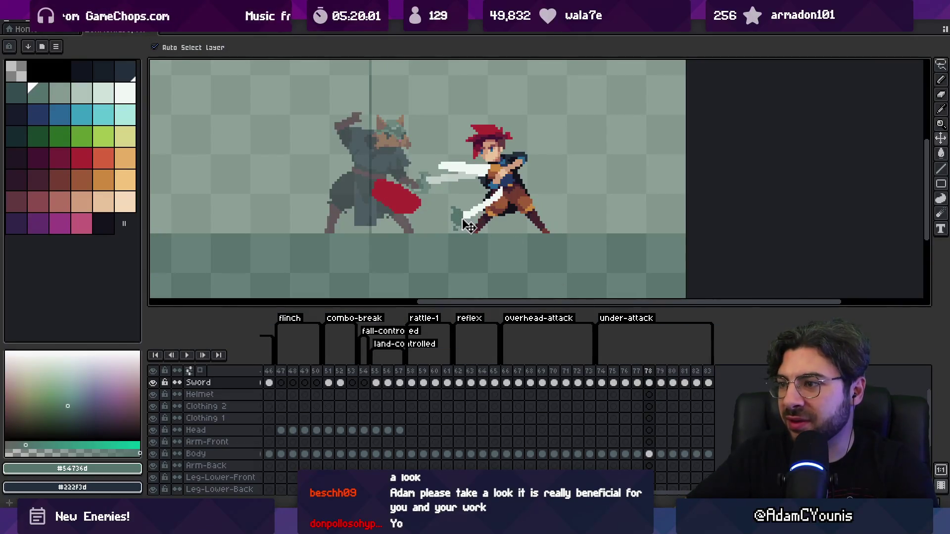
key("Return")
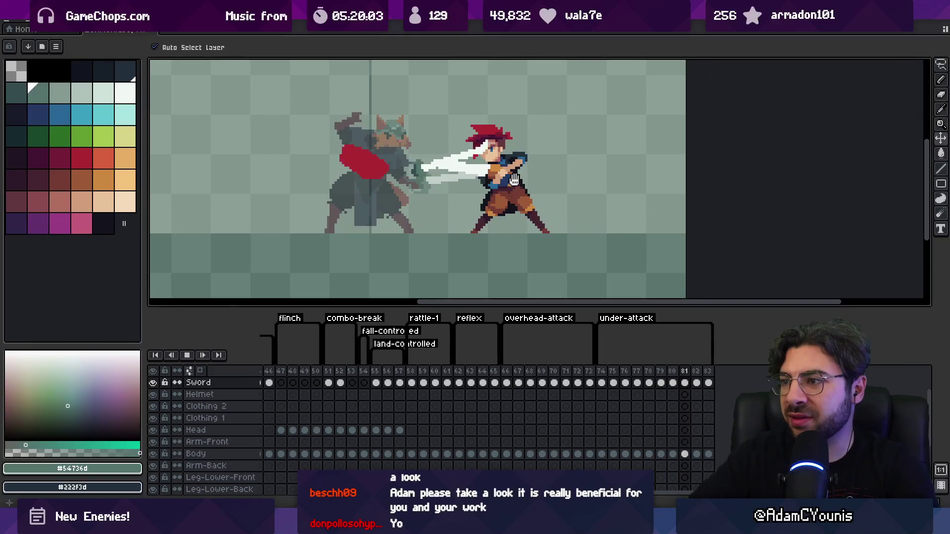
key("z")
scroll(497, 208, "down", 1)
scroll(496, 208, "down", 1)
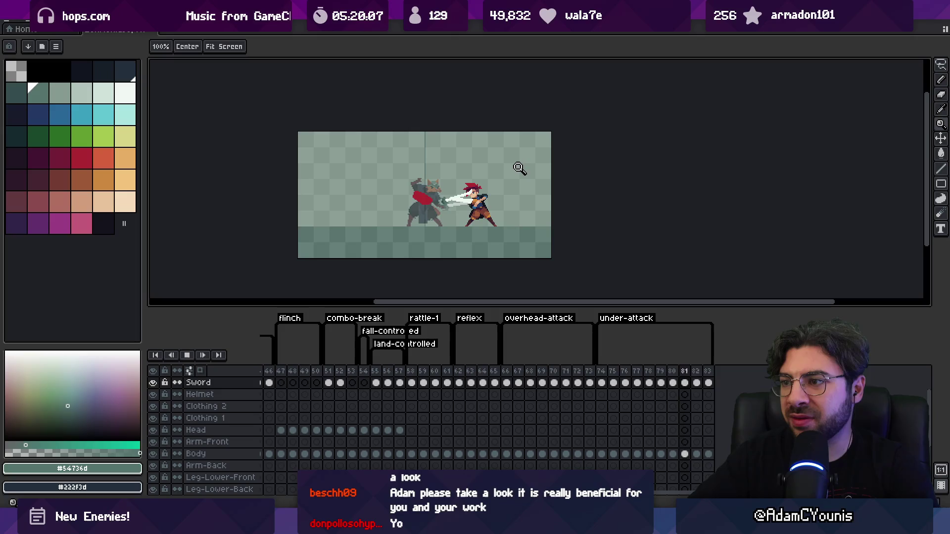
scroll(512, 183, "up", 2)
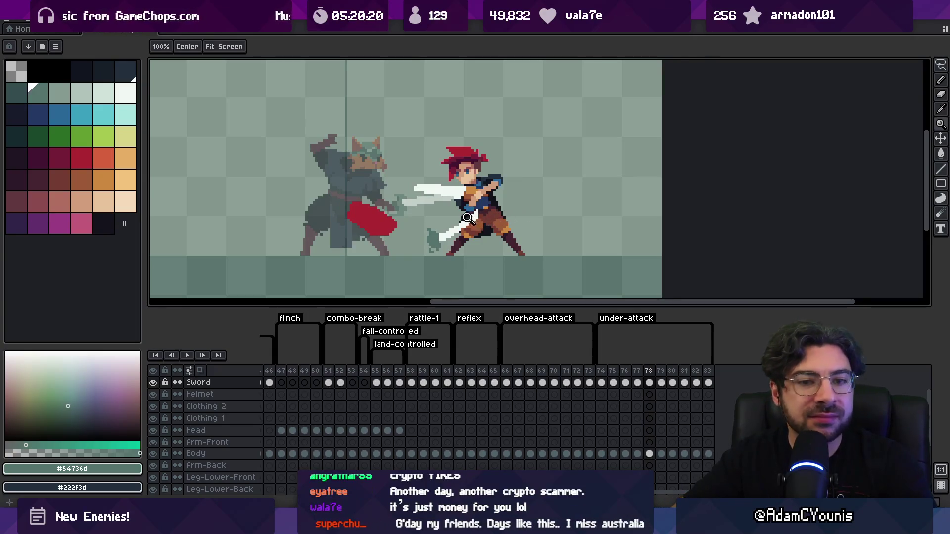
Step: Move the red cape shape up and to the right, stopping on frame 77
key("v")
left_click_drag(382, 226, 393, 219)
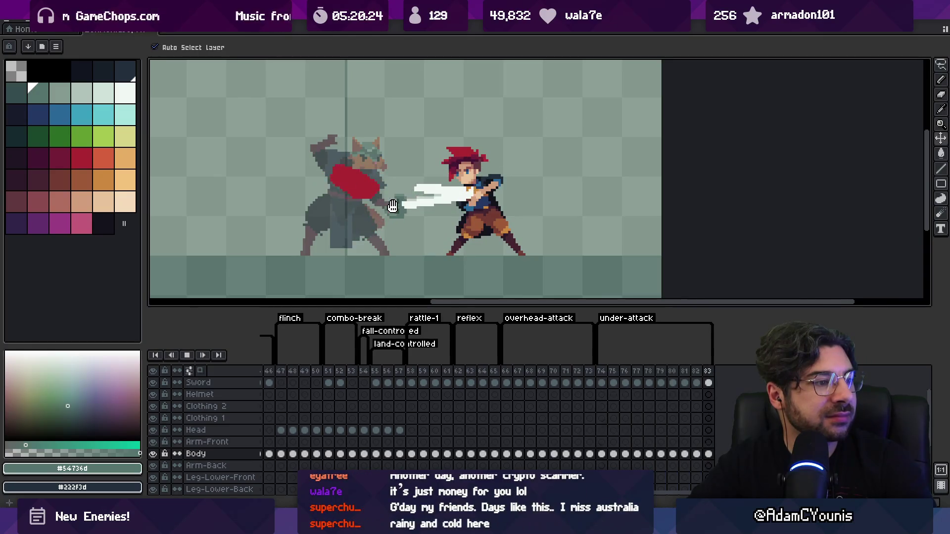
key("Return")
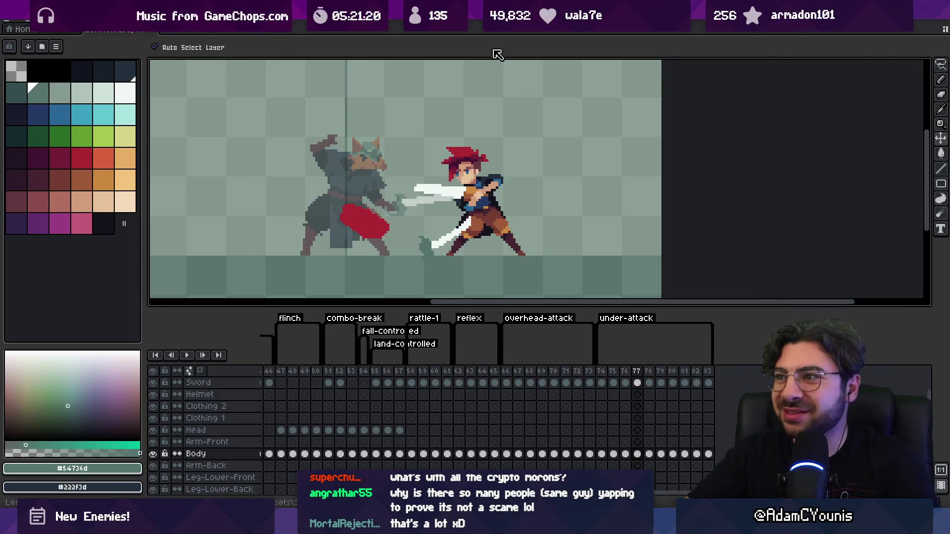
key("z")
Step: Select frames 74–78, shift the red slash shape left and down, and preview it
mouse_move(601, 371)
left_mouse_down()
mouse_move(664, 364)
mouse_move(636, 377)
mouse_move(649, 375)
left_mouse_up()
key("v")
left_click_drag(388, 234, 377, 242)
key("Return")
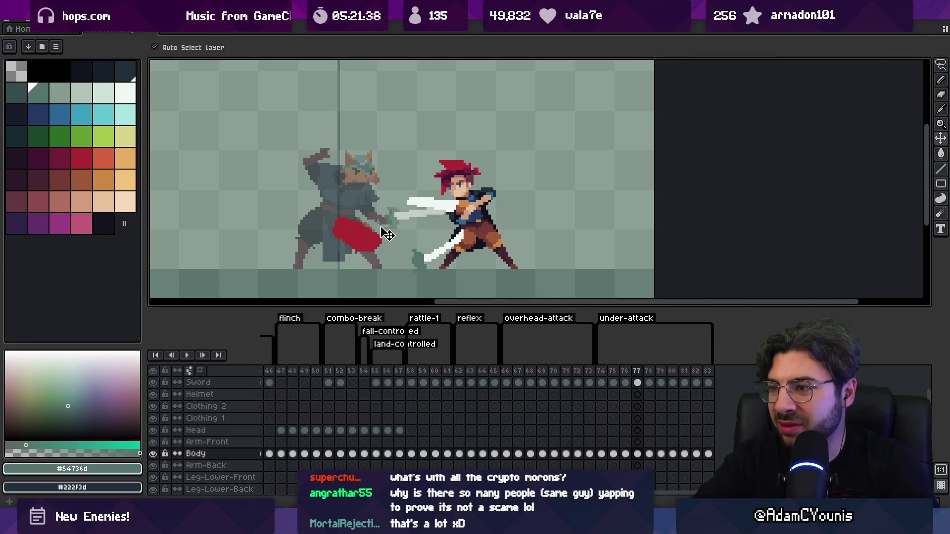
key("Return")
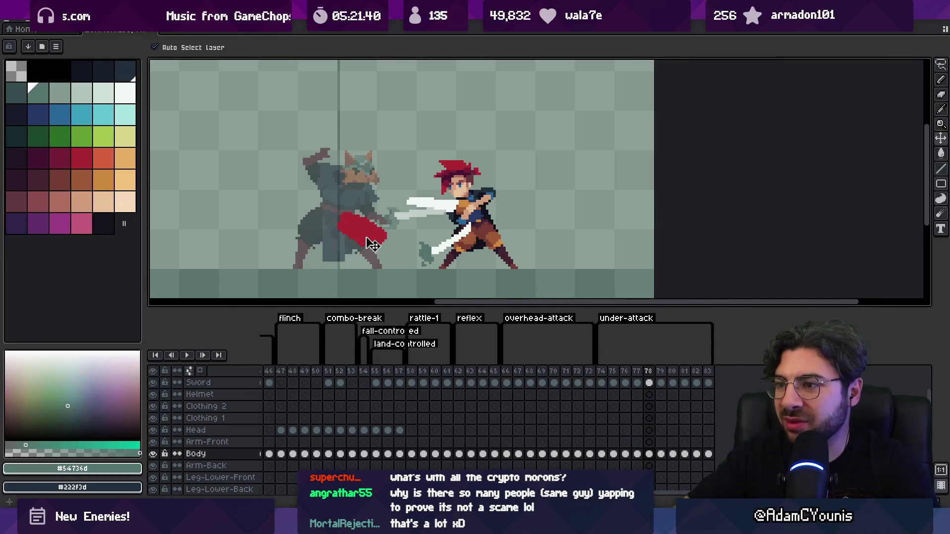
Step: Move the red shape up toward the blade on frame 78, replay, then select frames 74–75
left_click_drag(373, 245, 394, 226)
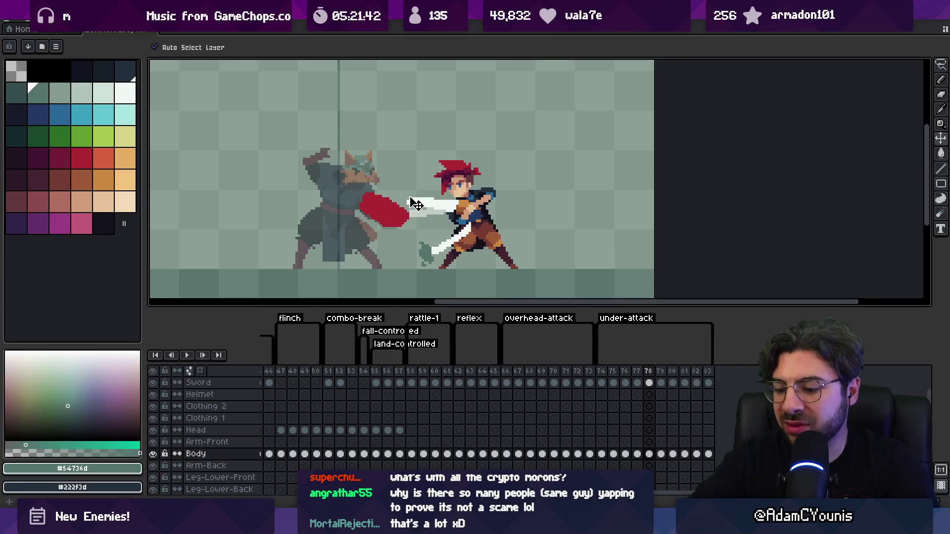
key("Right")
key("Return")
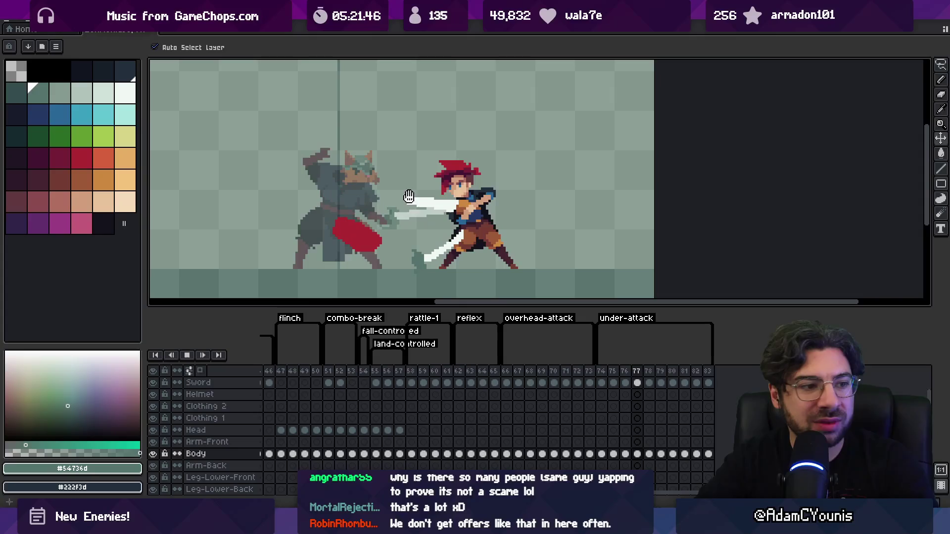
key("Return")
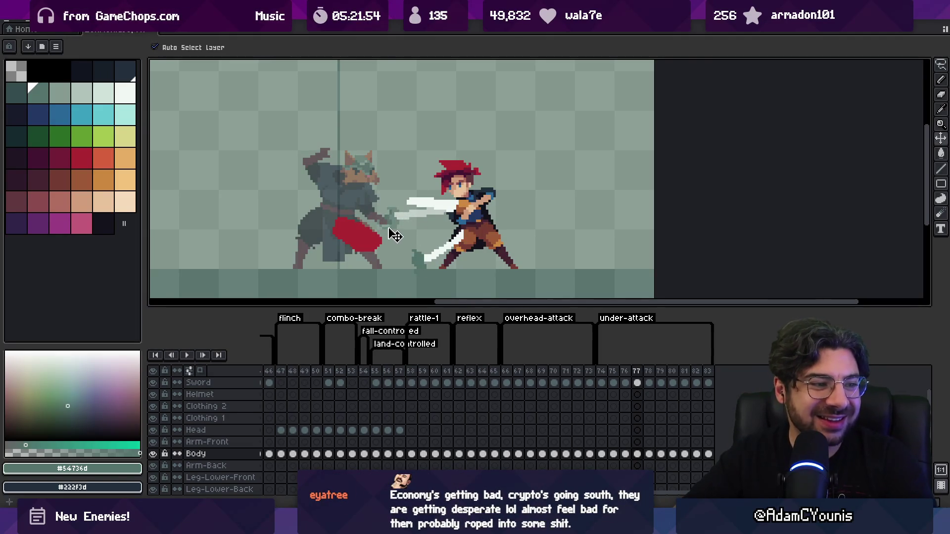
mouse_move(603, 372)
left_mouse_down()
mouse_move(665, 365)
mouse_move(600, 376)
mouse_move(663, 365)
mouse_move(628, 373)
mouse_move(662, 380)
mouse_move(644, 374)
mouse_move(674, 359)
mouse_move(658, 352)
left_mouse_up()
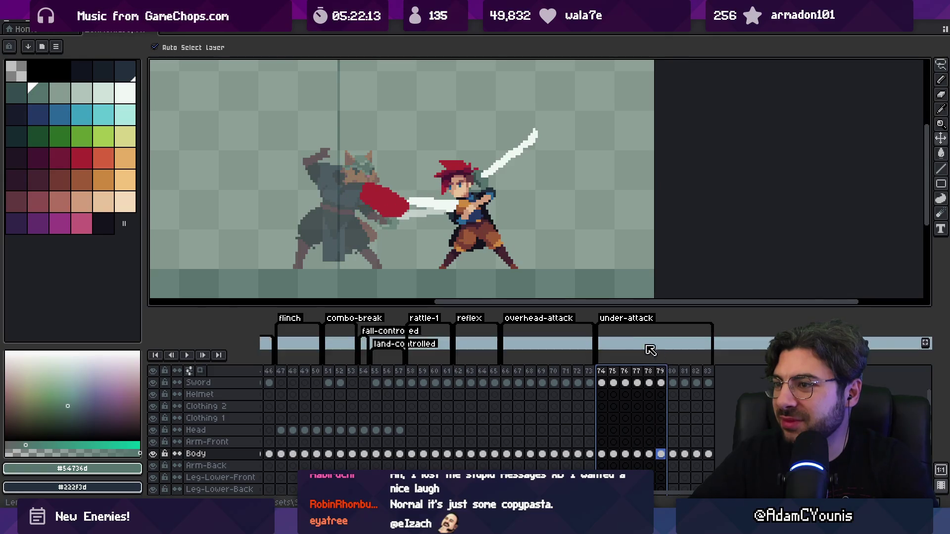
Step: Make frame 79 current with the brush active and scroll to recentre the canvas
left_click(657, 353)
key("b")
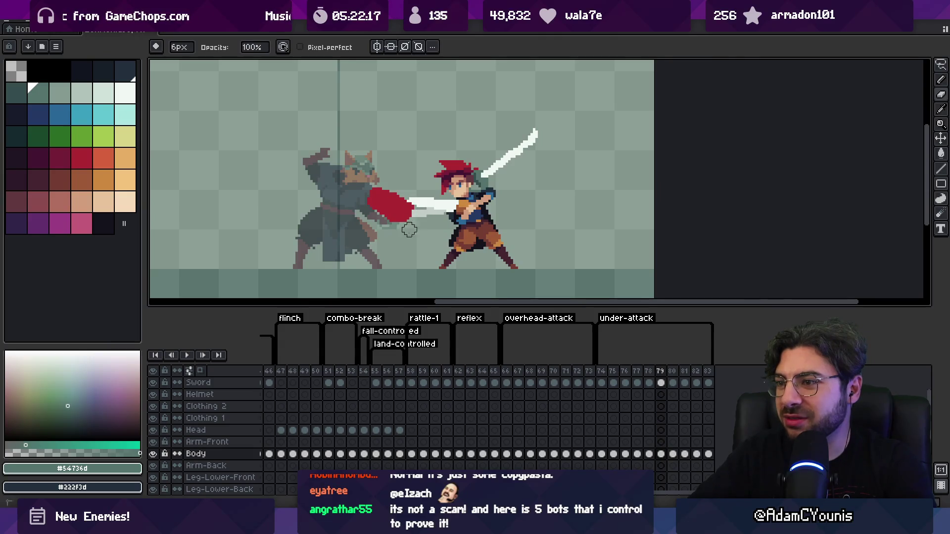
scroll(429, 246, "up", 1)
scroll(428, 247, "right", 1)
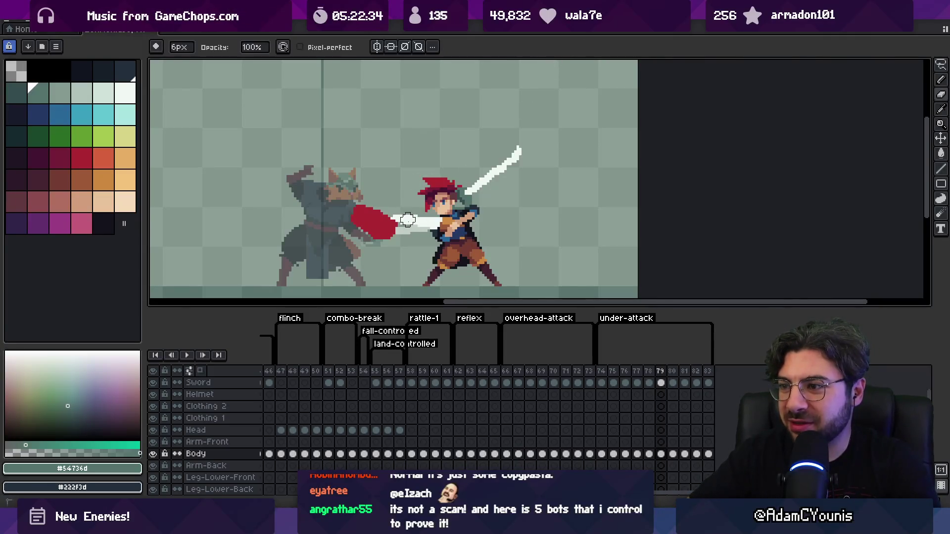
scroll(429, 218, "down", 1)
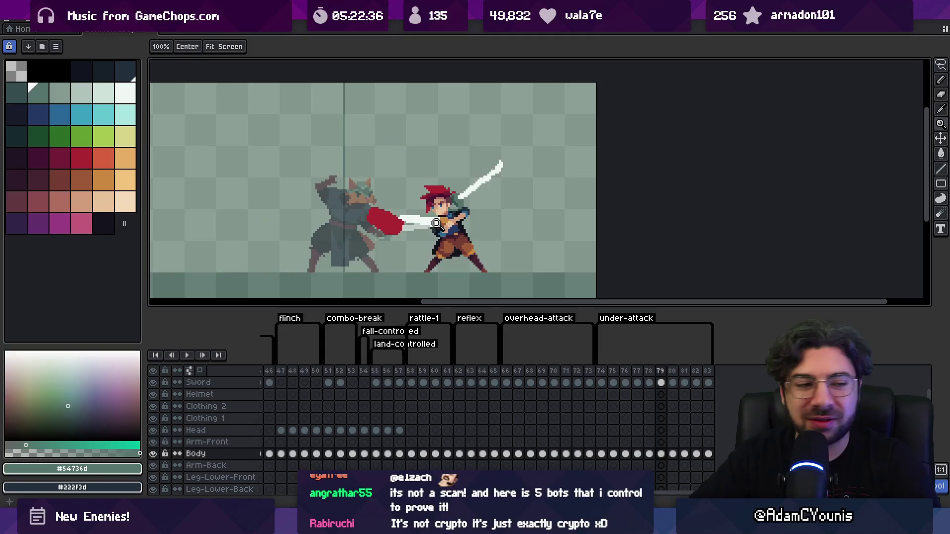
Step: Recentre the scene, save the animation file, and select frames 74 to 80
left_click_drag(429, 223, 439, 247)
key("v")
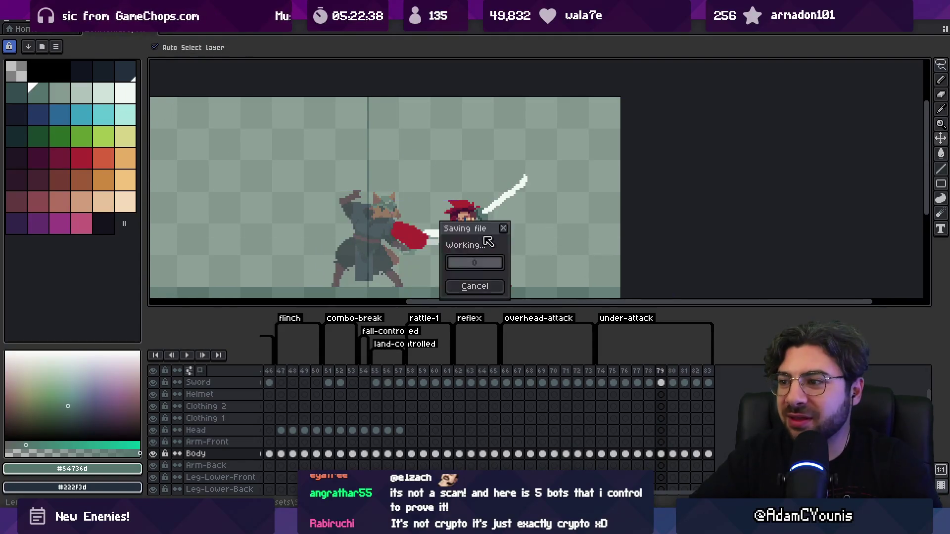
mouse_move(603, 379)
left_mouse_down()
mouse_move(674, 368)
mouse_move(660, 370)
left_mouse_up()
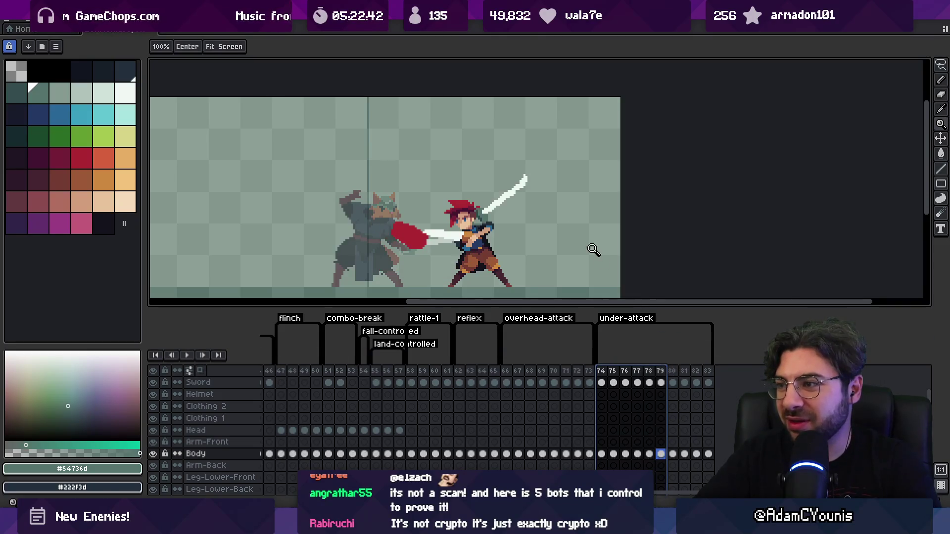
Step: On frame 79's Sword cel, draw the sword tip in #F1F8F5, then zoom out and back in
left_click(519, 196)
left_click(528, 187, "alt")
key("b")
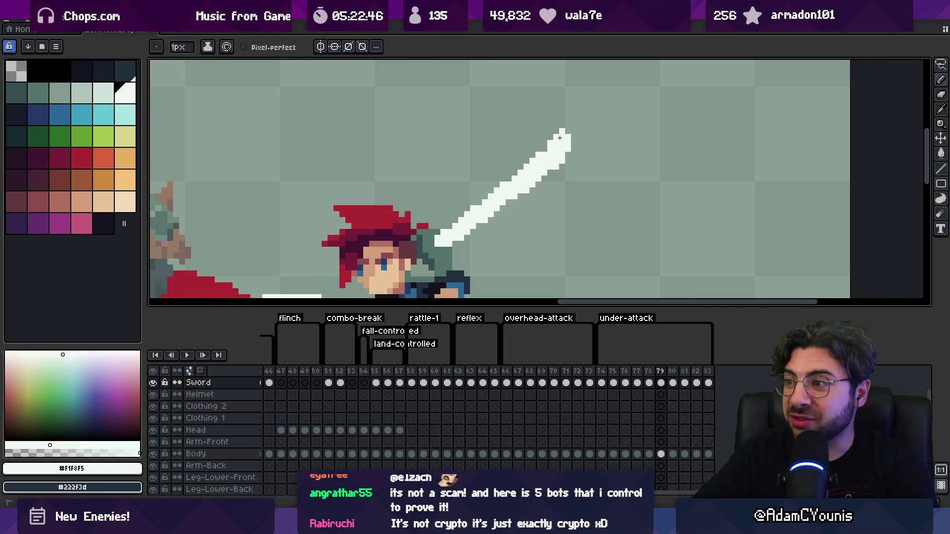
key("z")
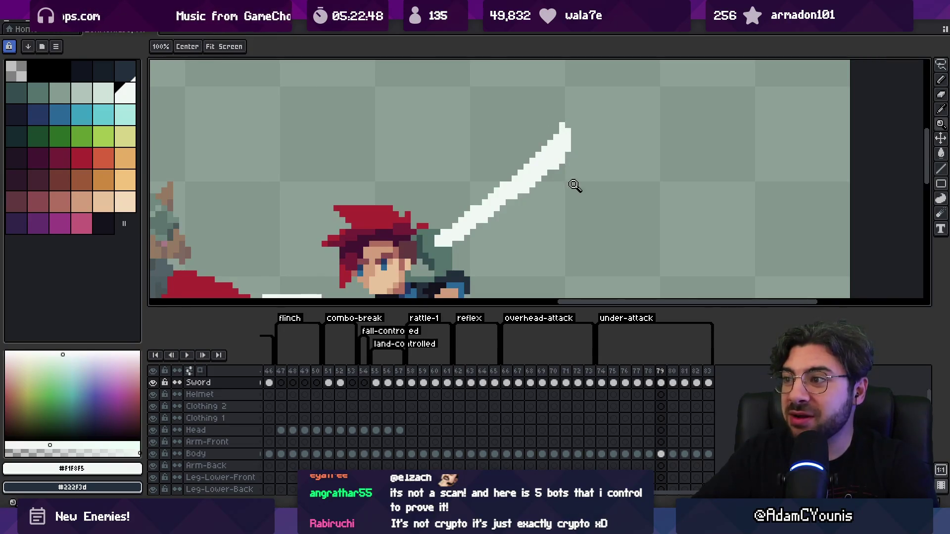
right_click(574, 185)
key("b")
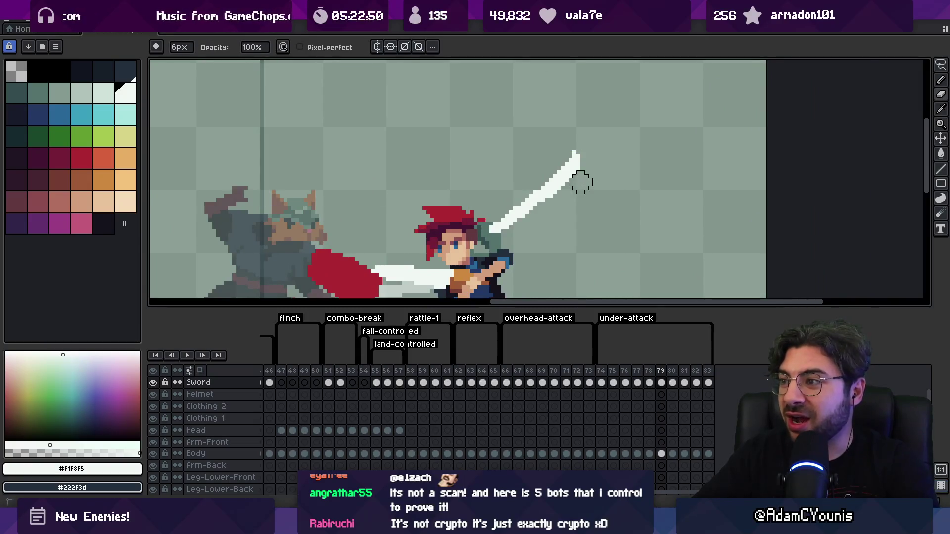
key("z")
right_click(579, 181)
right_click(577, 179)
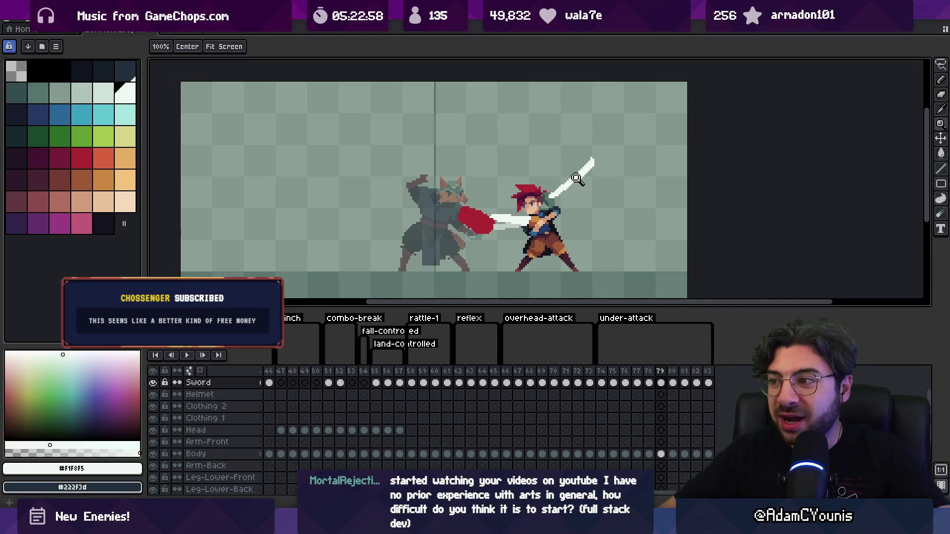
left_click(577, 178)
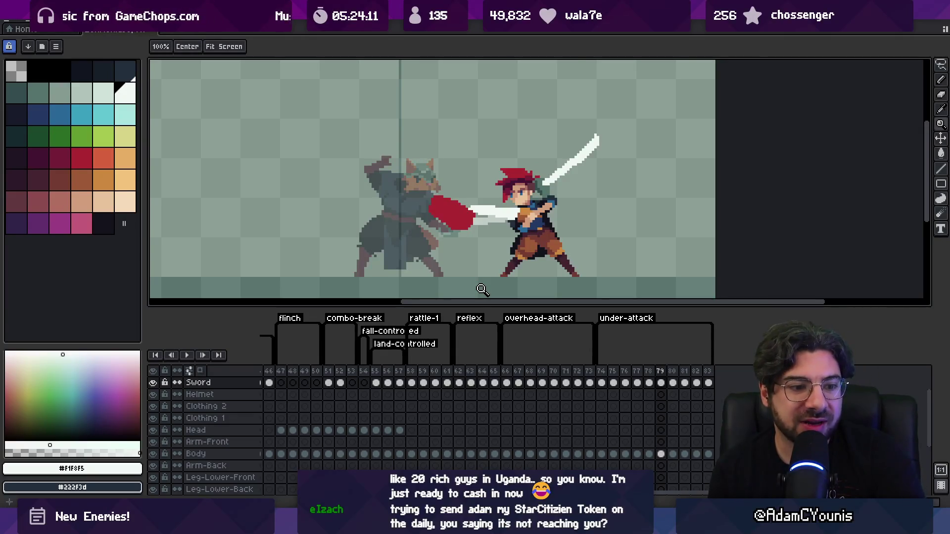
Step: Pan across the fight scene and select under-attack frames 74–77, then 74–76
left_click_drag(481, 228, 393, 225)
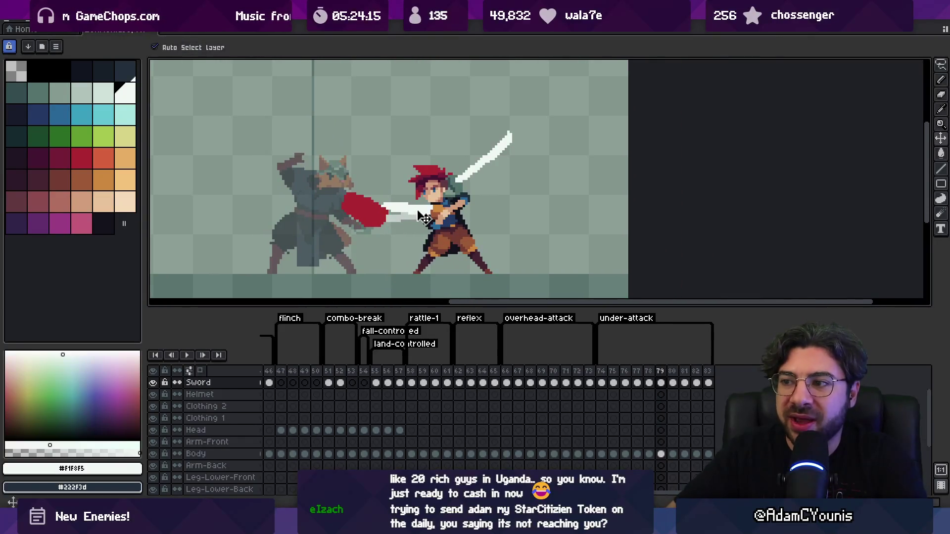
scroll(198, 435, "down", 2)
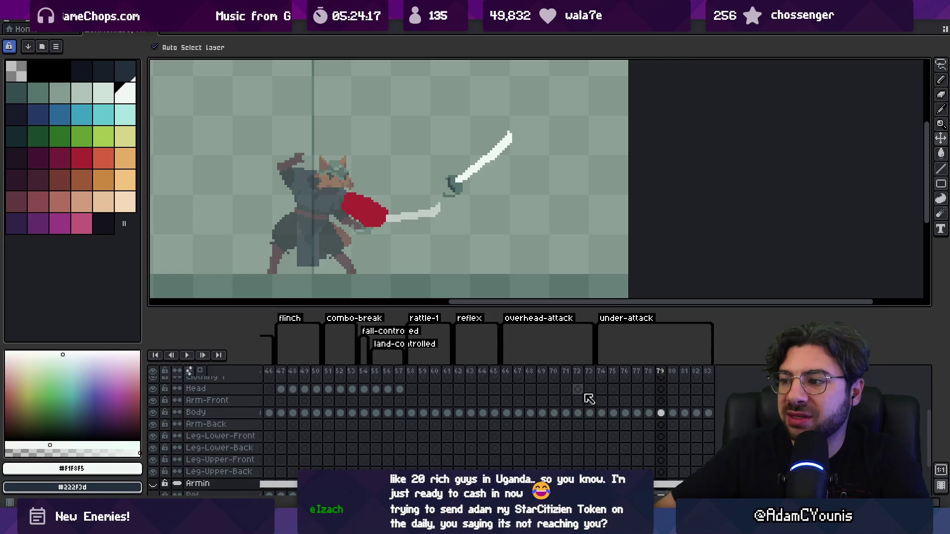
left_click_drag(601, 372, 658, 366)
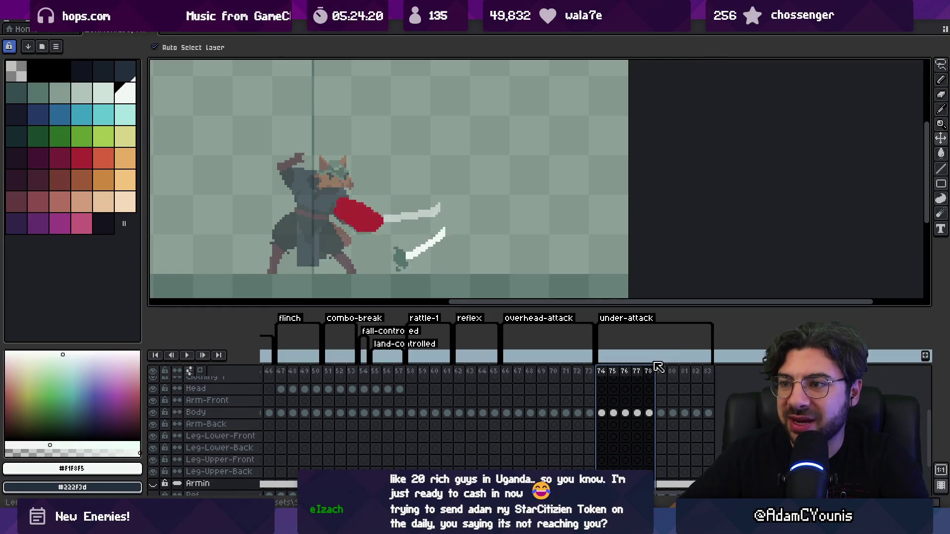
left_click(600, 371)
mouse_move(599, 359)
left_mouse_down()
mouse_move(670, 355)
mouse_move(627, 361)
left_mouse_up()
Step: Select overhead-attack frames 66–70 and target the Head layer cel at frame 66
mouse_move(505, 371)
left_mouse_down()
mouse_move(579, 369)
mouse_move(507, 372)
left_mouse_up()
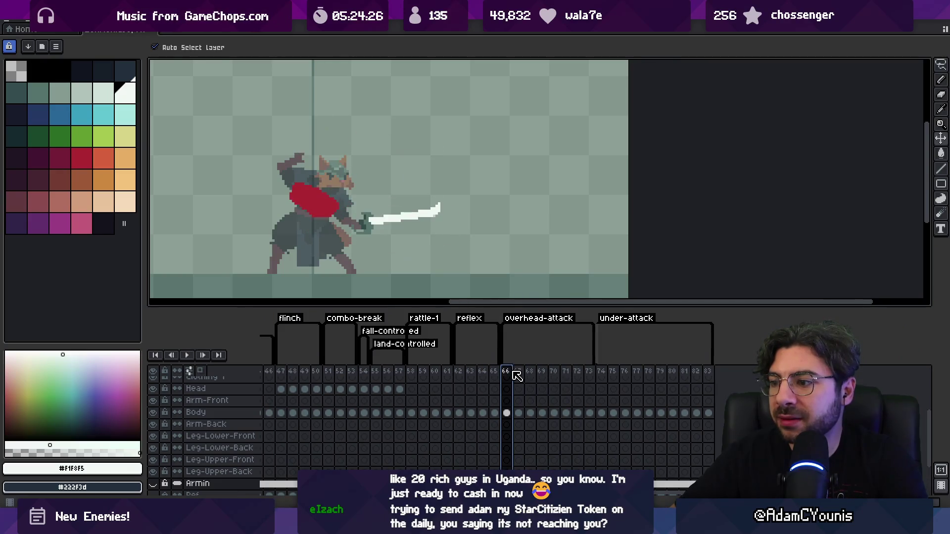
left_click(316, 214)
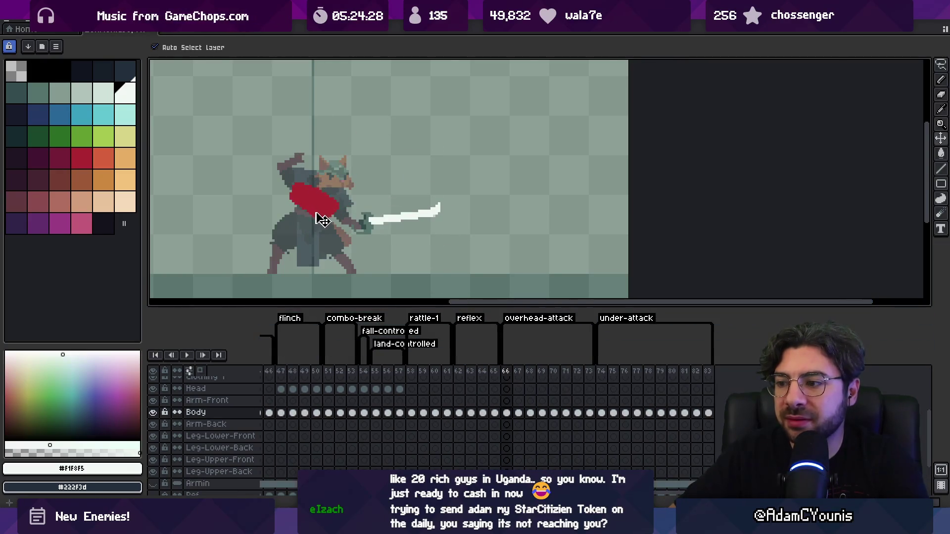
scroll(489, 422, "up", 1)
left_click(507, 412)
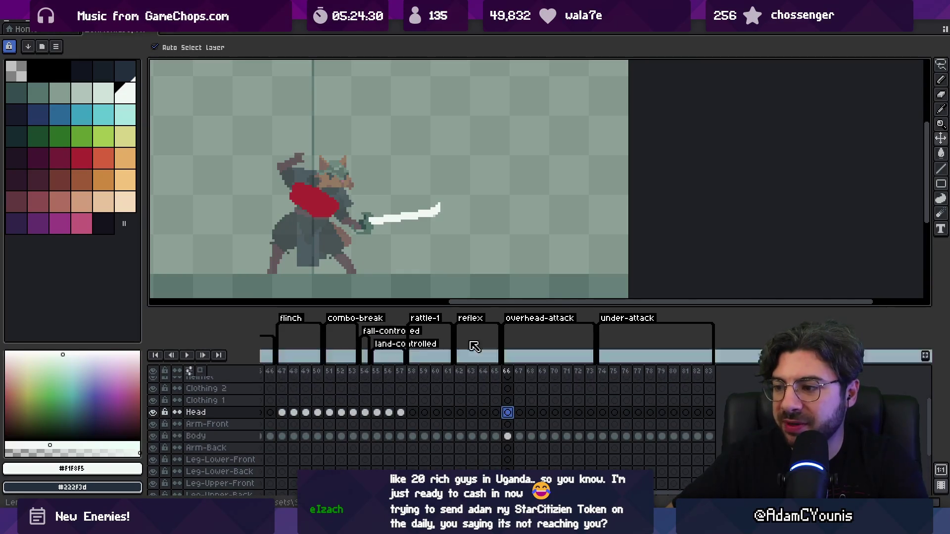
Step: Fill the cat's head with orange-red pixels using the Pencil on frame 66
left_click(103, 159)
key("b")
left_click(320, 183)
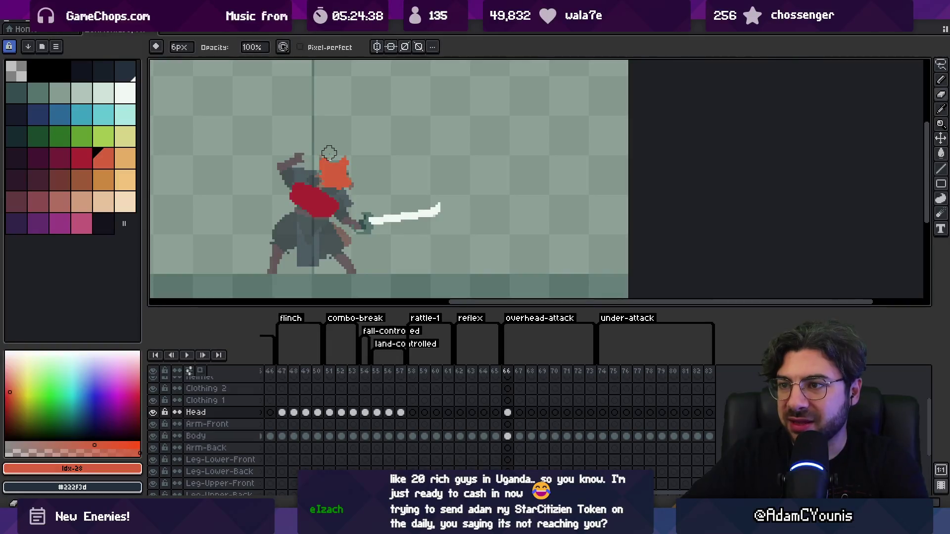
scroll(312, 163, "up", 2)
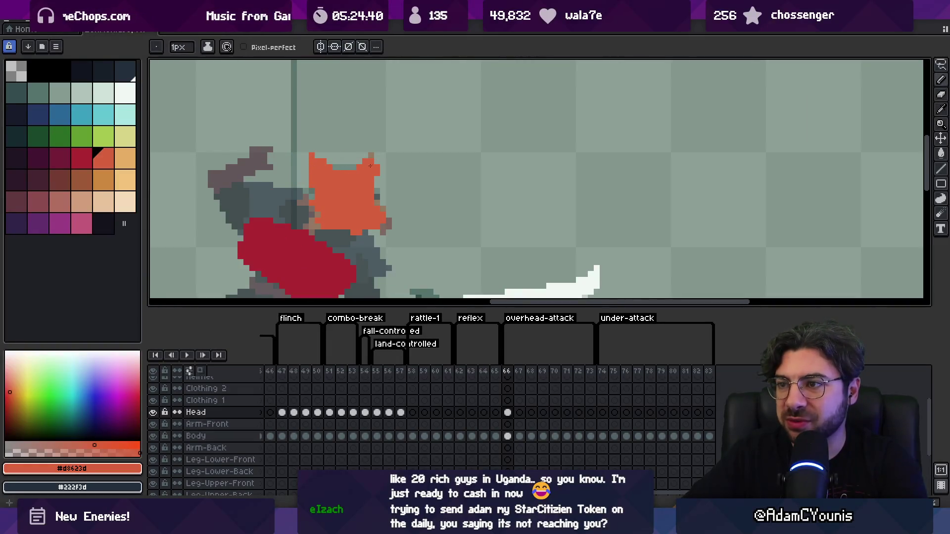
key("z")
key("m")
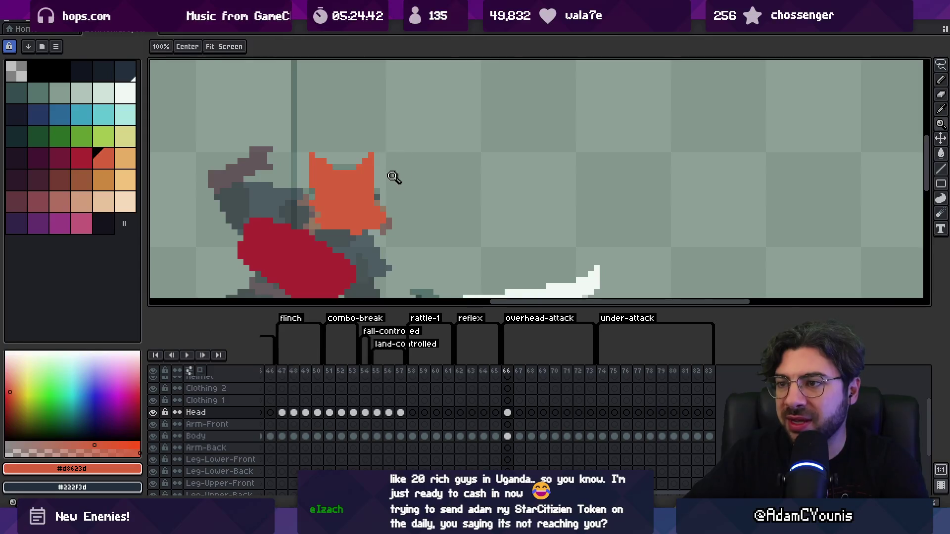
scroll(340, 153, "down", 1)
key("ctrl+d")
key("b")
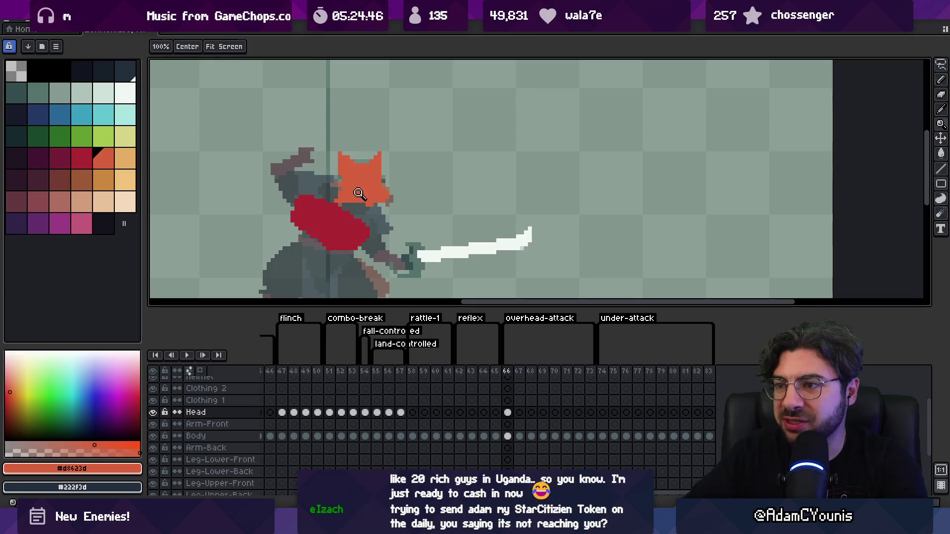
Step: Copy the orange head cel from frame 66 into the following overhead-attack frames
key("z")
scroll(356, 193, "down", 2)
left_click(362, 192)
key("b")
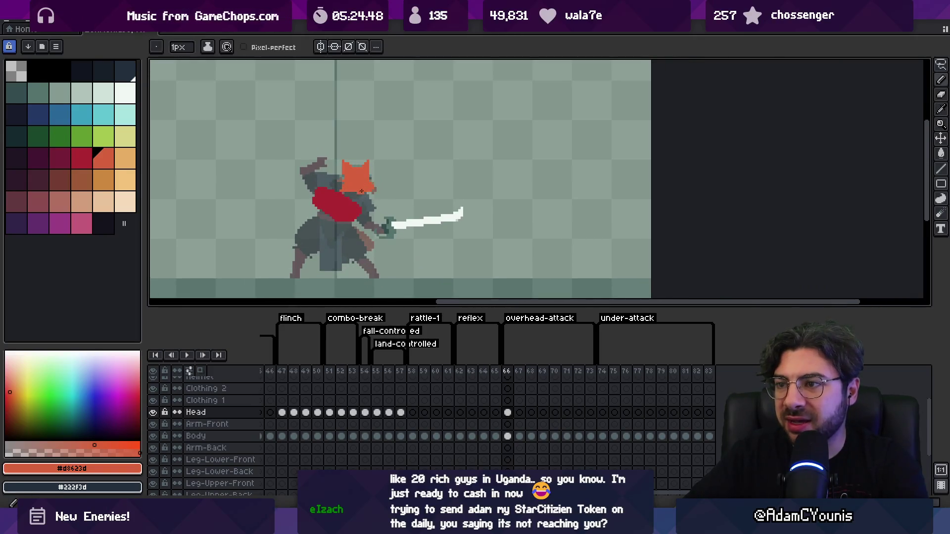
key("v")
mouse_move(507, 412)
left_mouse_down()
mouse_move(705, 418)
mouse_move(696, 410)
left_mouse_up()
left_click(507, 412)
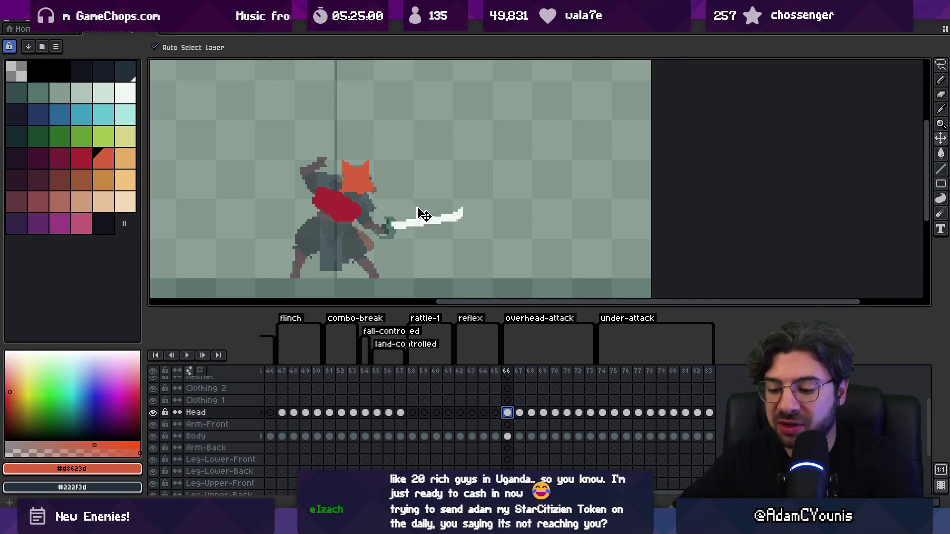
Step: Move the orange head onto the red hood on frames 69, 70 and 73
key("Right")
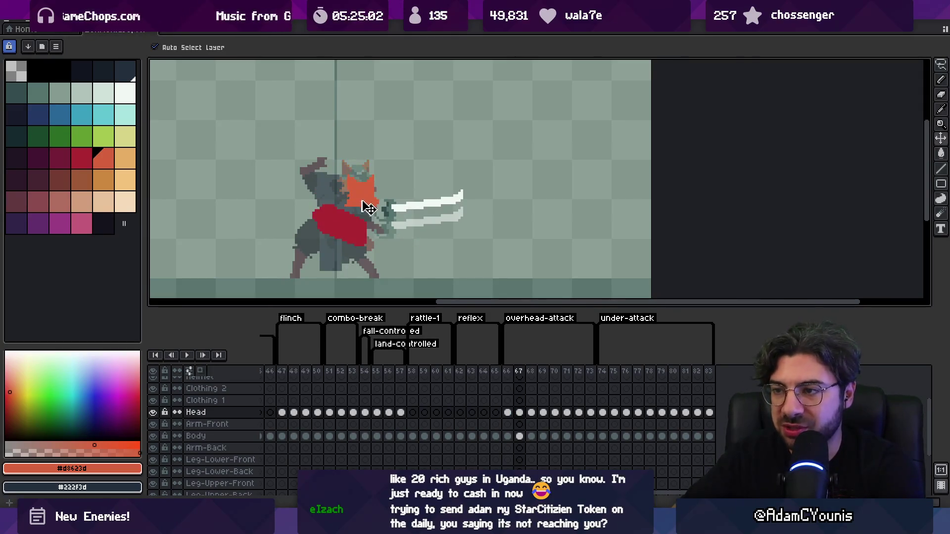
key("Right")
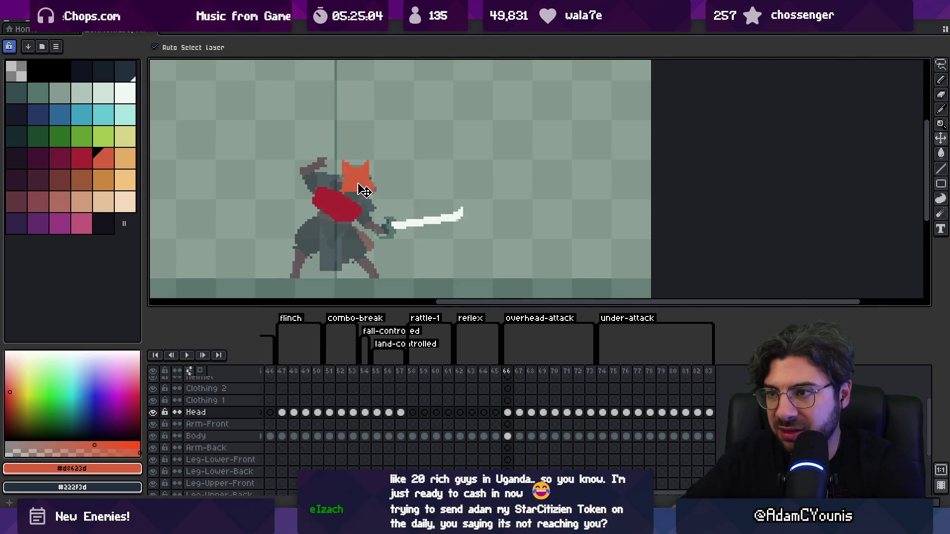
key("Left")
key("Right")
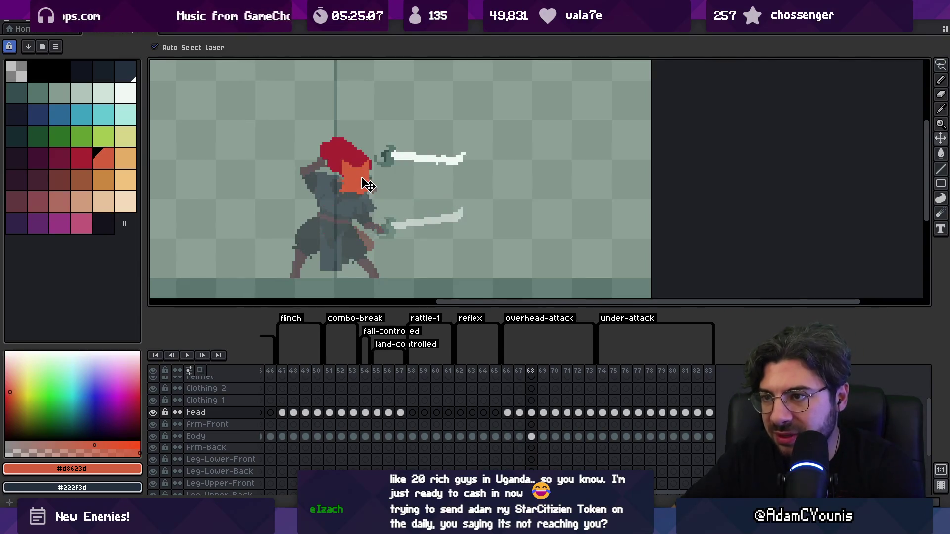
key("Right")
mouse_move(371, 160)
left_mouse_down()
mouse_move(371, 132)
mouse_move(383, 133)
left_mouse_up()
key("Right")
key("Right")
mouse_move(366, 188)
left_mouse_down()
mouse_move(410, 181)
mouse_move(394, 226)
mouse_move(401, 239)
mouse_move(394, 228)
left_mouse_up()
key("Right")
key("Right")
left_click_drag(364, 192, 377, 205)
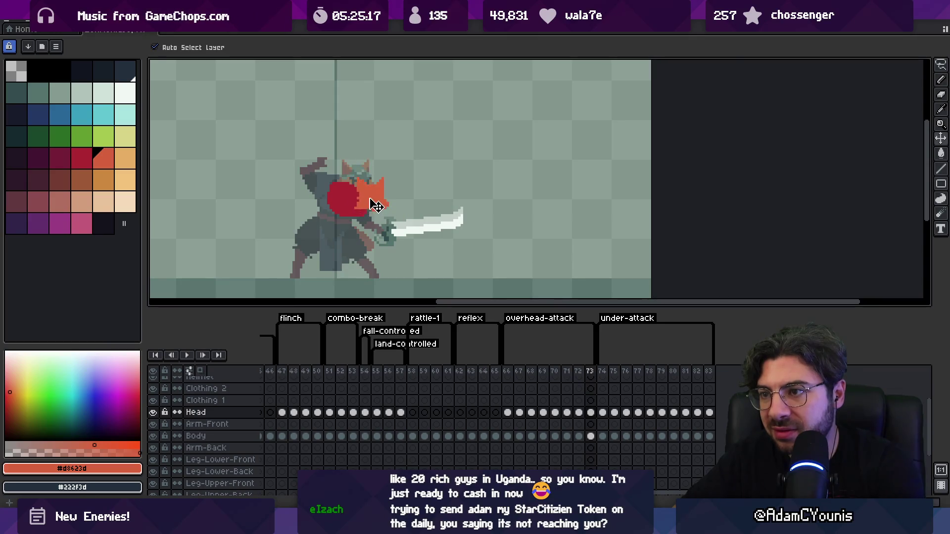
key("Right")
Step: Play the animation to check, then nudge the head slightly down on frame 72
key("Return")
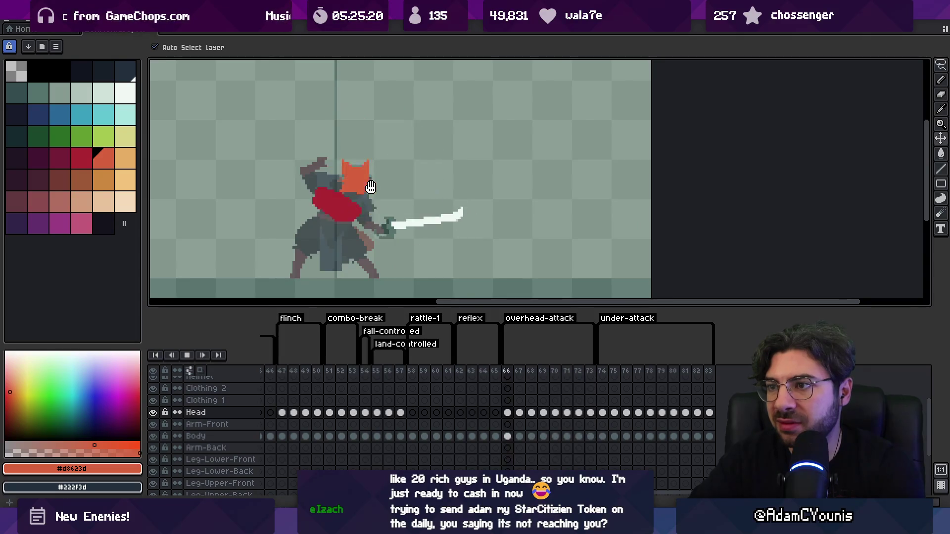
key("Return")
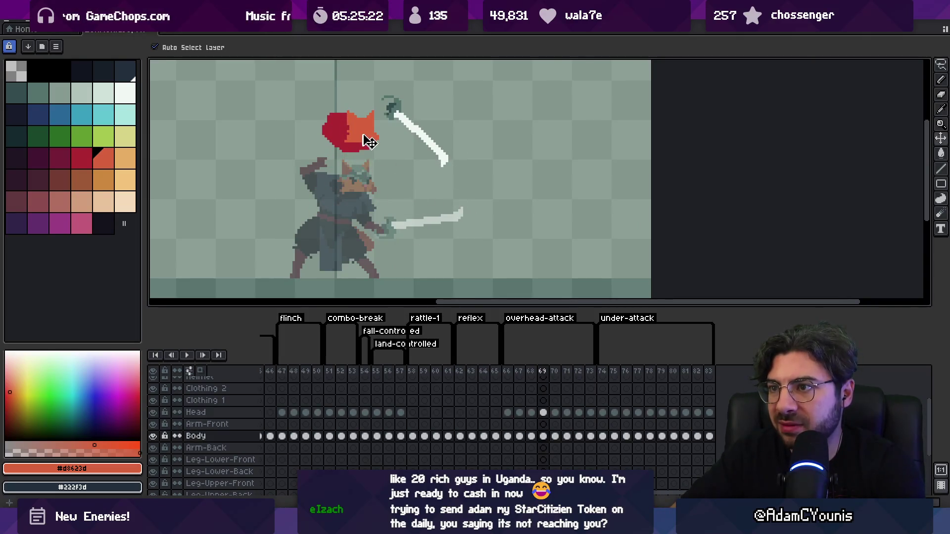
key("Right")
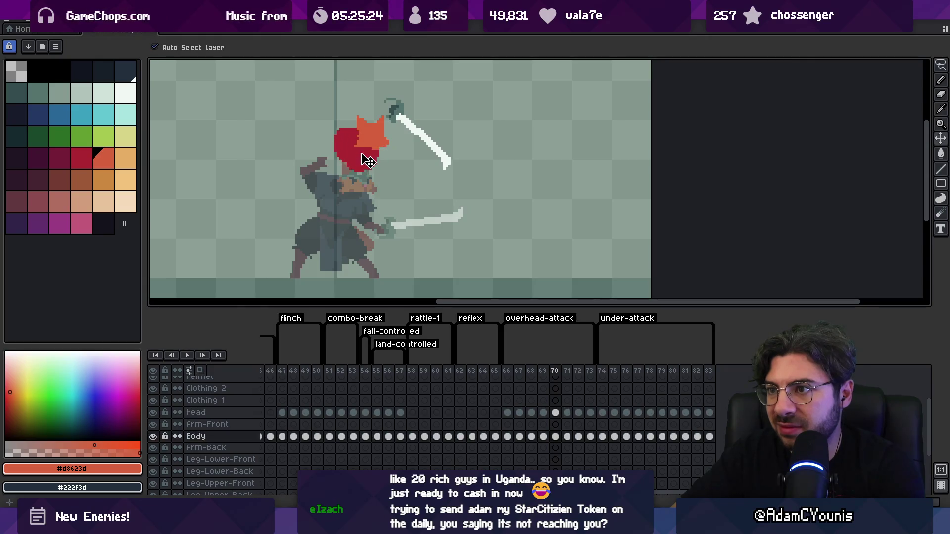
key("Right")
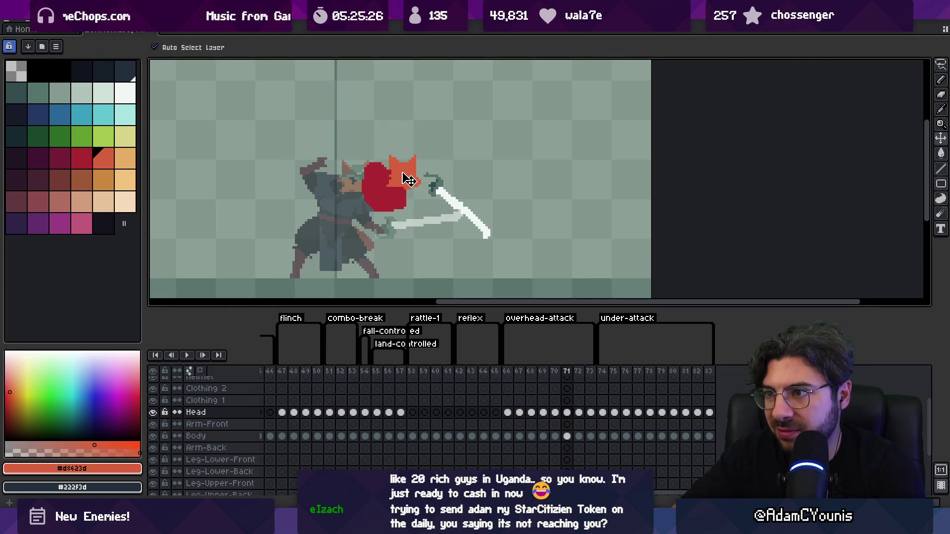
key("Right")
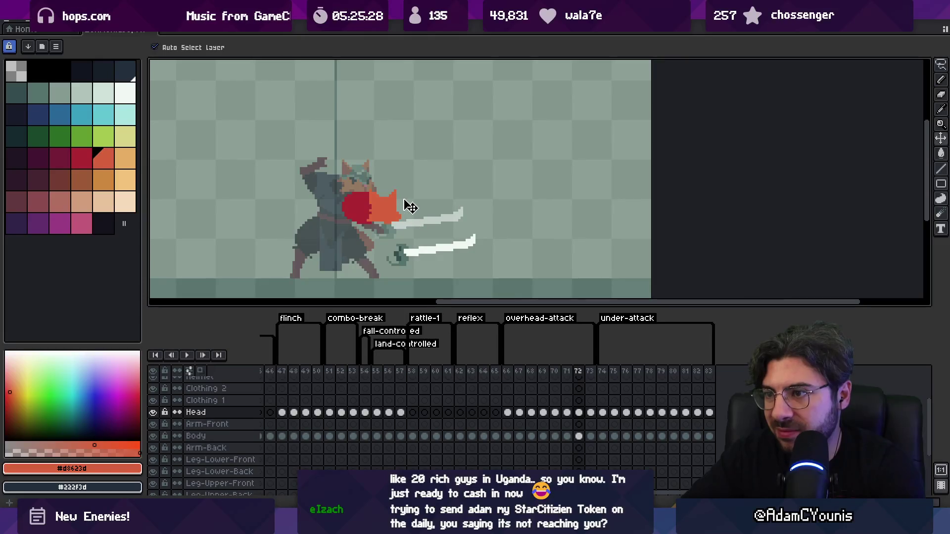
left_click_drag(403, 232, 393, 226)
key("Return")
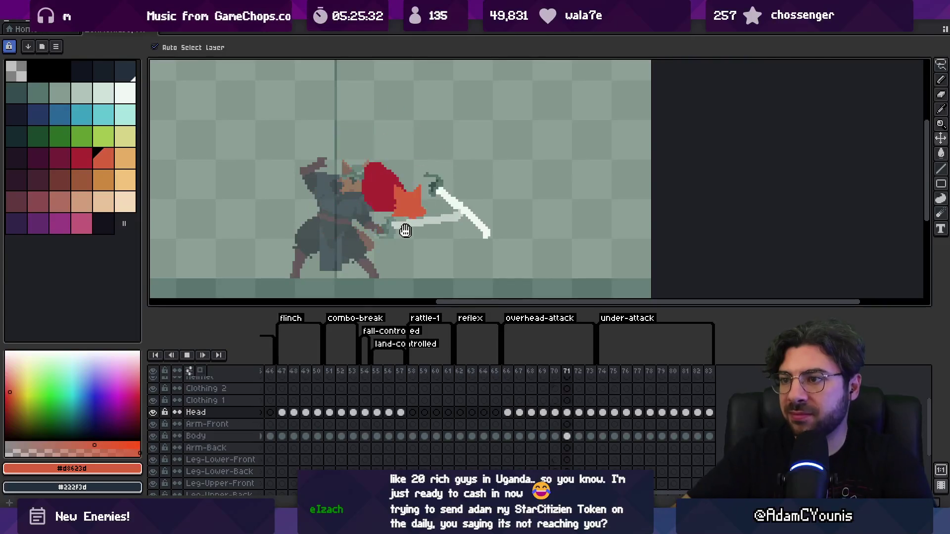
key("z")
scroll(445, 254, "down", 3)
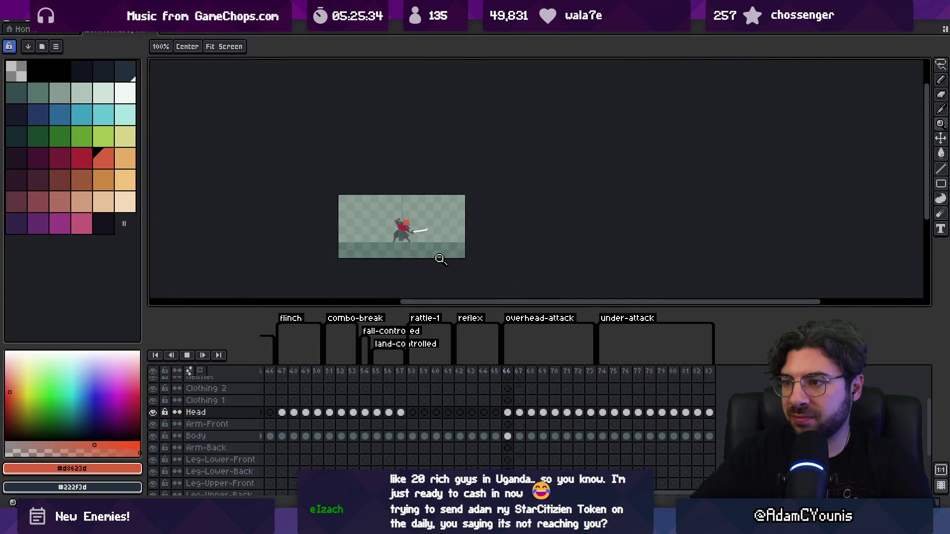
scroll(446, 253, "up", 3)
key("Return")
Step: Lift the head onto the raised hood on frame 70, replay, then select frames 74–75
key("Right")
key("Right")
key("Right")
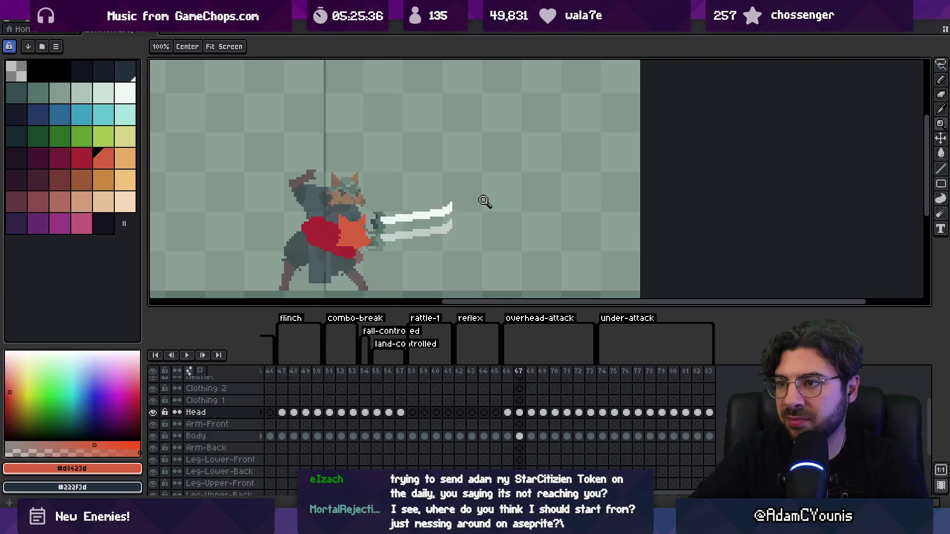
key("Left")
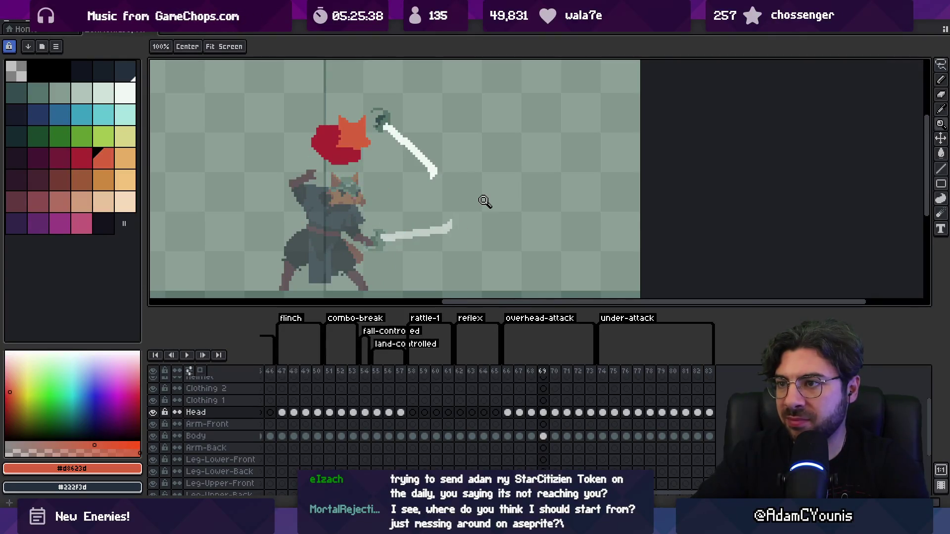
key("v")
left_click_drag(377, 159, 362, 135)
key("Left")
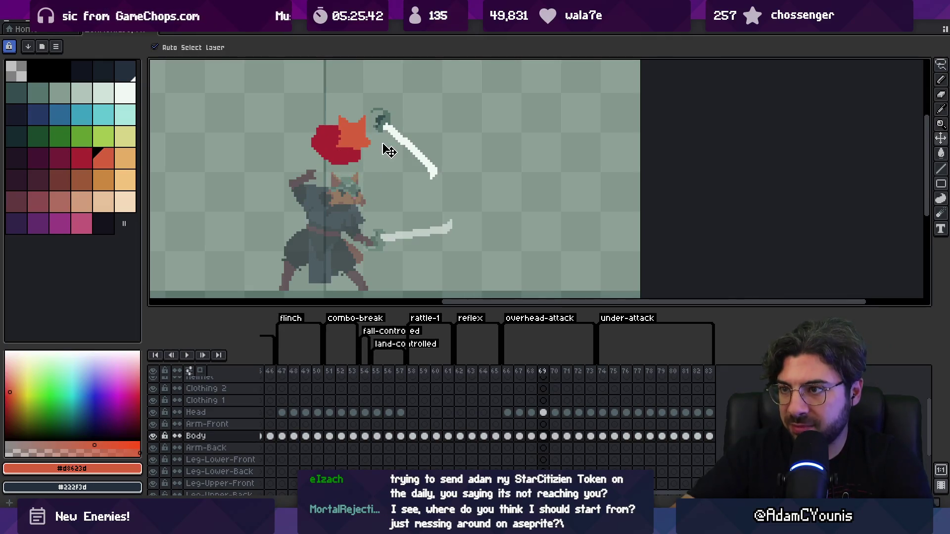
key("Return")
key("z")
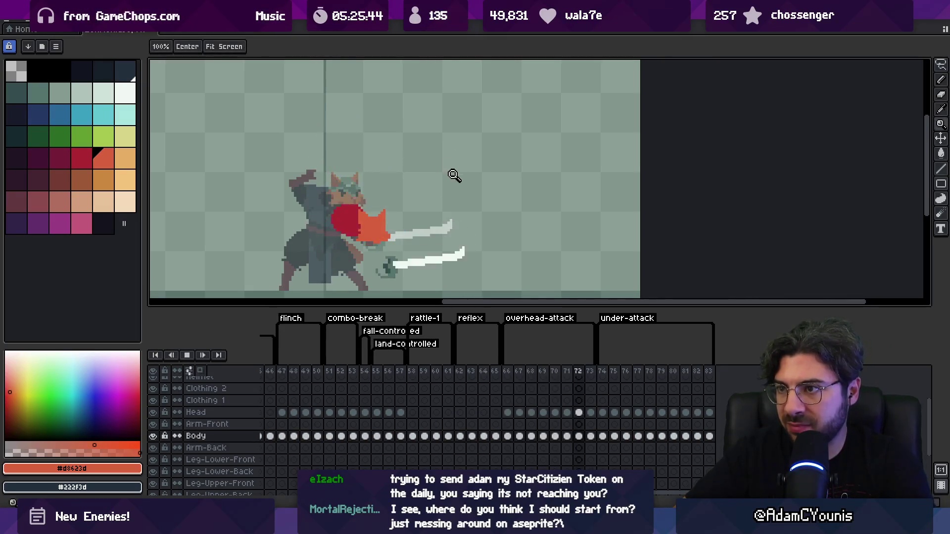
scroll(431, 207, "down", 4)
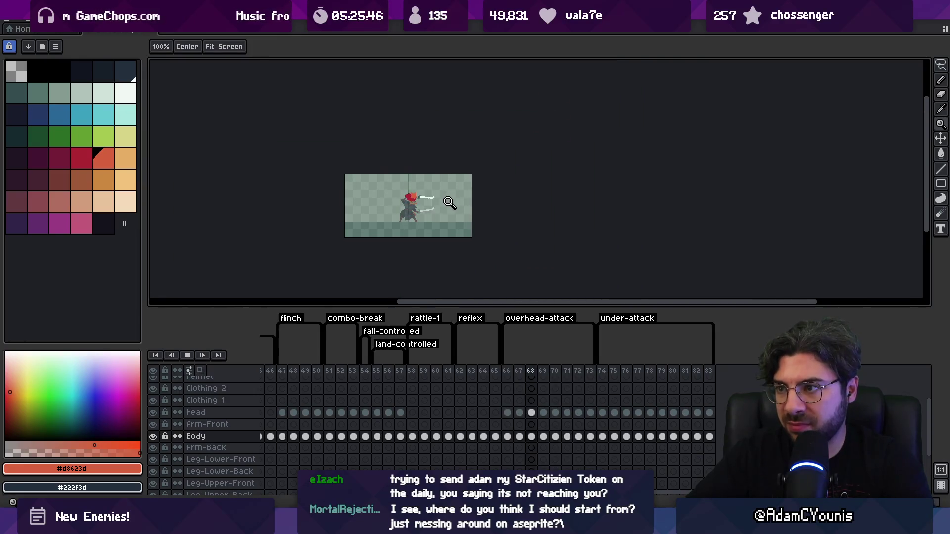
scroll(474, 209, "up", 5)
key("Return")
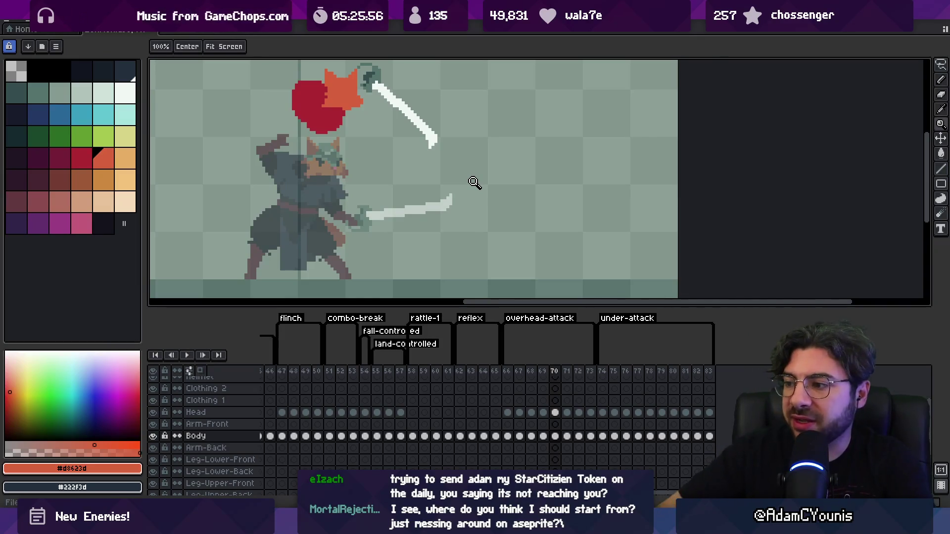
left_click_drag(602, 371, 614, 372)
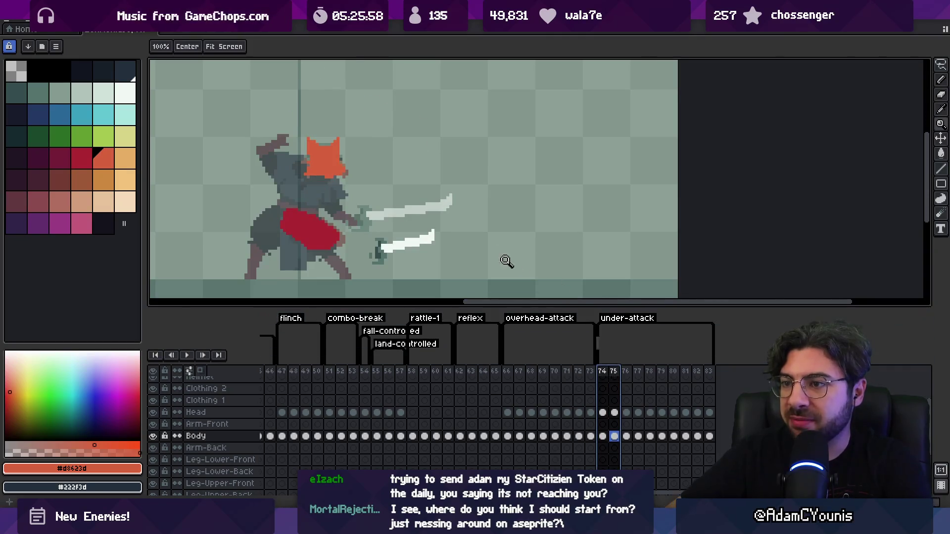
Step: Drag the cat head down onto the body on under-attack frames 74 through 78
key("v")
left_click_drag(328, 180, 345, 239)
key("Return")
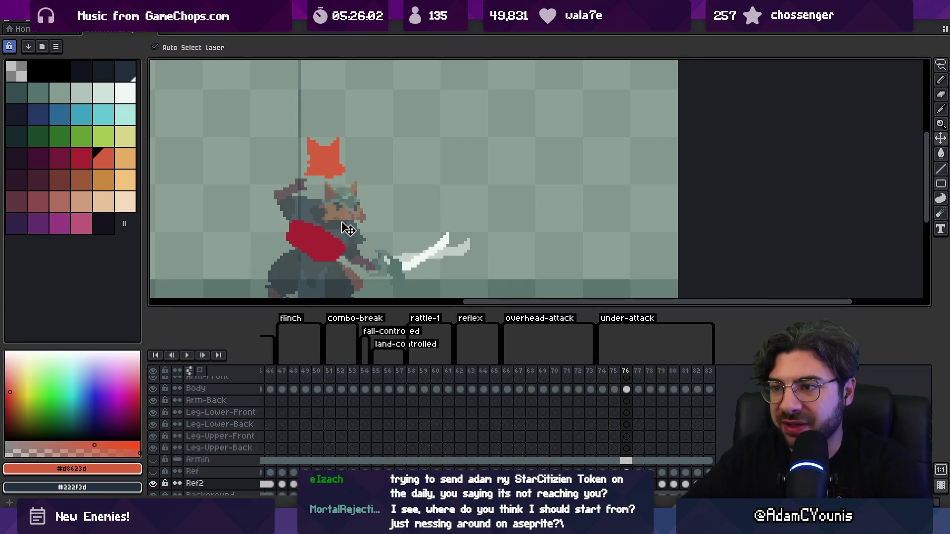
key("Return")
left_click_drag(327, 167, 351, 238)
key("Return")
key("Return")
left_click_drag(335, 185, 345, 244)
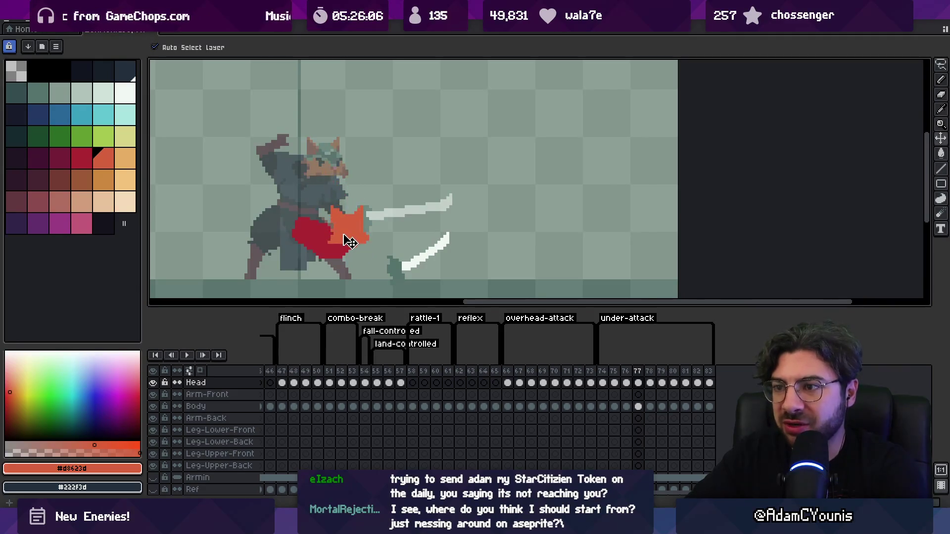
key("Right")
mouse_move(330, 168)
left_mouse_down()
mouse_move(375, 215)
mouse_move(392, 189)
left_mouse_up()
key("Right")
key("Right")
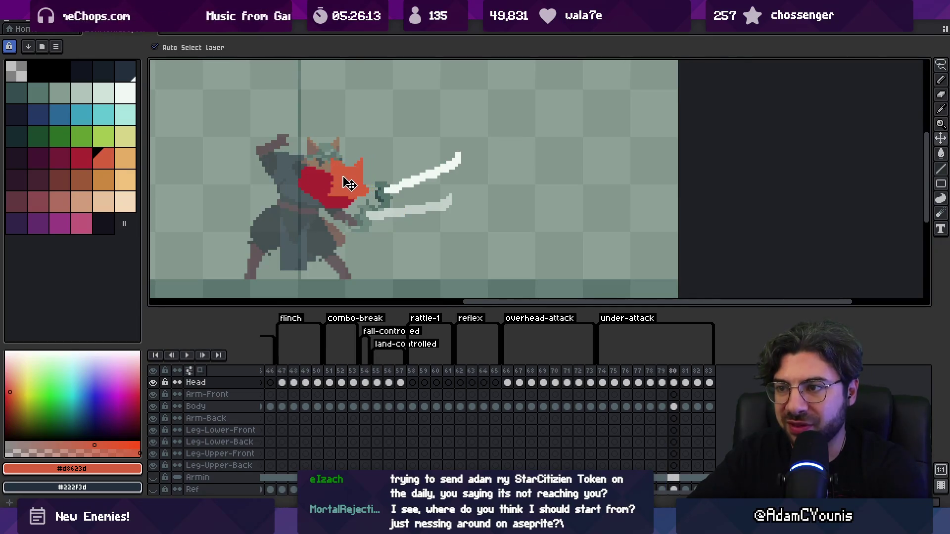
key("Right")
key("Left")
key("Left")
key("Left")
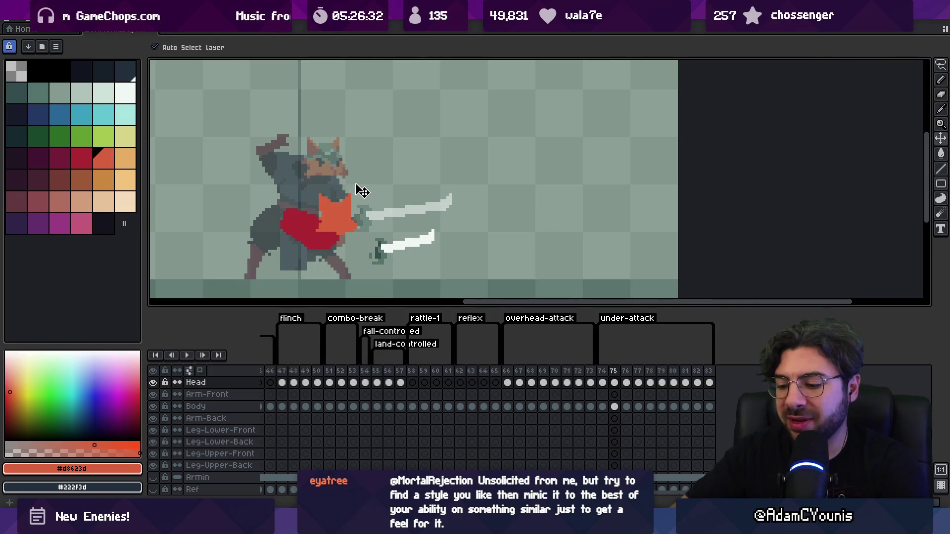
Step: Preview the motion, then refine the head position on frames 75, 76 and 77
key("z")
scroll(420, 197, "down", 2)
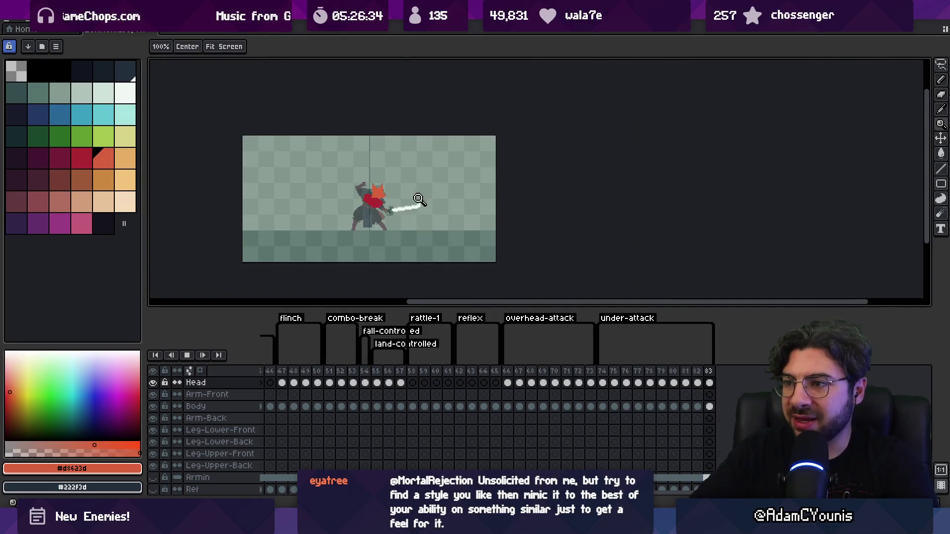
scroll(421, 197, "up", 2)
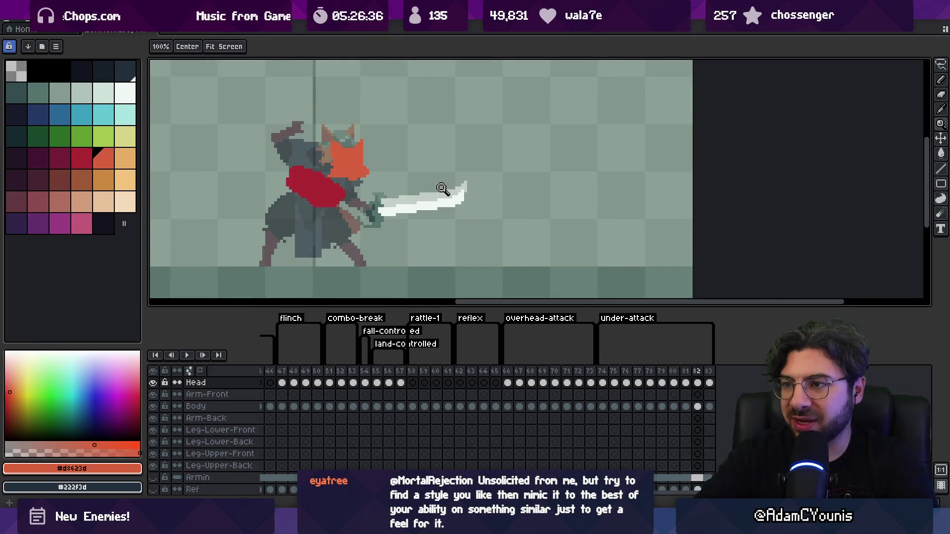
key("m")
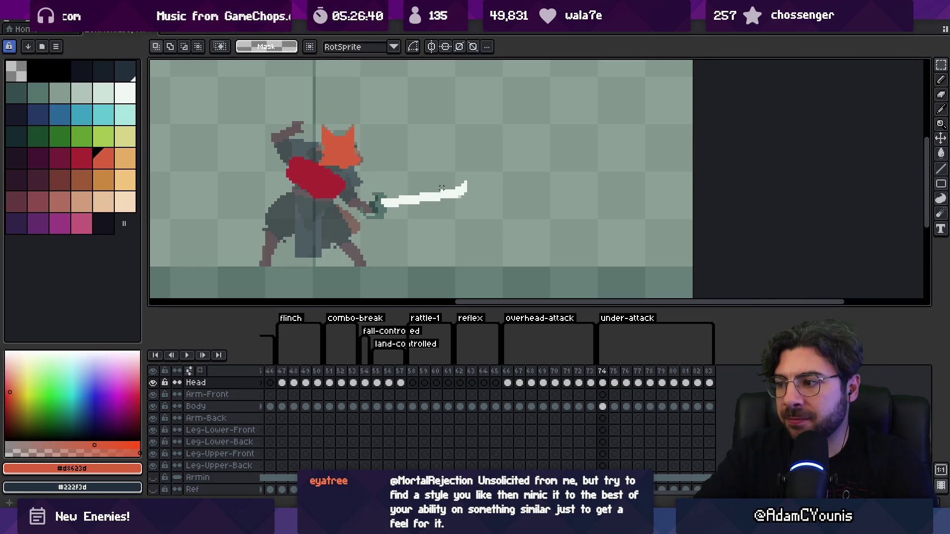
key("Right")
key("v")
left_click_drag(345, 206, 342, 189)
key("Right")
left_click_drag(376, 223, 375, 228)
key("Right")
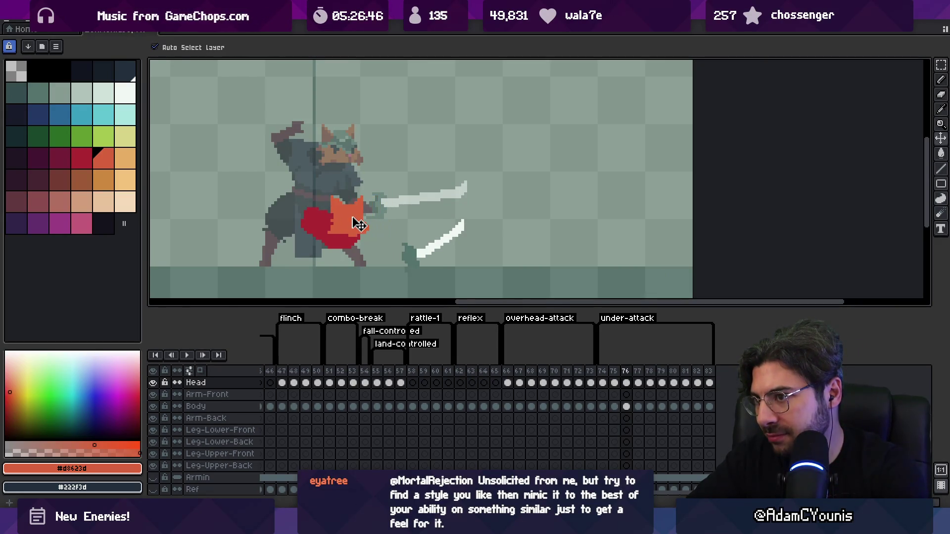
mouse_move(366, 224)
left_mouse_down()
mouse_move(365, 194)
mouse_move(377, 170)
mouse_move(392, 174)
mouse_move(383, 169)
left_mouse_up()
key("Right")
key("Right")
Step: Step through frames 77–83 and play the under-attack, stopping on frame 78 to compare poses
key("Left")
key("Left")
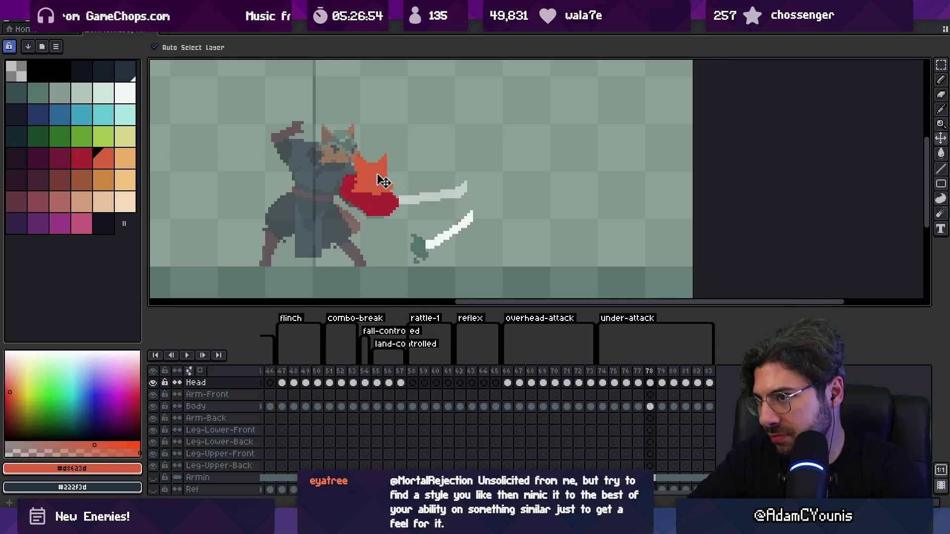
key("Right")
key("Right")
key("Right")
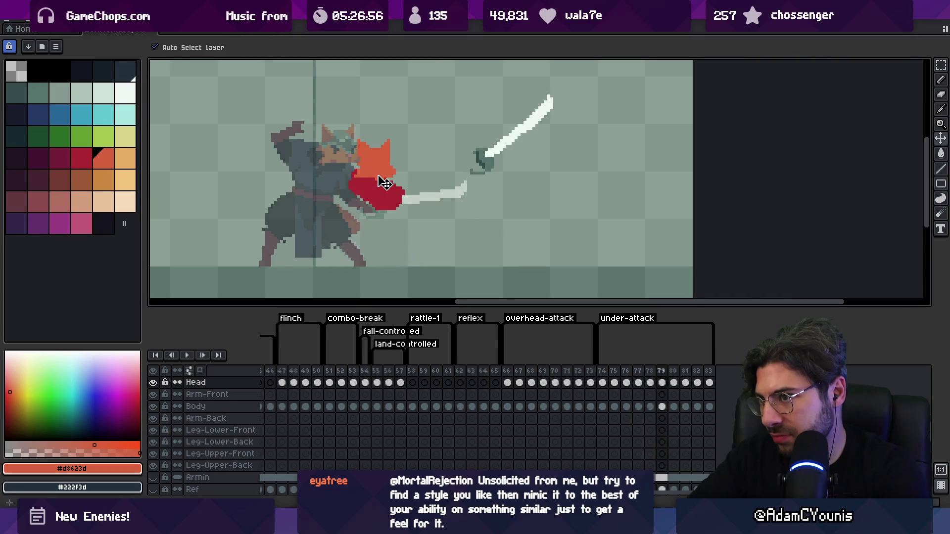
key("Right")
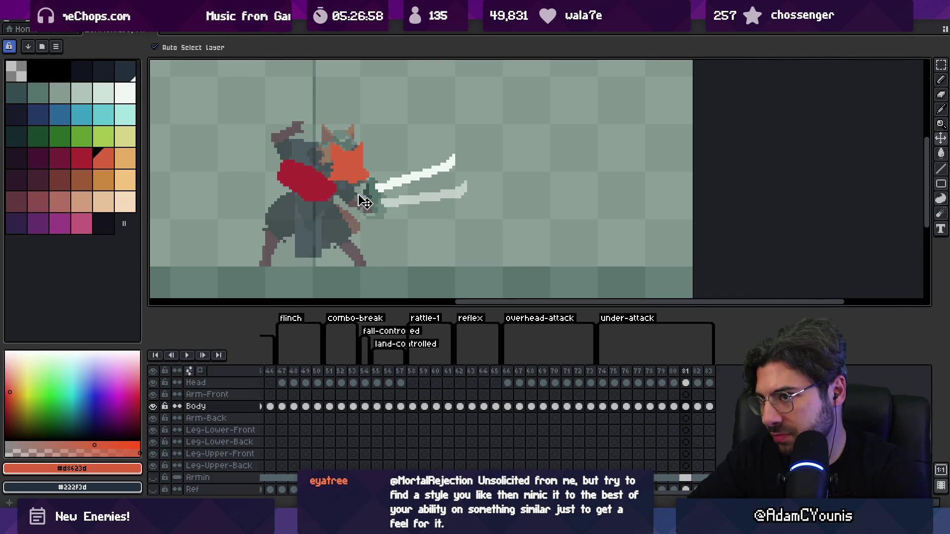
key("Right")
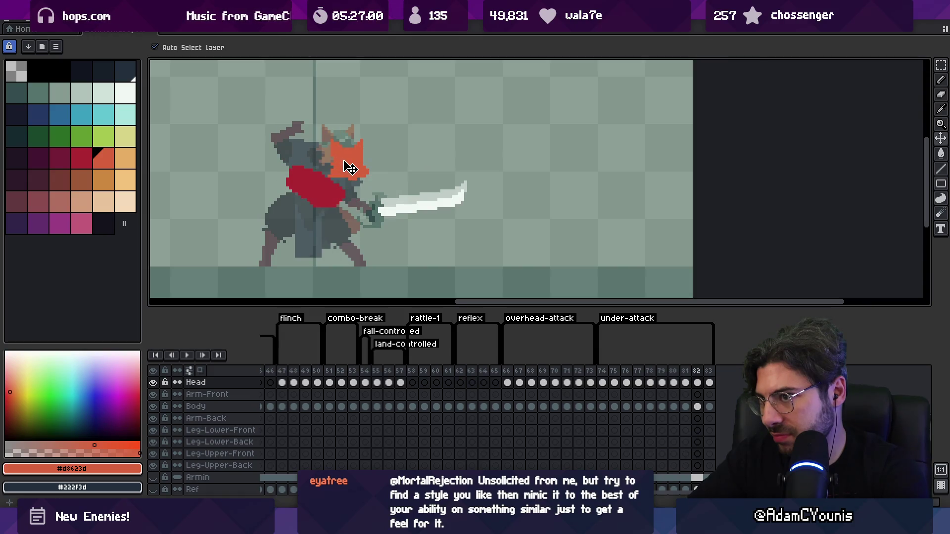
key("Right")
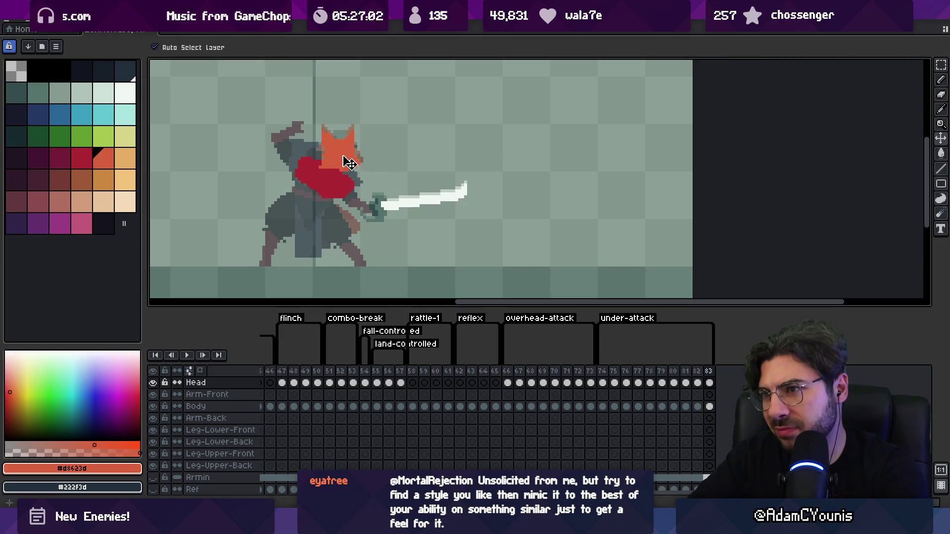
key("Right")
key("Return")
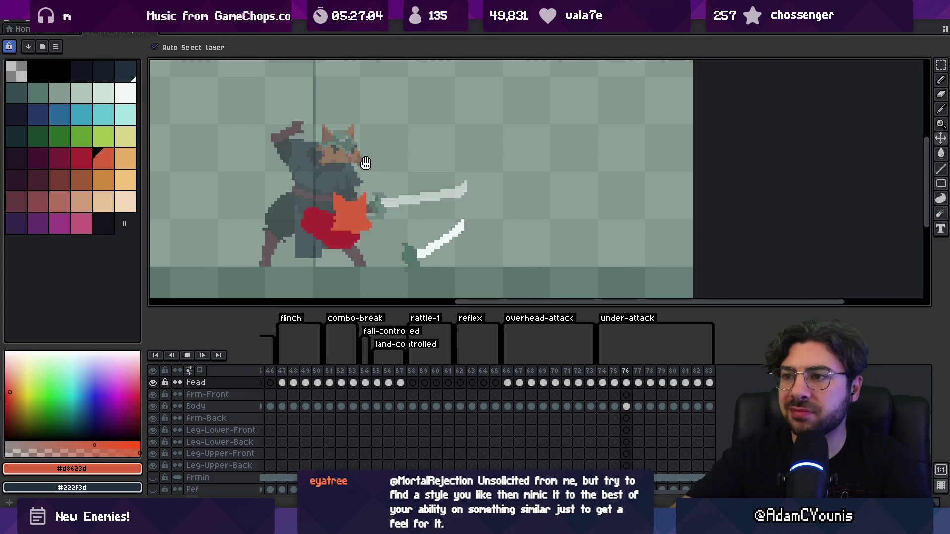
key("z")
scroll(438, 178, "down", 3)
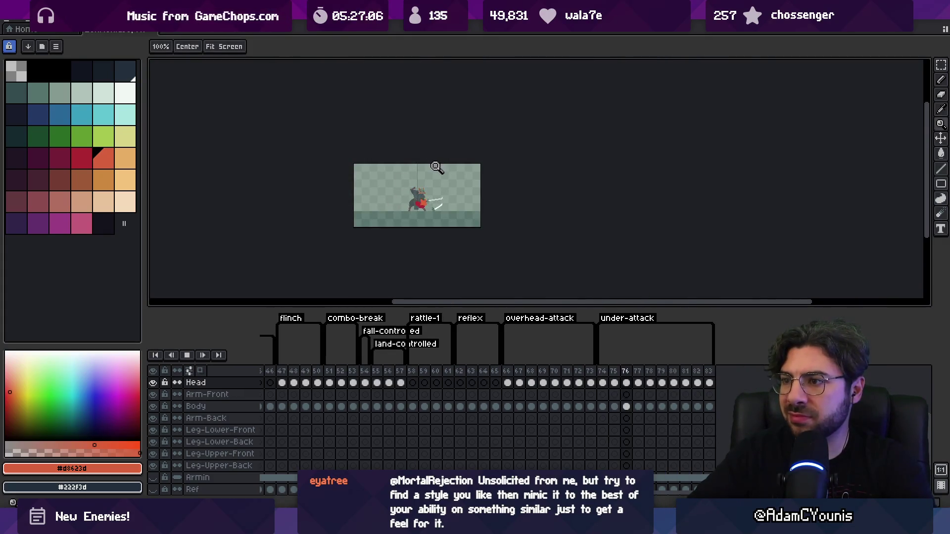
scroll(440, 185, "up", 3)
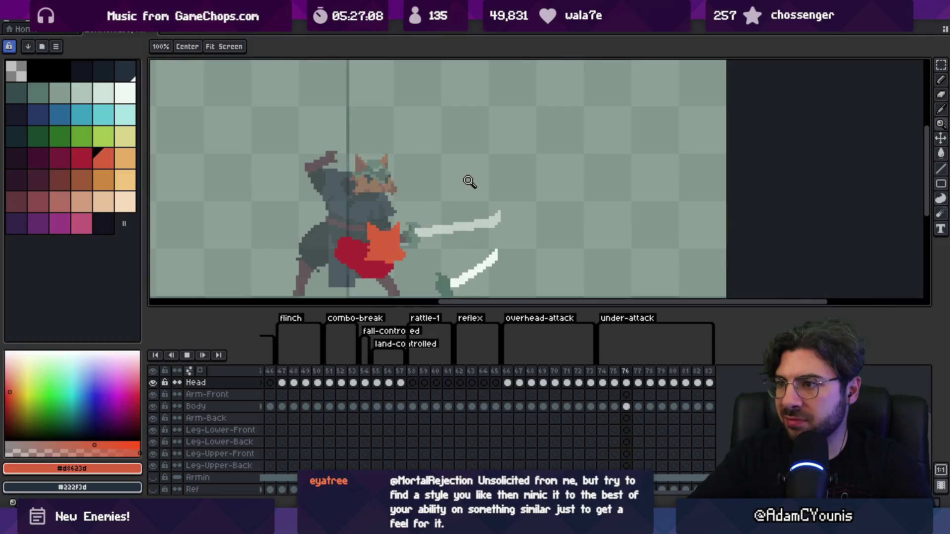
key("Return")
key("m")
key("Return")
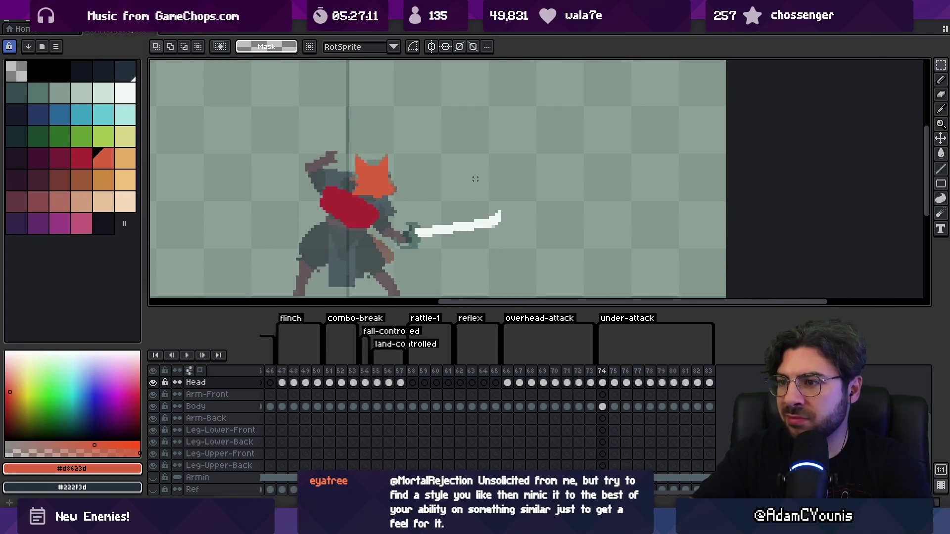
key("Return")
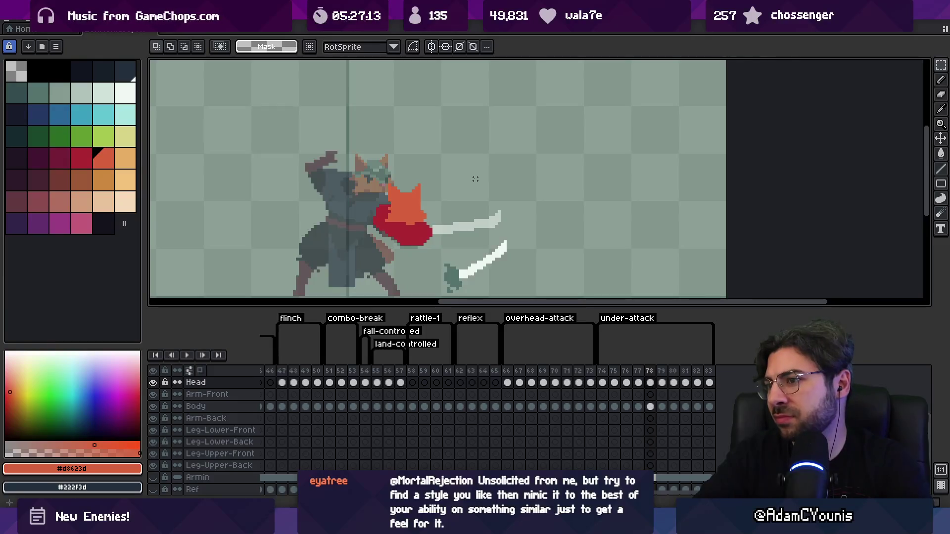
Step: Reposition the cat head on frames 78, 79 and 81
key("v")
left_click_drag(418, 208, 420, 235)
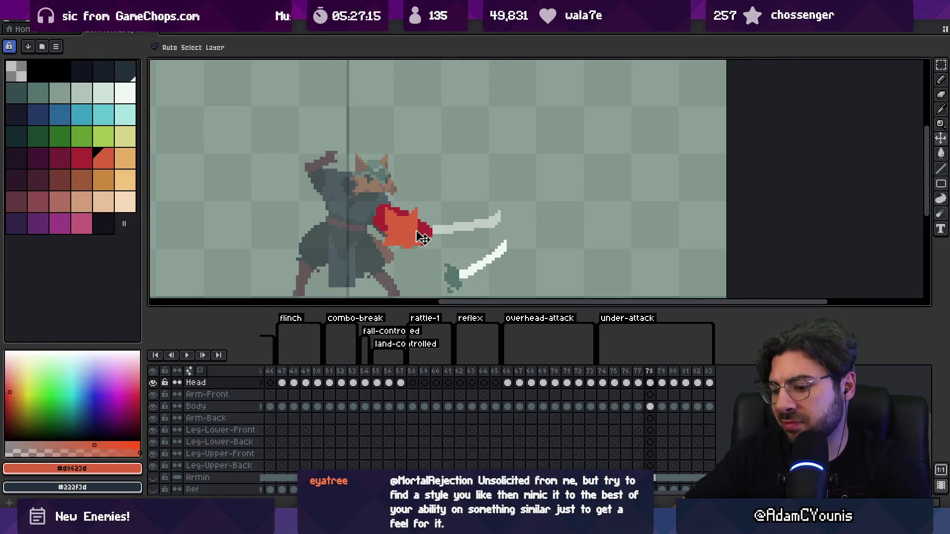
key("Right")
left_click_drag(447, 204, 441, 216)
key("Right")
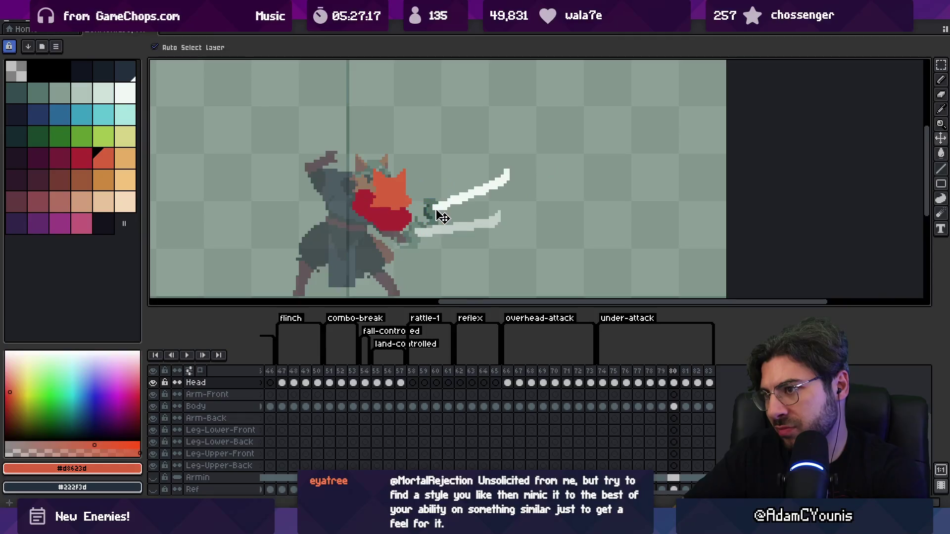
key("Right")
mouse_move(373, 196)
left_mouse_down()
mouse_move(335, 207)
mouse_move(370, 199)
left_mouse_up()
key("Right")
key("Right")
key("Right")
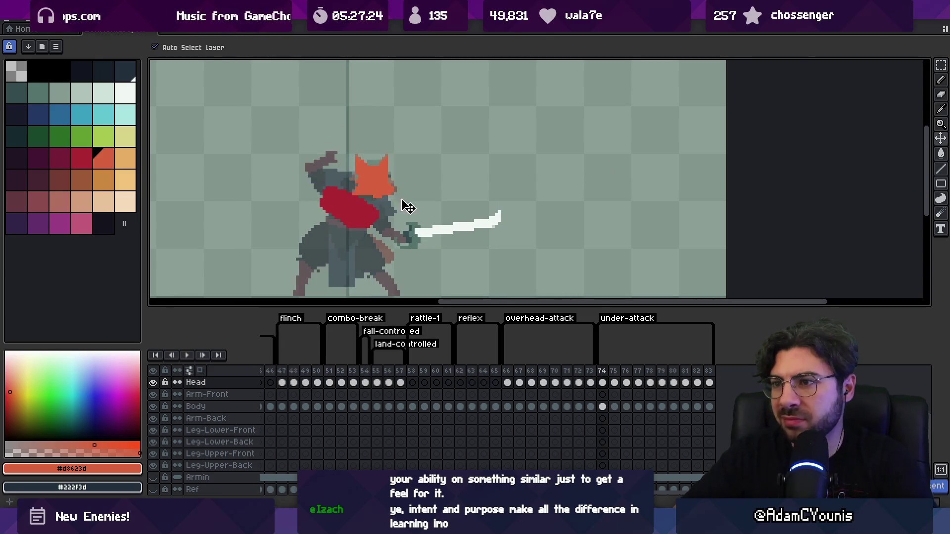
Step: Play the under-attack zoomed out to review the head, then select overhead-attack frames 66–69
key("z")
scroll(374, 155, "down", 2)
key("Return")
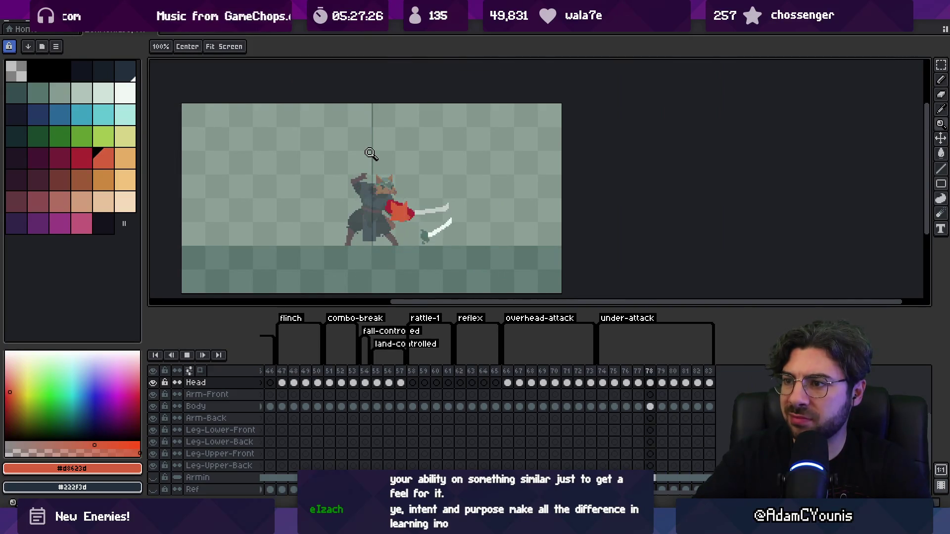
scroll(399, 244, "down", 1)
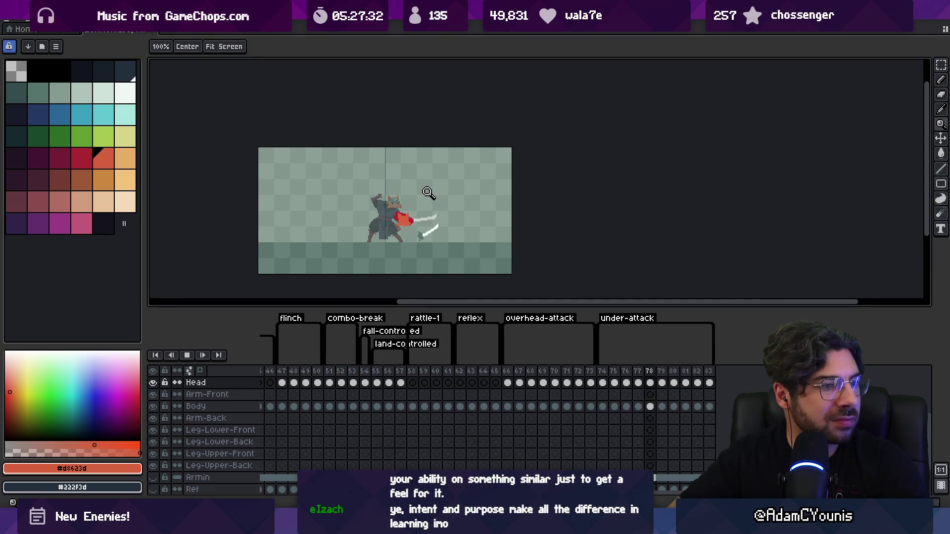
key("Return")
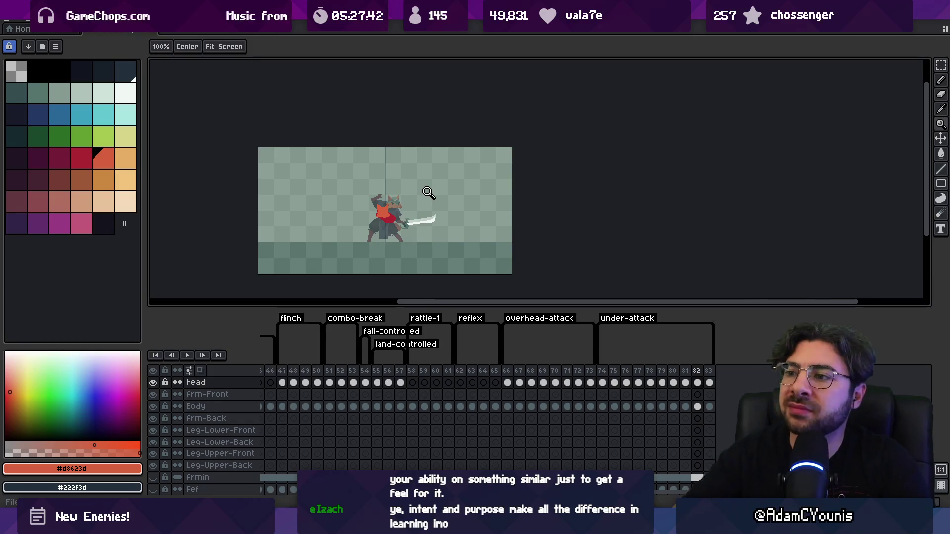
scroll(428, 190, "up", 3)
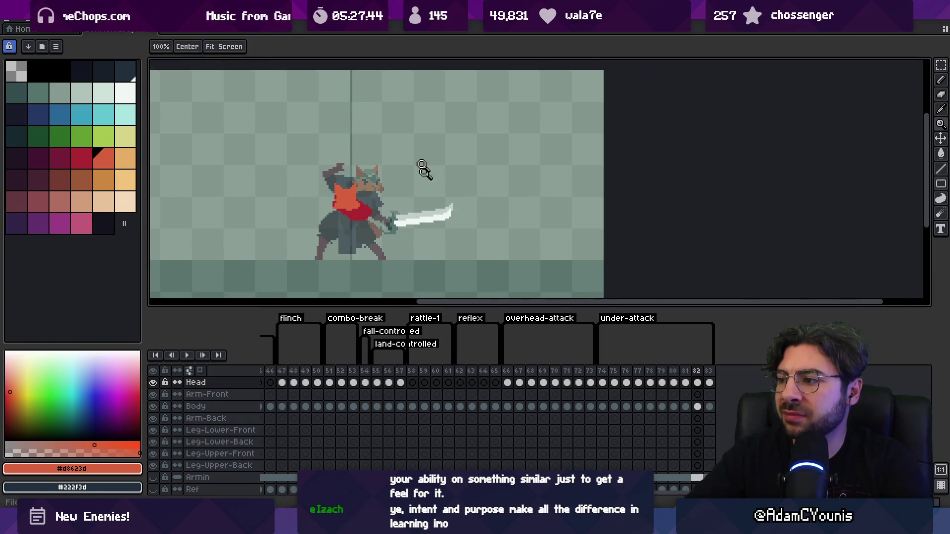
left_click_drag(506, 371, 544, 372)
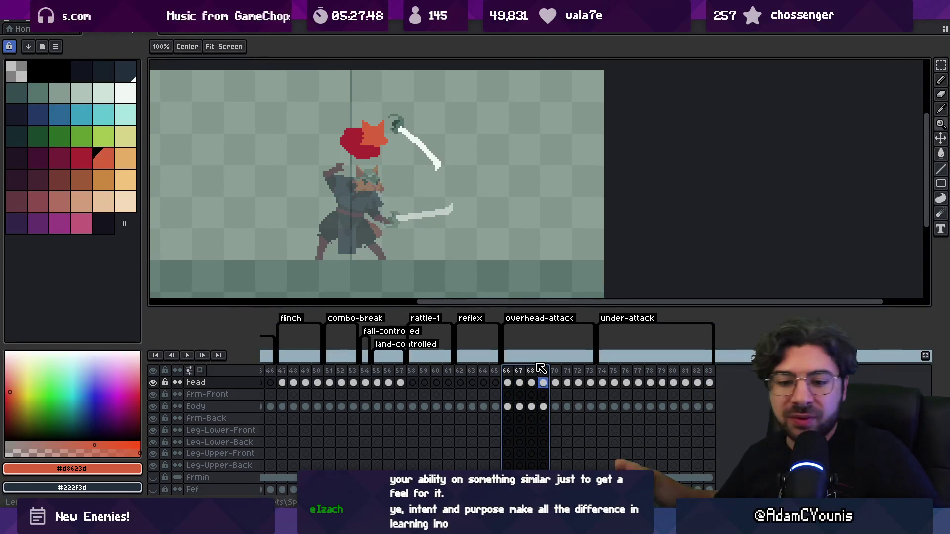
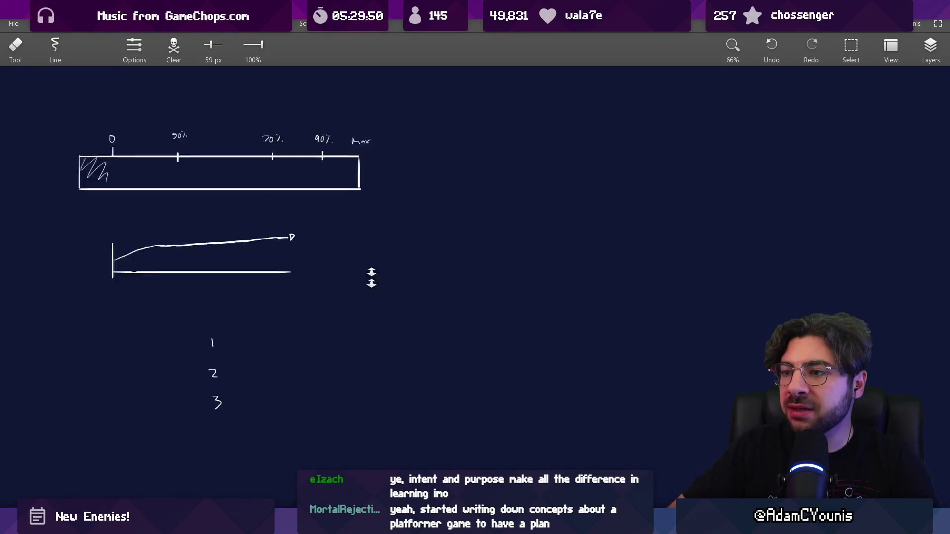
Step: Draw a large rectangular frame with brush strokes beside the bar-gauge sketch, then zoom in
left_click_drag(280, 173, 280, 370)
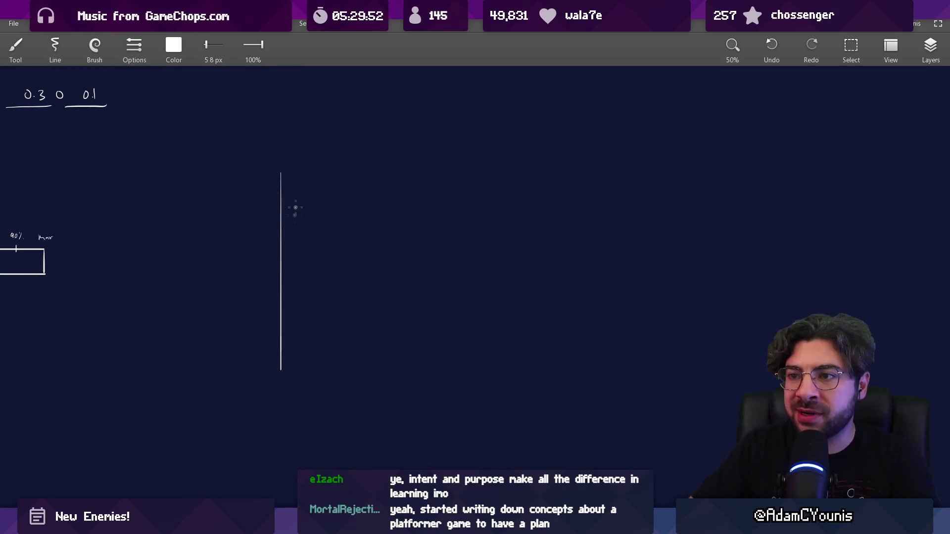
mouse_move(280, 155)
left_mouse_down()
mouse_move(612, 155)
mouse_move(665, 377)
left_mouse_up()
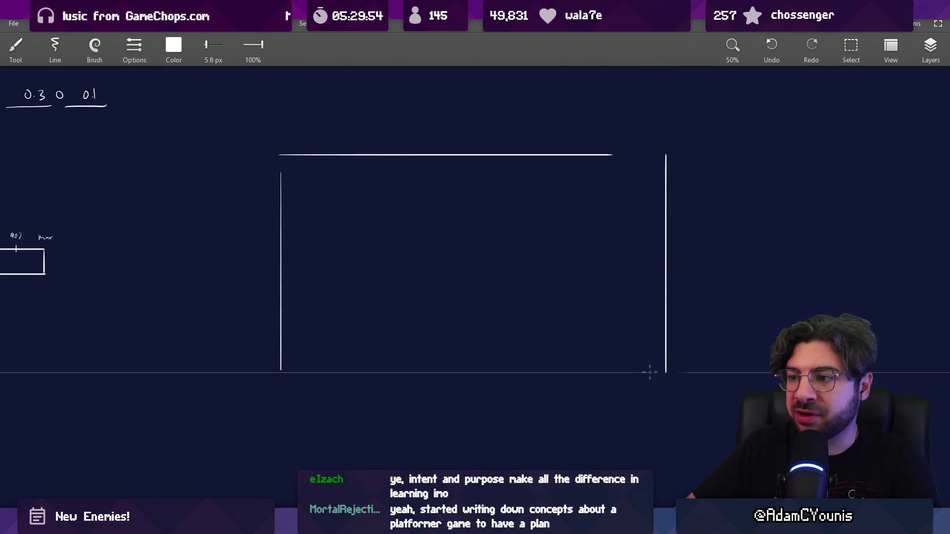
left_click_drag(284, 378, 614, 378)
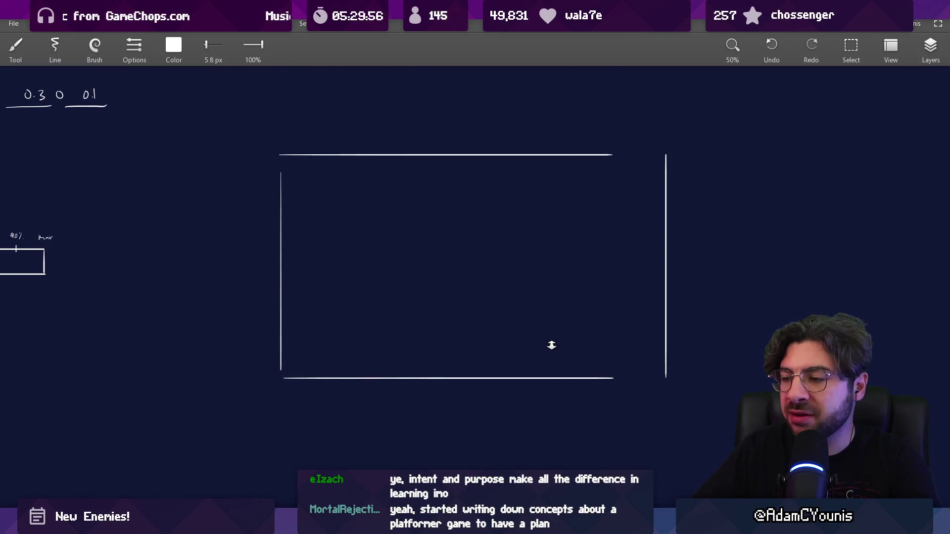
scroll(551, 345, "up", 2)
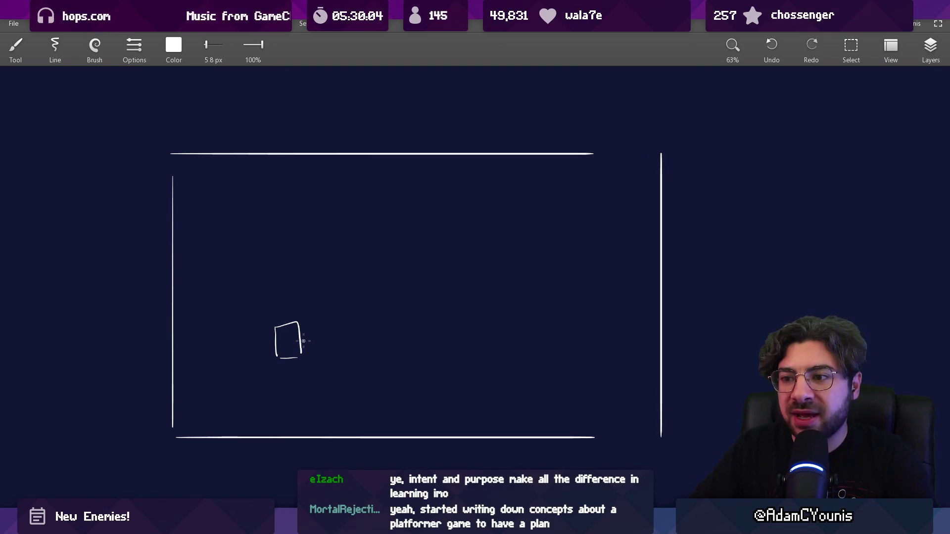
Step: Undo the stray oval and the extra arc while sketching the sword-swinging figure by the ledge
scroll(317, 340, "down", 1)
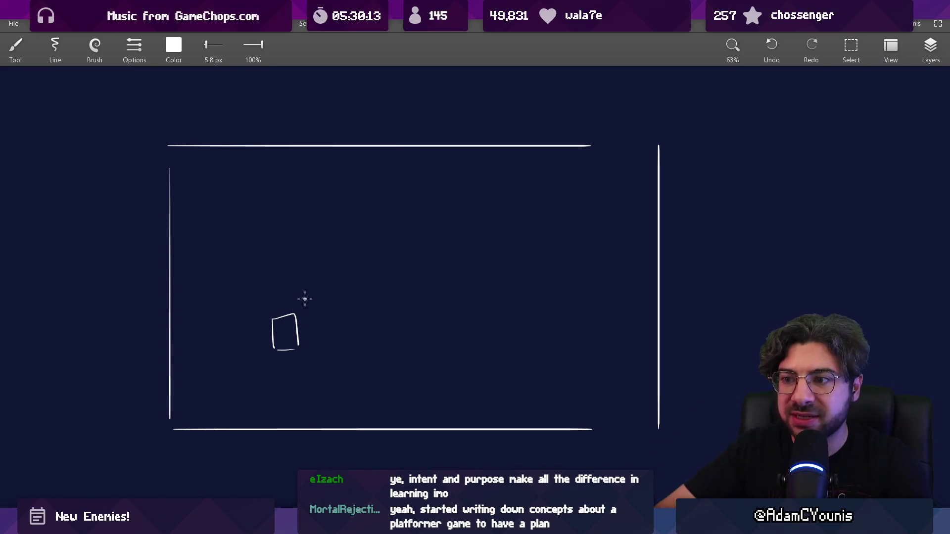
key("ctrl+z")
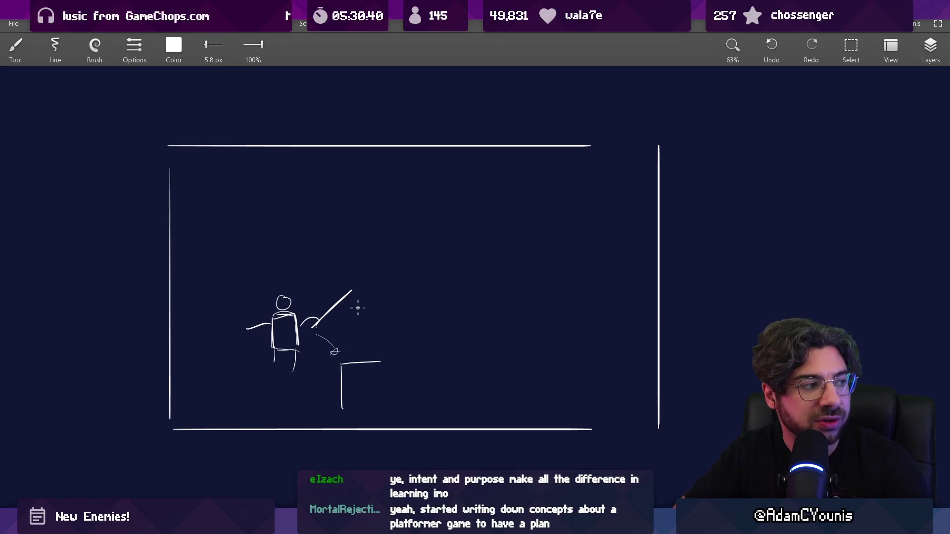
key("ctrl+z")
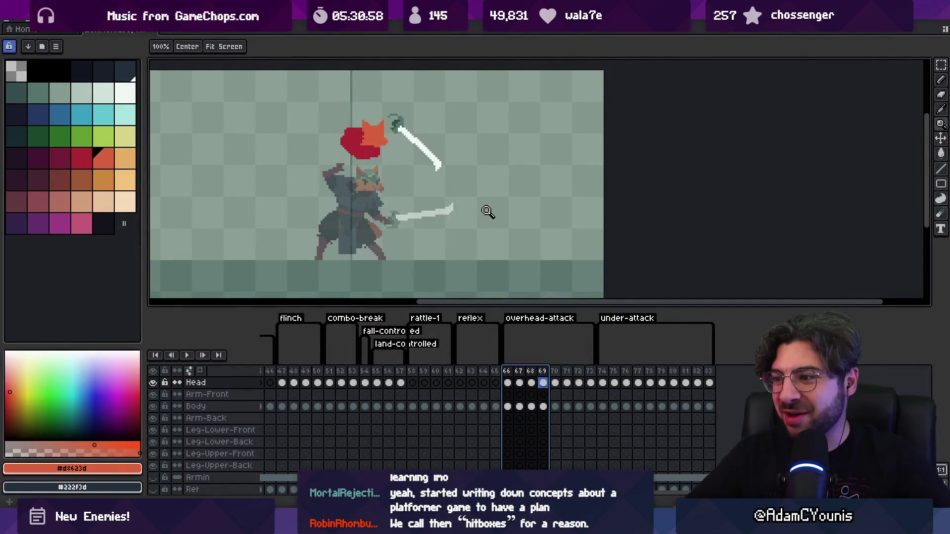
Step: Enlarge the canvas pane and move the Armin layer's sword down and to the right
scroll(433, 201, "up", 3)
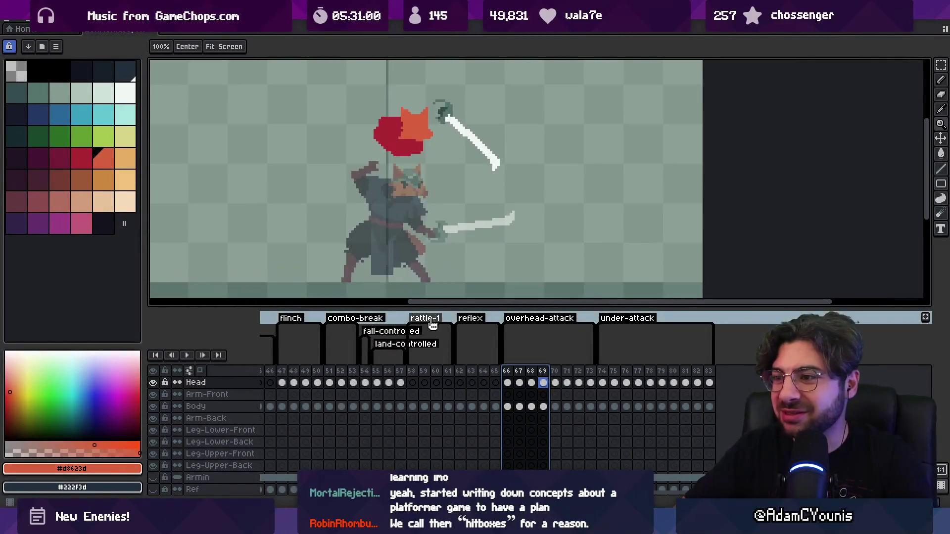
left_click_drag(435, 307, 435, 349)
scroll(438, 296, "down", 1)
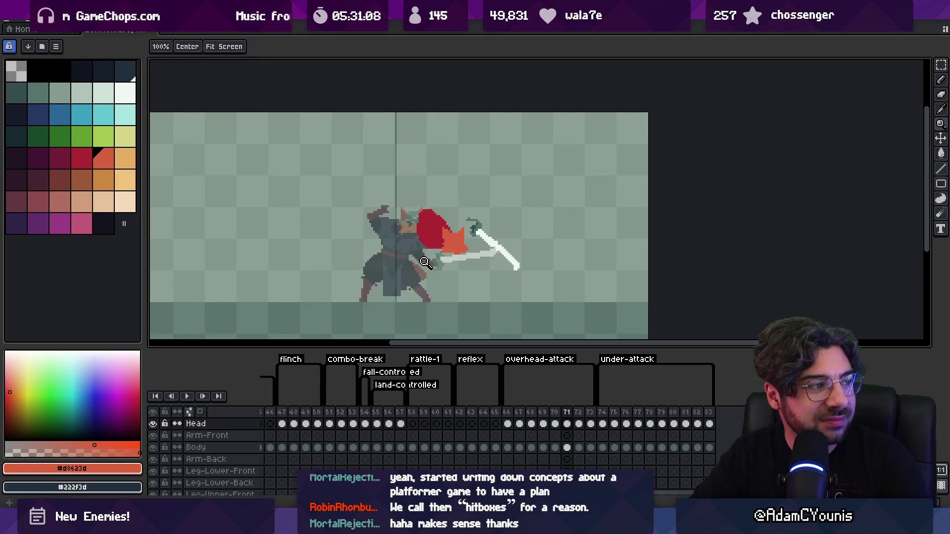
key("v")
left_click(516, 273)
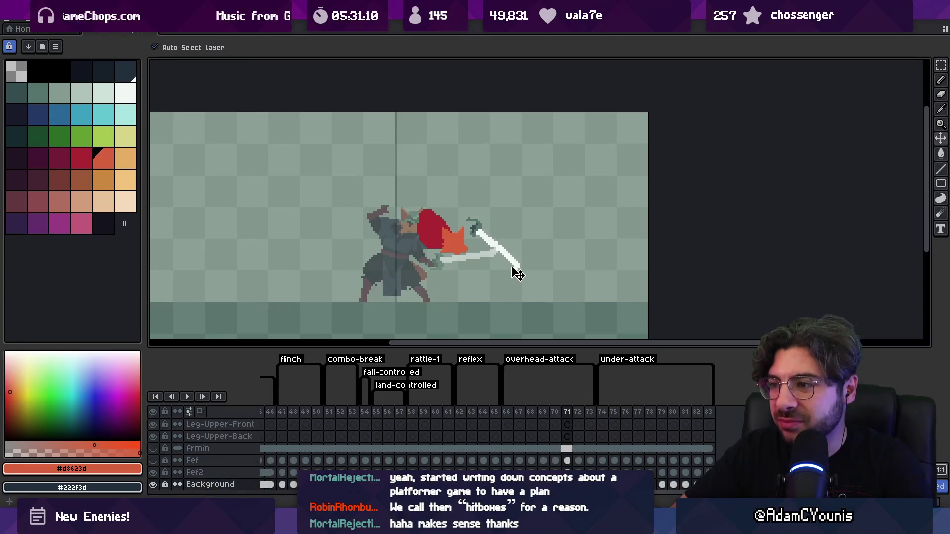
left_click_drag(502, 251, 529, 279)
Step: Preview the attack, then shift the sword up and right on frame 79 and replay
key("Return")
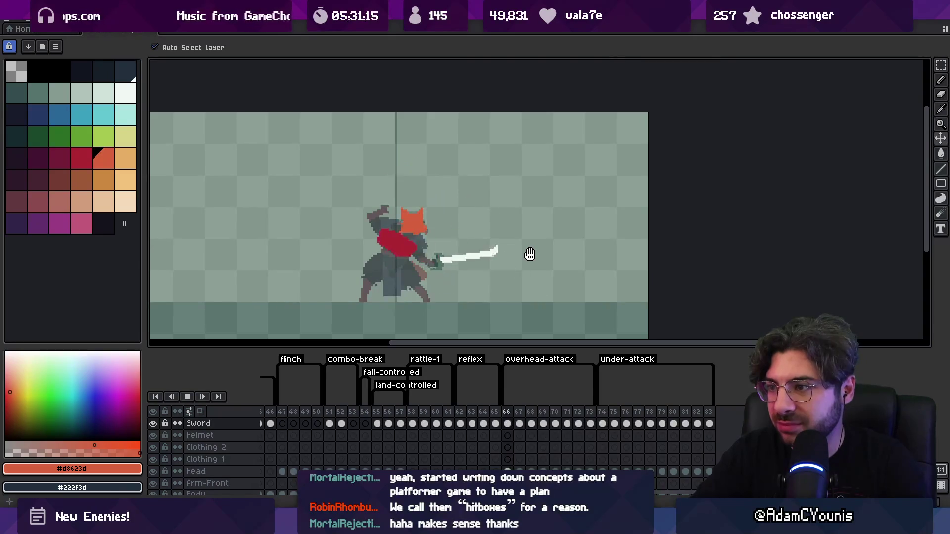
key("Return")
key("Right")
key("Right")
key("Right")
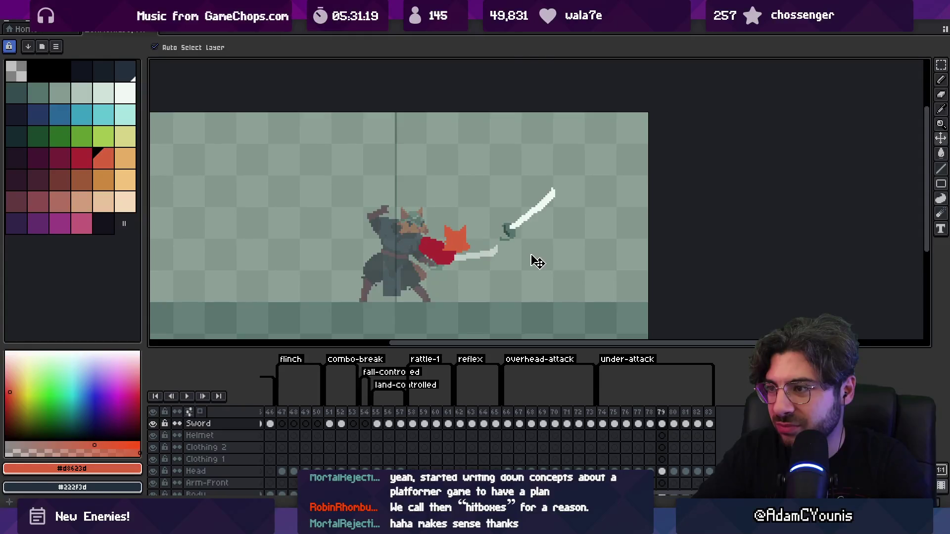
left_click_drag(540, 213, 555, 182)
key("Return")
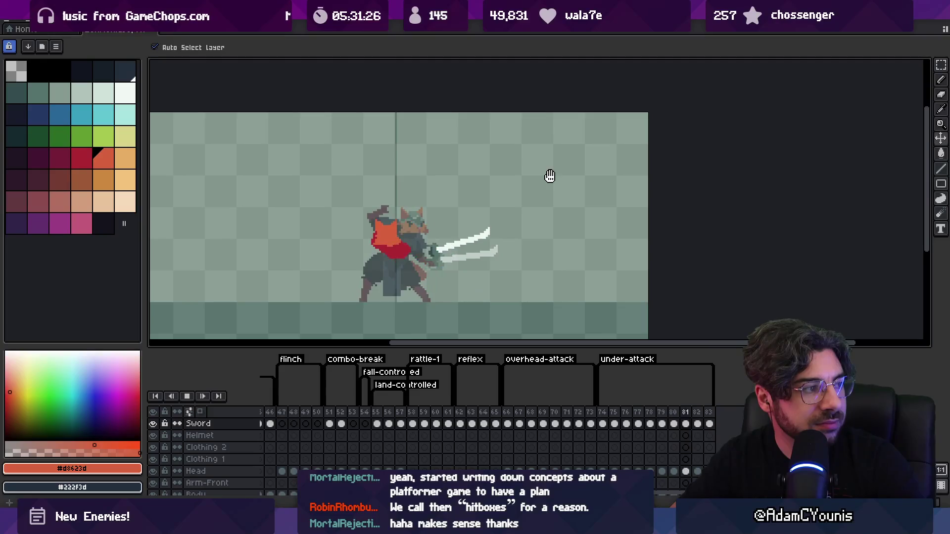
key("Return")
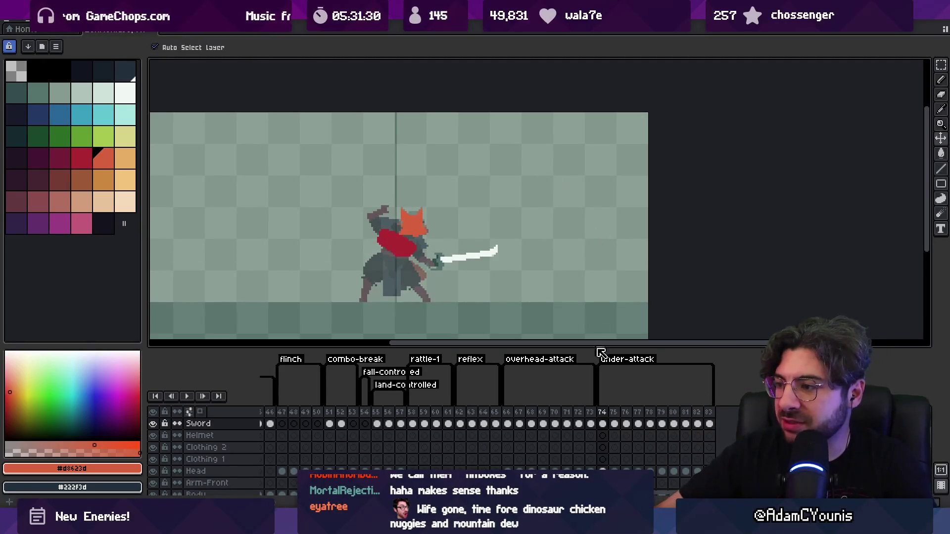
Step: Insert a new frame after frame 66 and drag it to the timeline's end
left_click(508, 412)
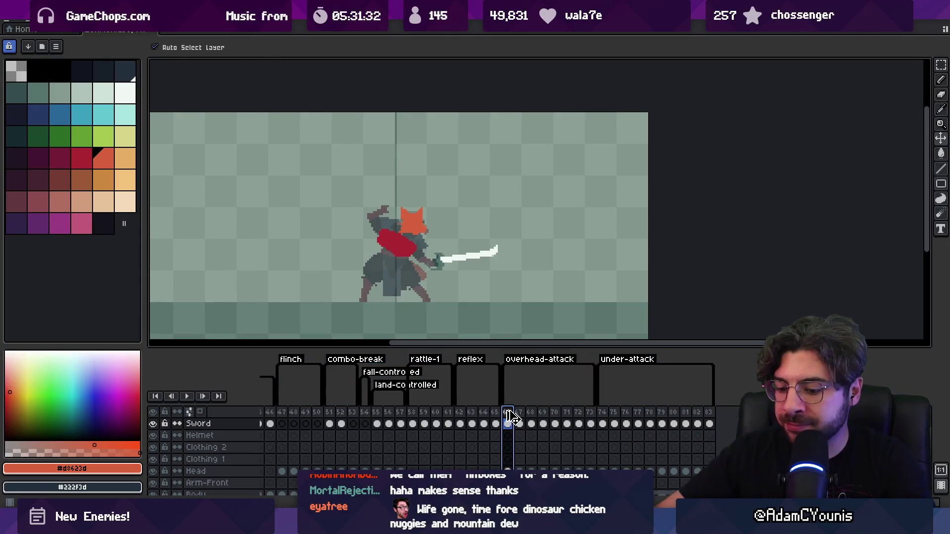
key("alt+n")
left_click_drag(522, 415, 726, 418)
Step: Tag frame 84 as forward-attack, then rename the tag to neutral-attack
left_click(733, 435)
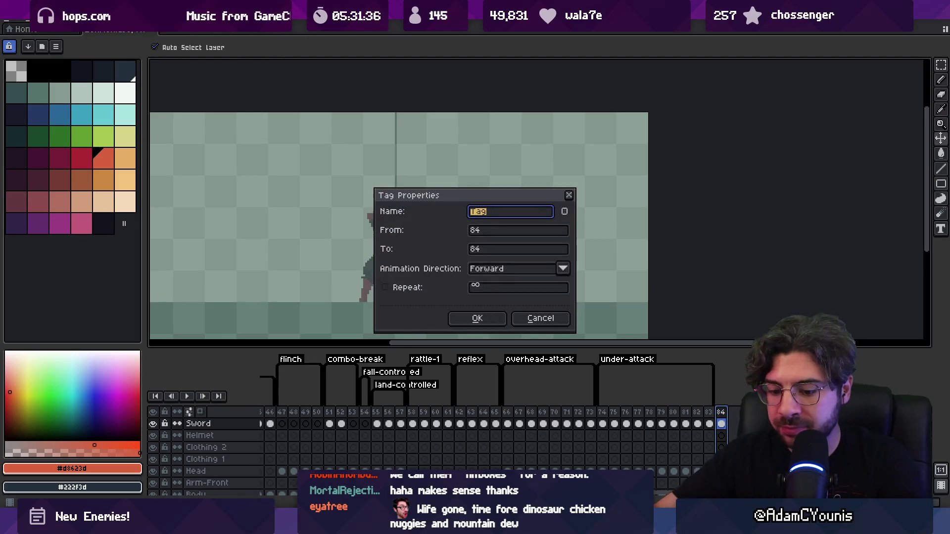
type("forward-attack")
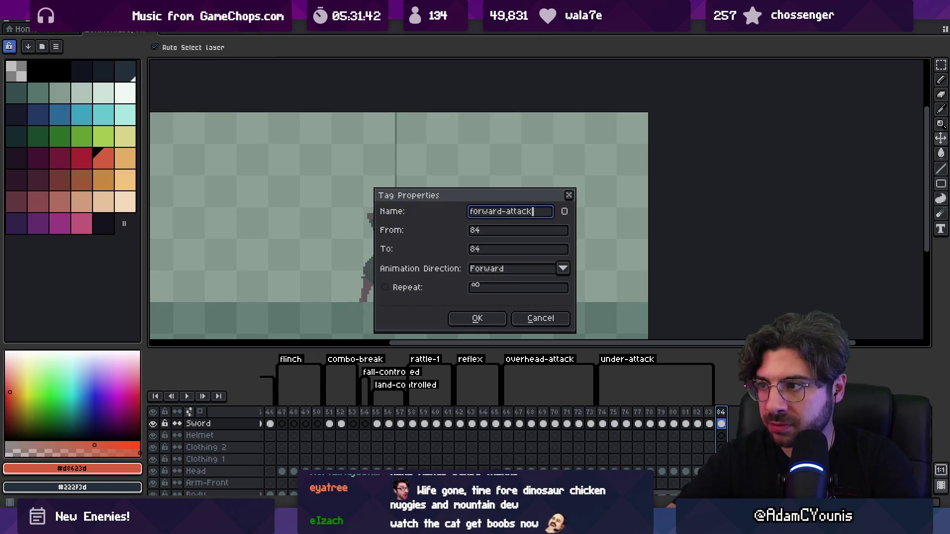
key("Return")
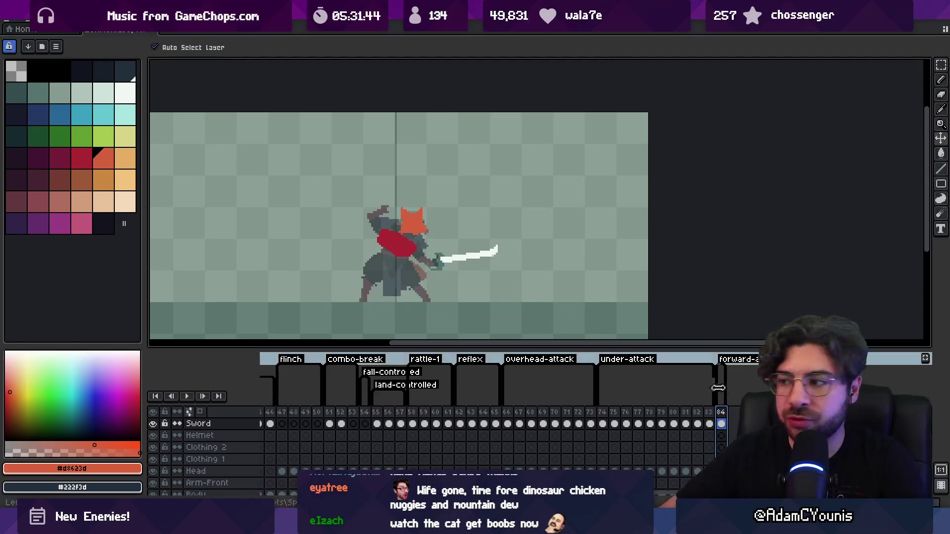
double_click(737, 360)
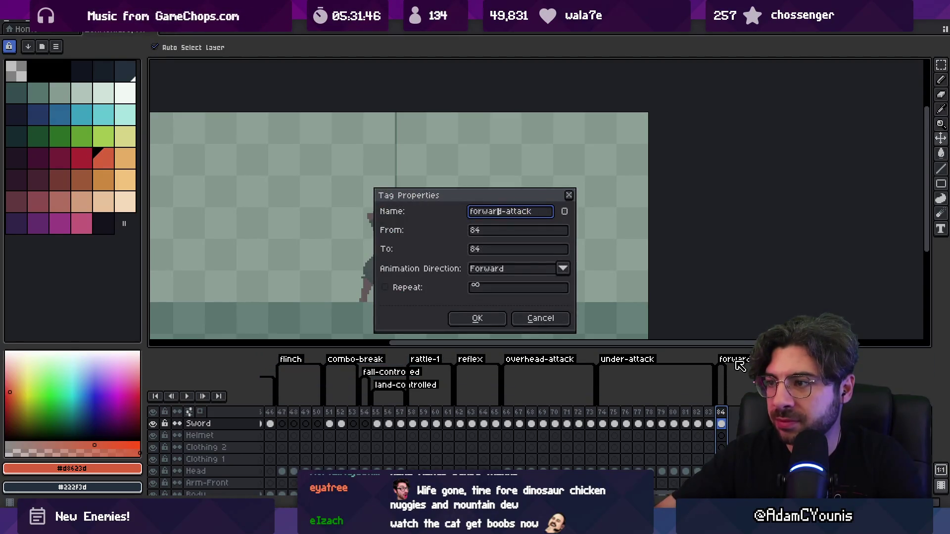
type("neutral")
key("Return")
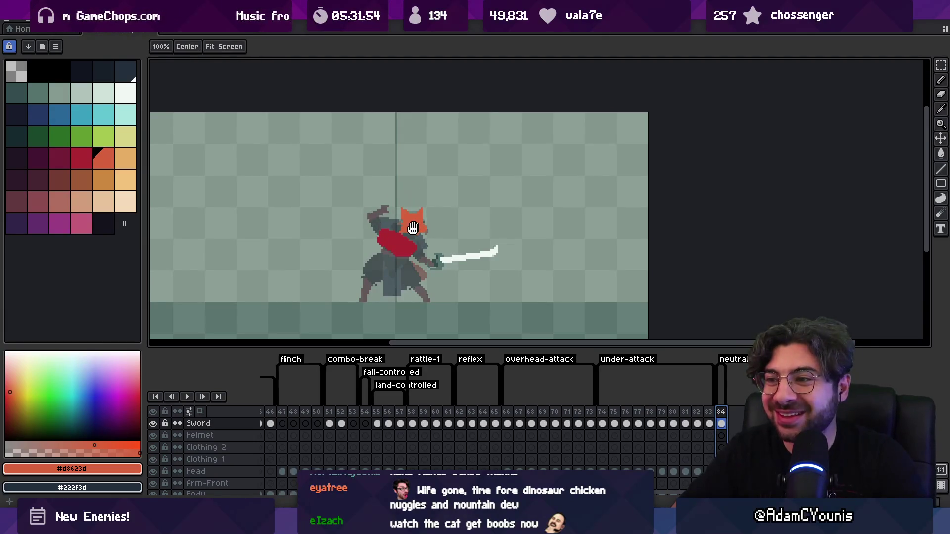
left_click_drag(396, 232, 386, 226)
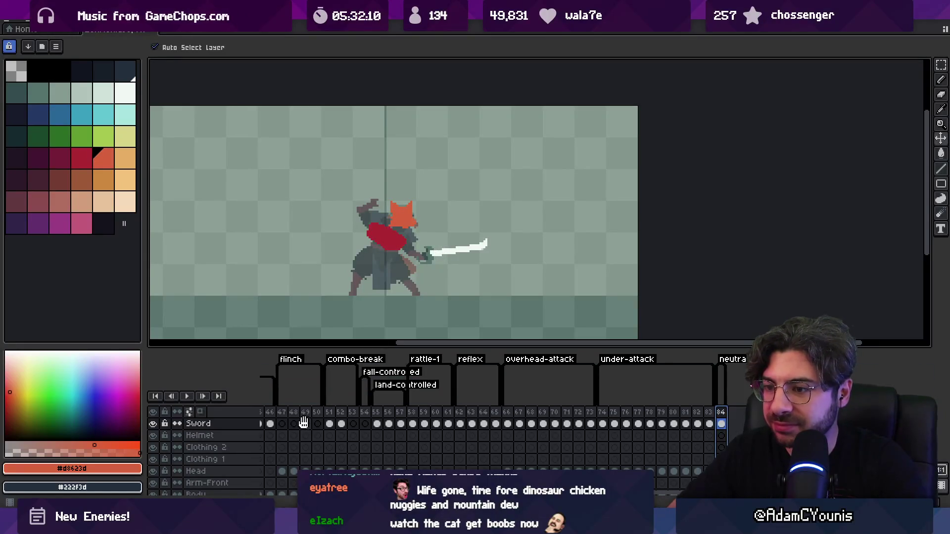
scroll(371, 418, "left", 5)
left_click_drag(337, 412, 278, 416)
scroll(371, 418, "left", 5)
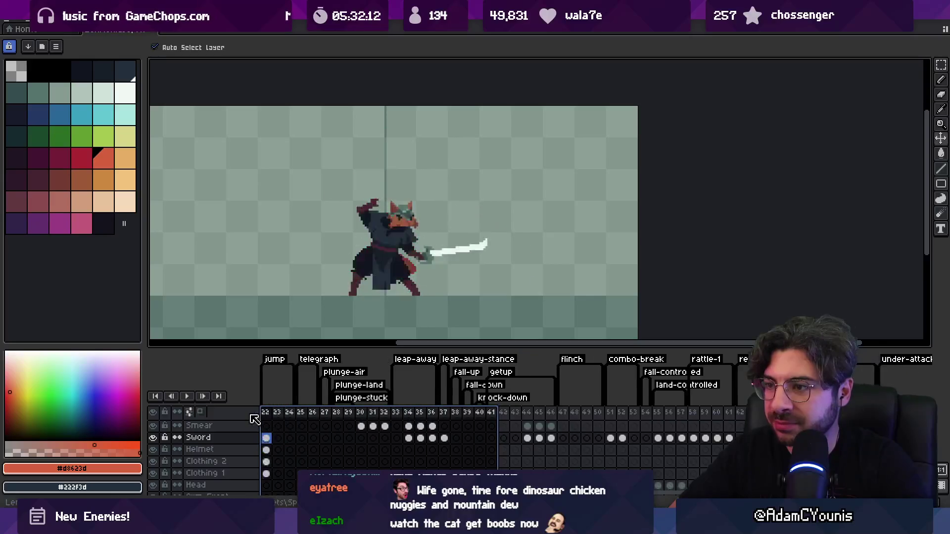
left_click(337, 412)
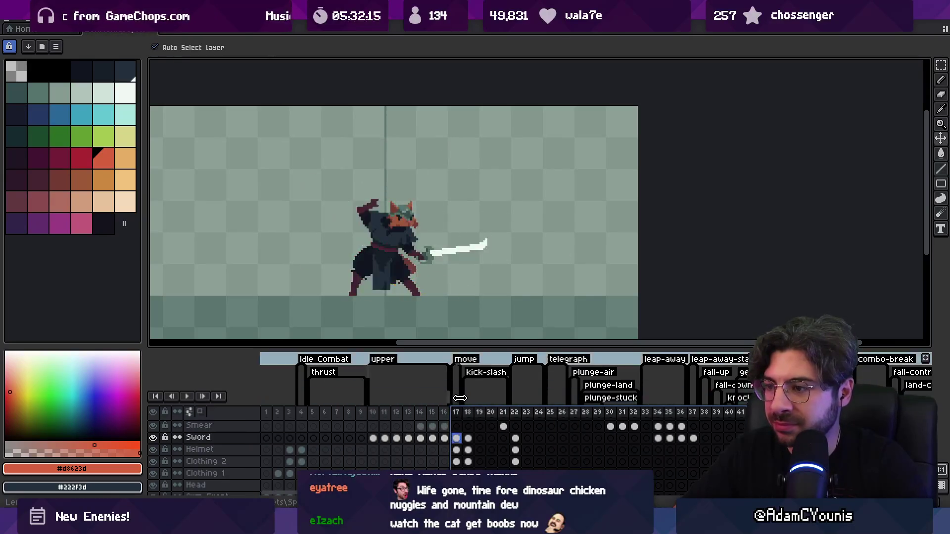
left_click(598, 397)
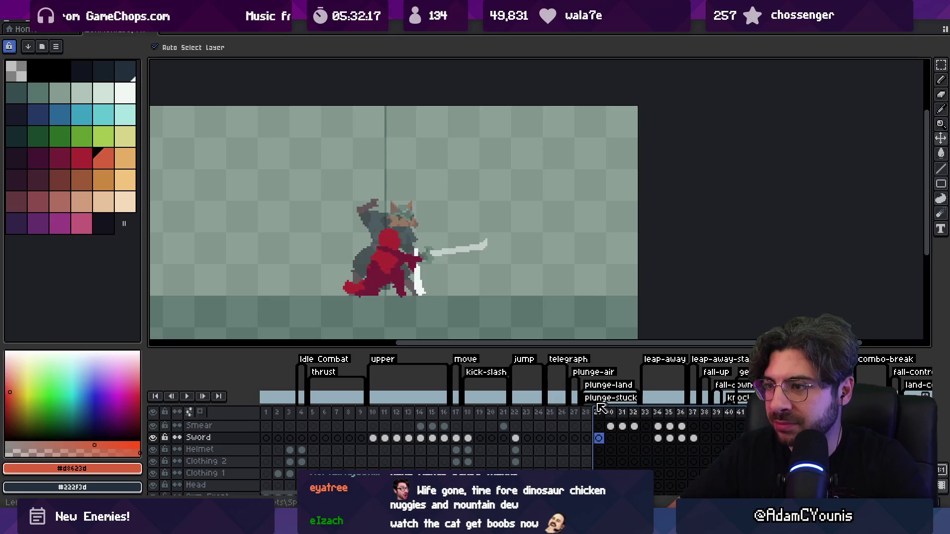
left_click(503, 405)
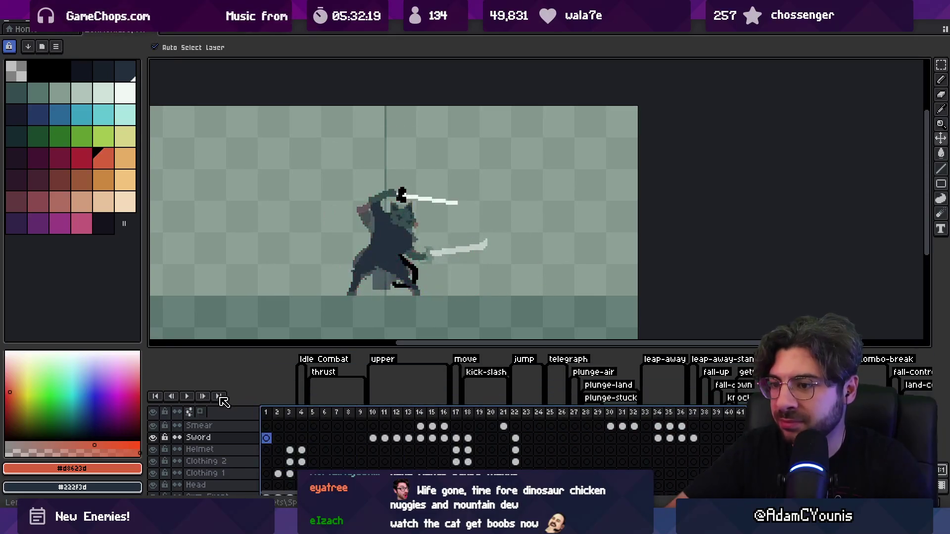
left_click(358, 411)
left_click(313, 411)
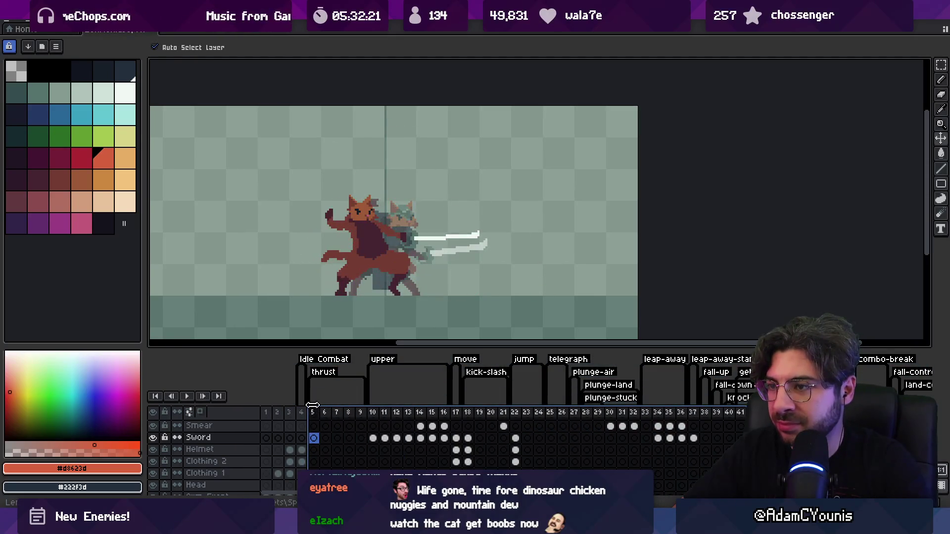
left_click(337, 412)
left_click(354, 412)
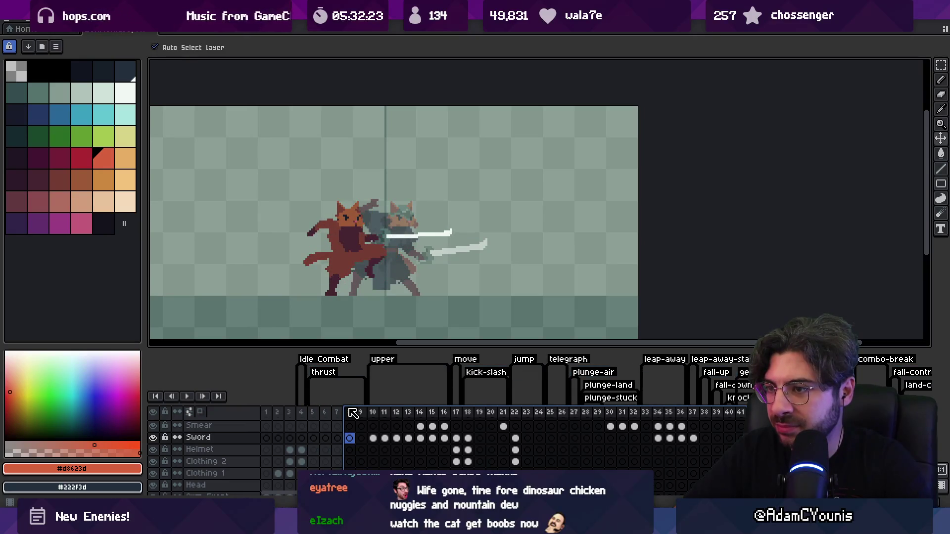
left_click(360, 413)
key("Left")
key("Left")
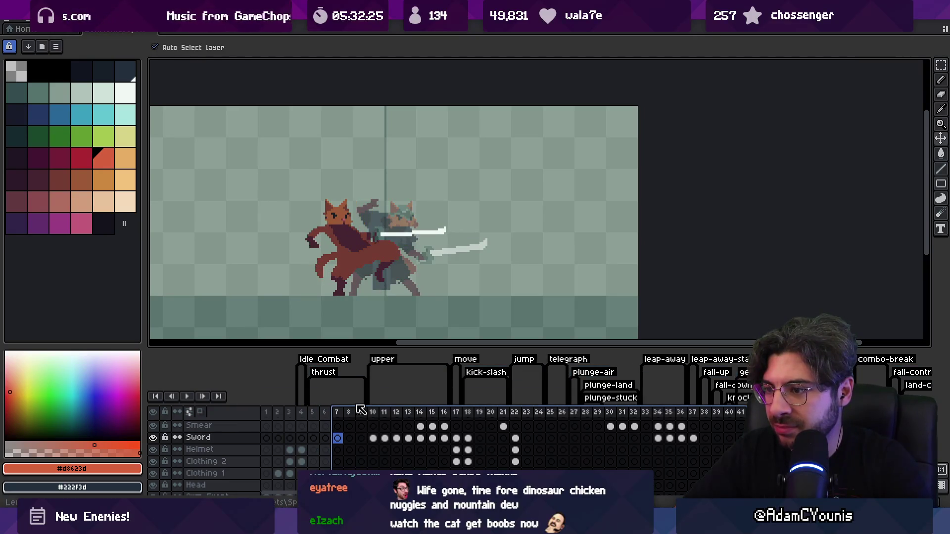
scroll(495, 436, "right", 10)
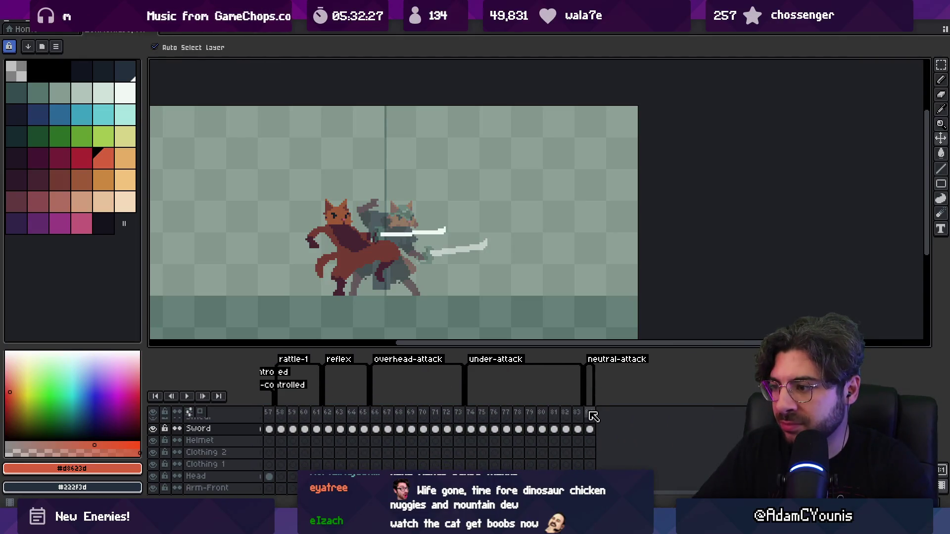
Step: Add new frames after frame 84 and shift the Sword layer's blade left toward the fox's body
left_click(589, 412)
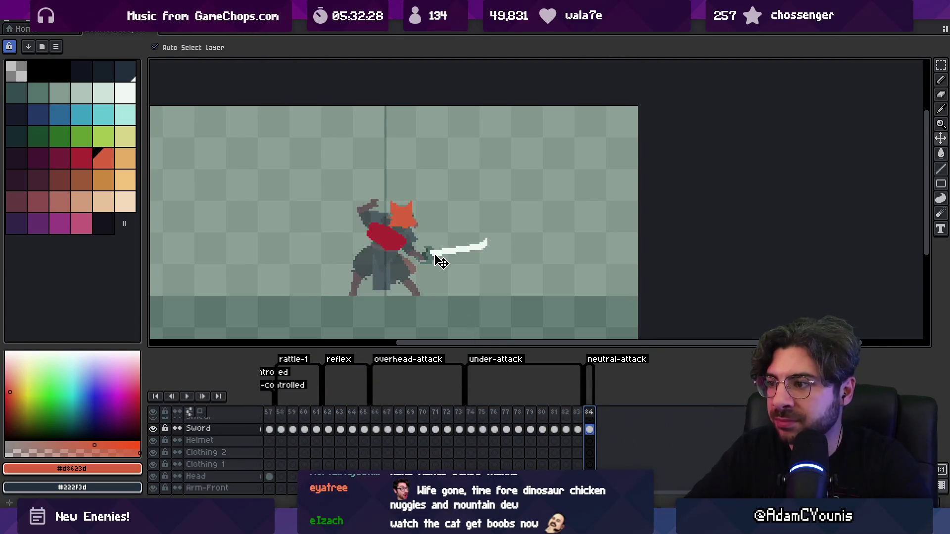
key("alt+n")
key("alt+n")
key("alt+n")
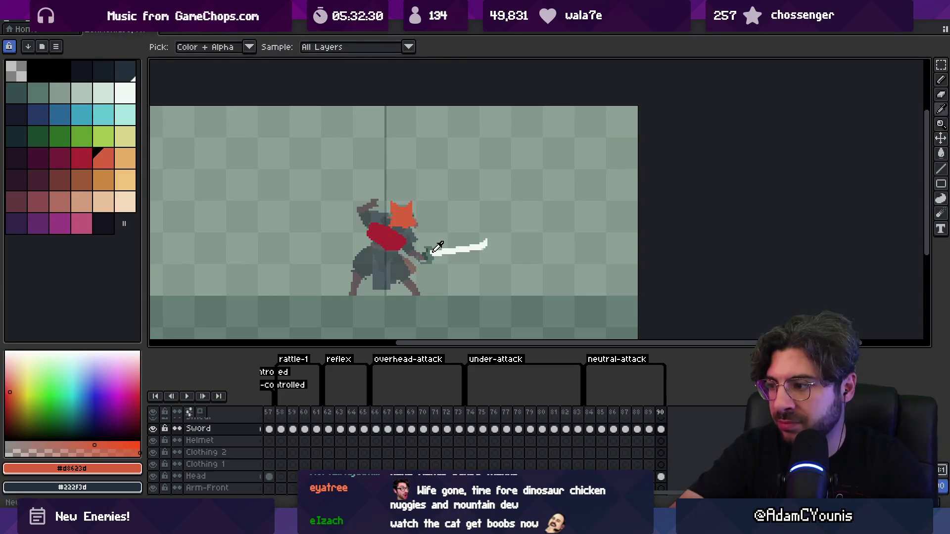
key("alt+n")
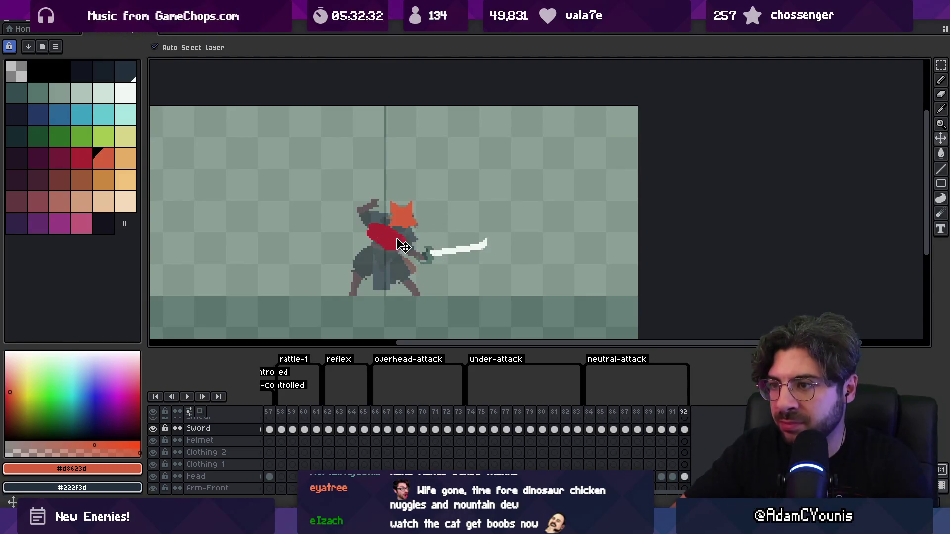
left_click(444, 258)
left_click(445, 258)
left_click_drag(451, 257, 418, 254)
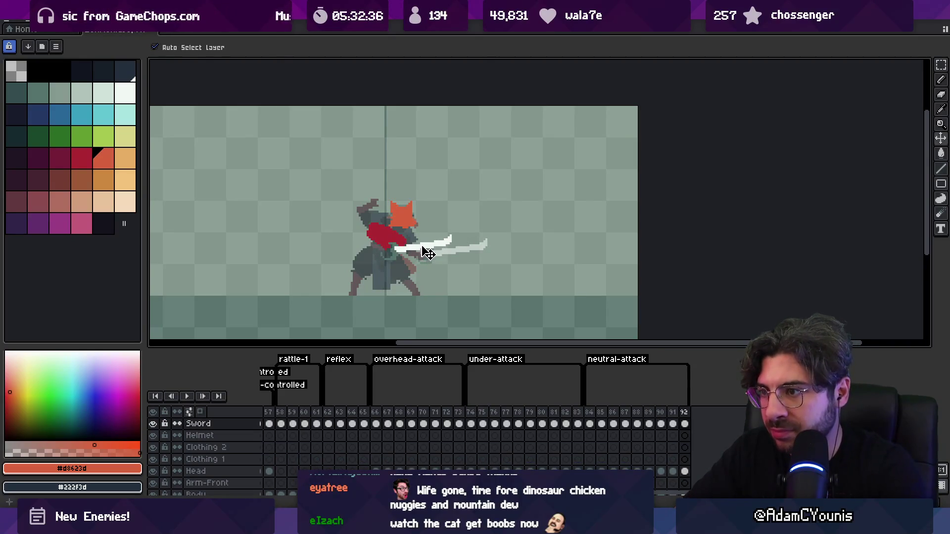
key("Return")
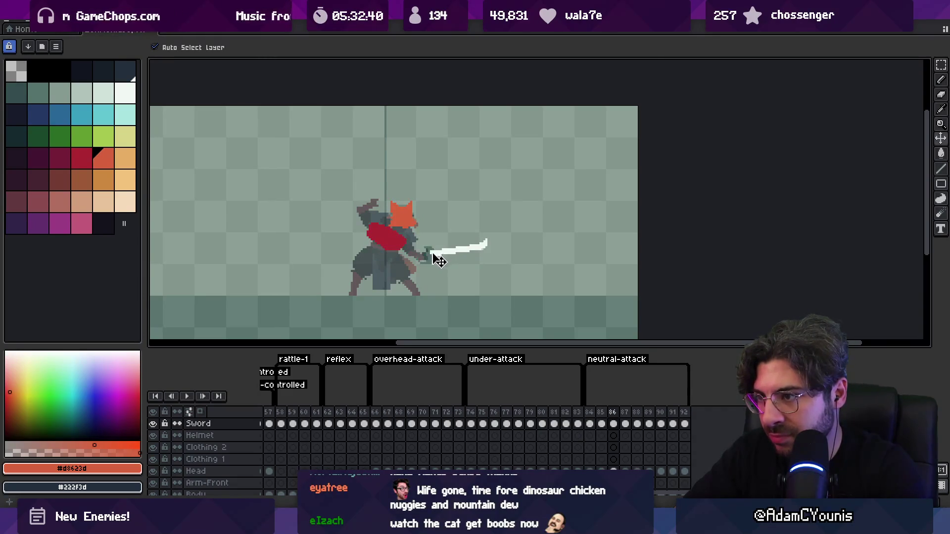
left_click_drag(434, 262, 381, 249)
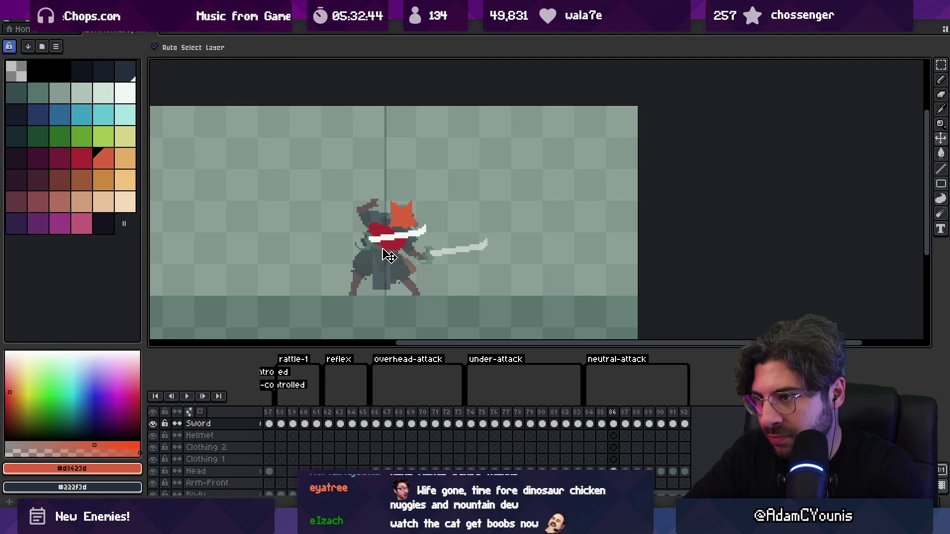
left_click_drag(388, 252, 381, 249)
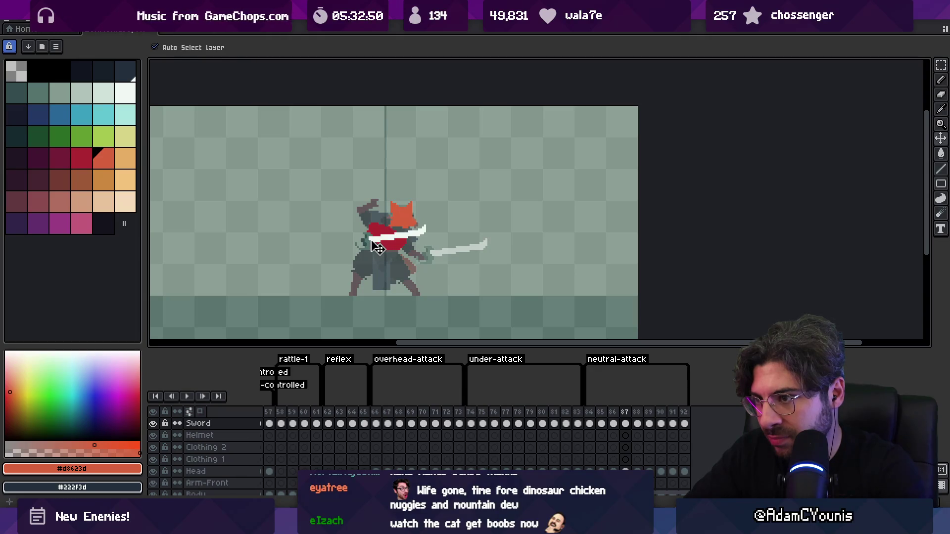
Step: Move the sword onto the chest on frame 88, shift it up-right on frame 89, and preview
key("Right")
left_click_drag(431, 261, 378, 247)
key("Right")
mouse_move(440, 262)
left_mouse_down()
mouse_move(499, 245)
mouse_move(452, 255)
left_mouse_up()
key("Right")
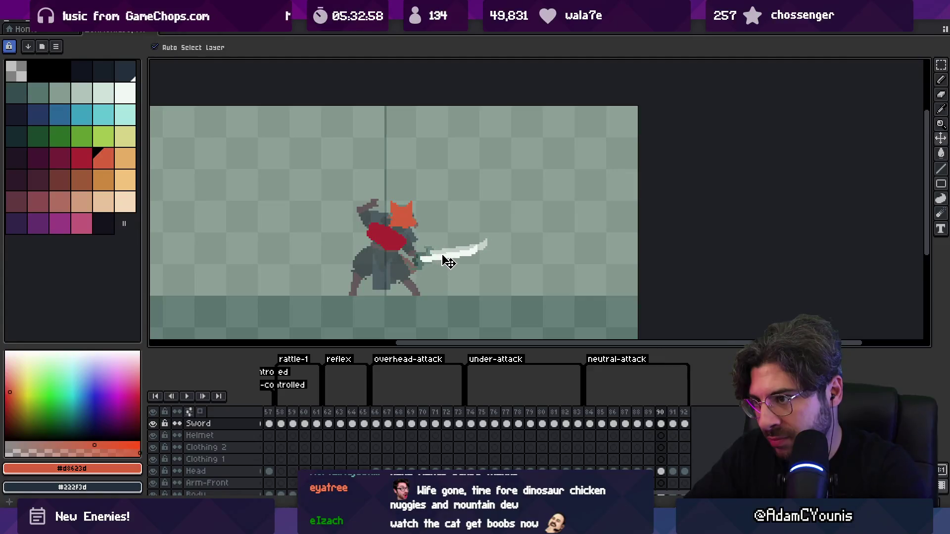
key("Right")
key("Return")
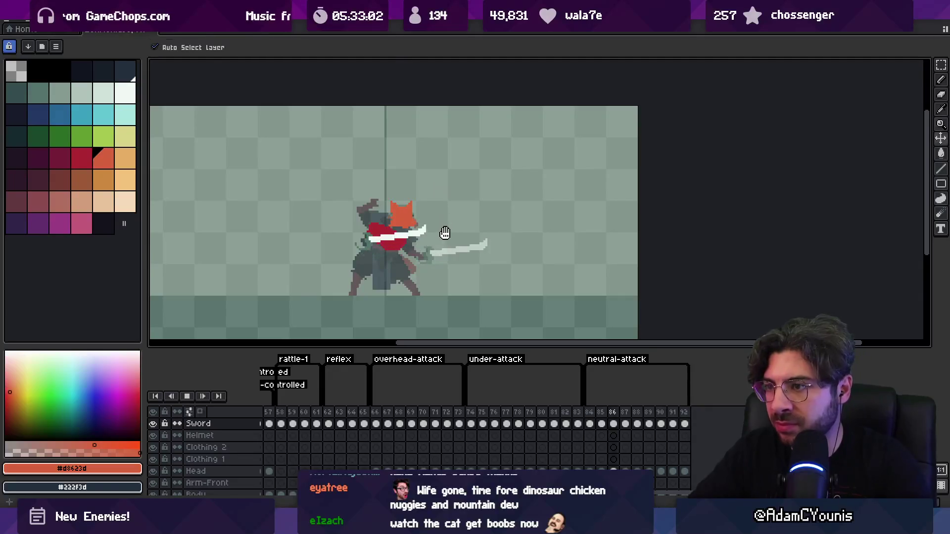
Step: Select and slightly rotate the sword tip, then pick the blade's white as drawing colour
key("z")
scroll(456, 195, "down", 3)
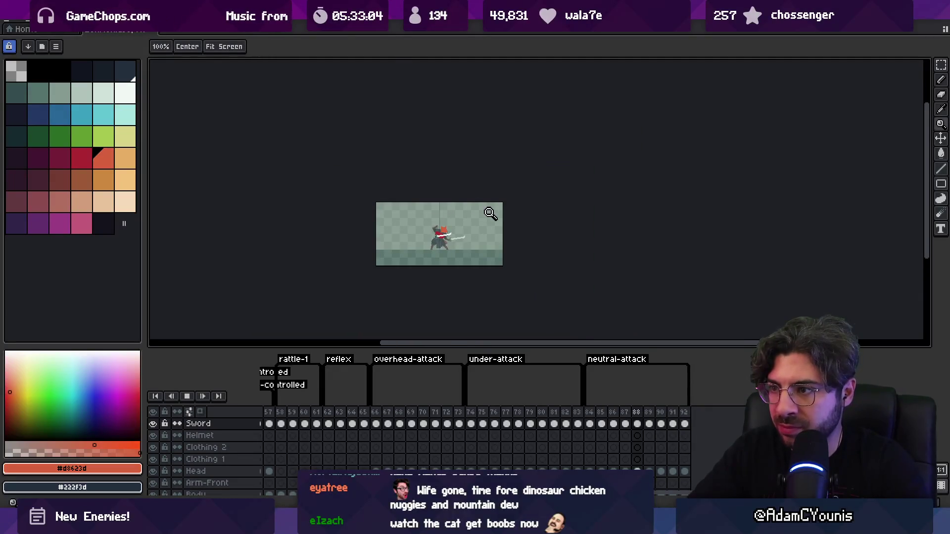
scroll(496, 222, "up", 3)
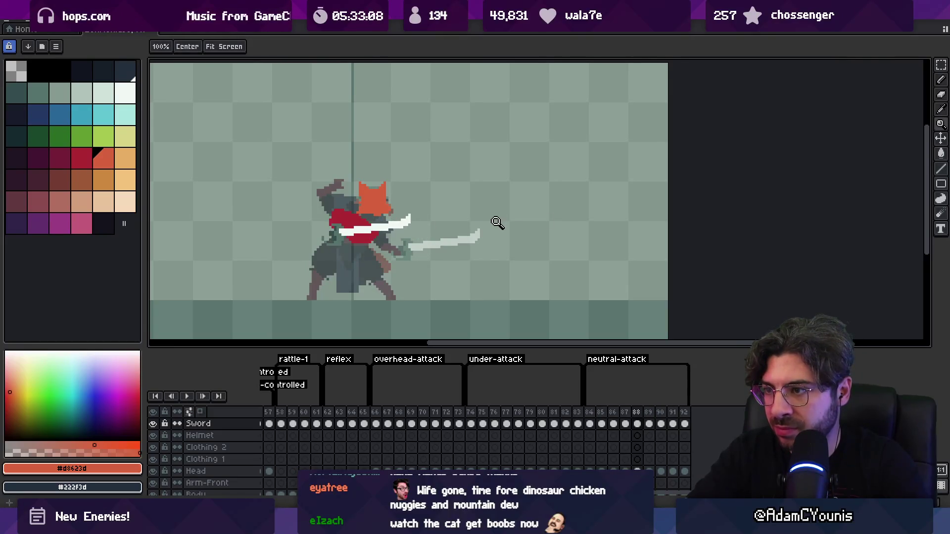
key("Return")
key("m")
mouse_move(496, 223)
left_mouse_down()
mouse_move(539, 198)
mouse_move(490, 233)
left_mouse_up()
left_click_drag(569, 190, 588, 203)
key("b")
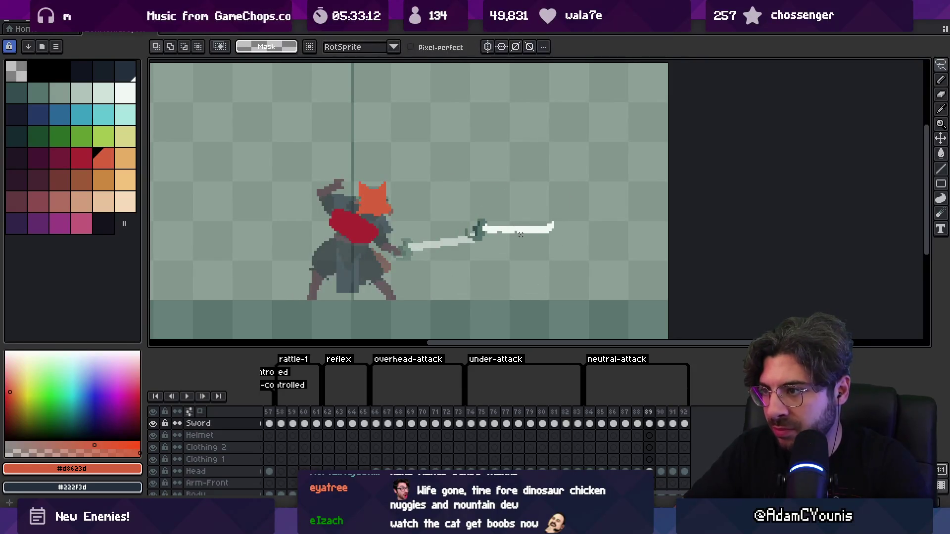
left_click(497, 230, "alt")
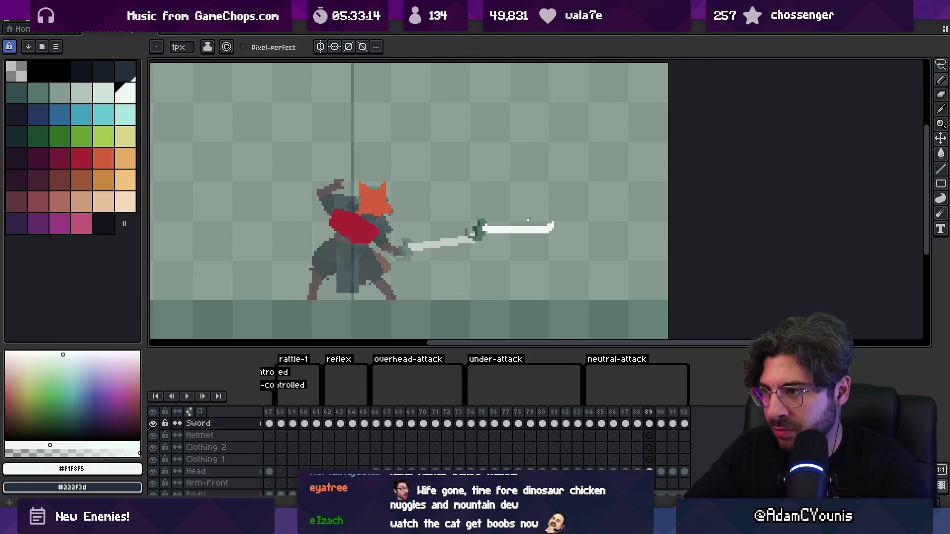
key("Return")
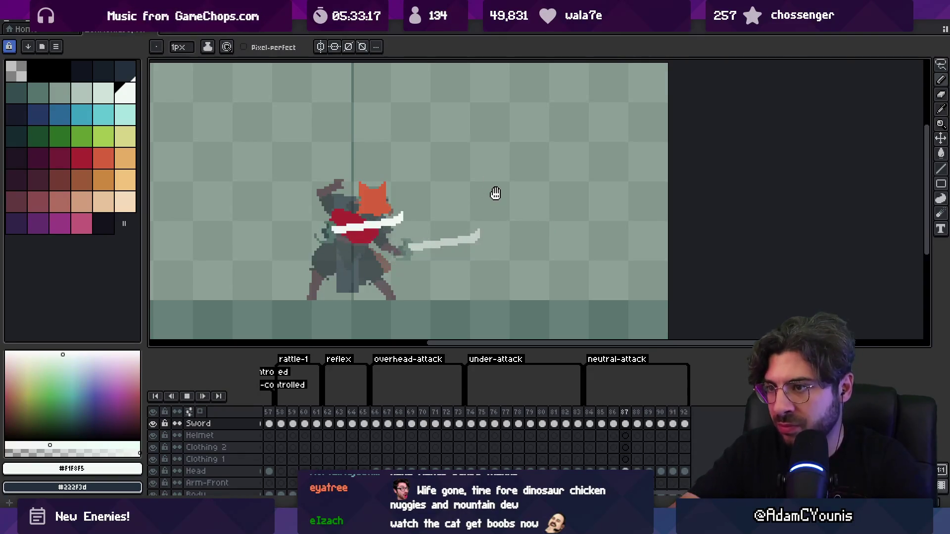
key("Return")
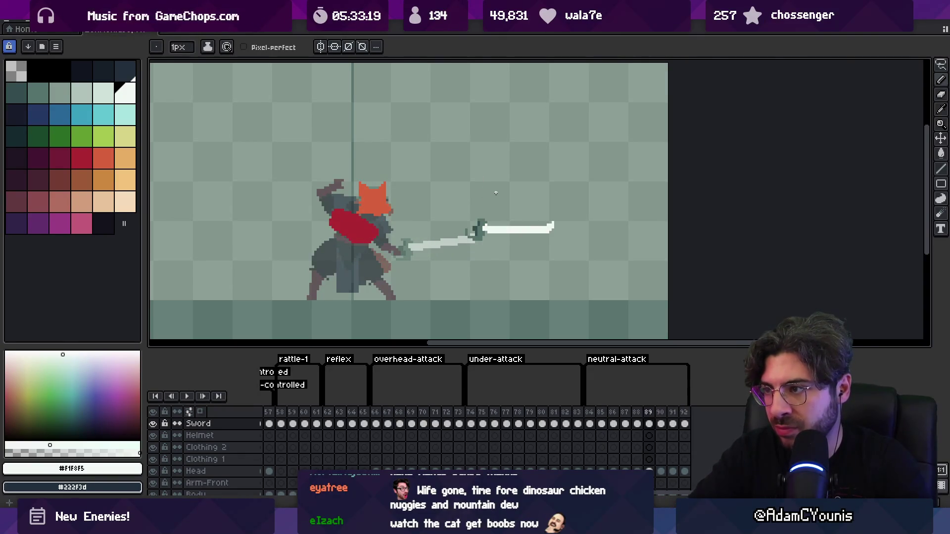
key("e")
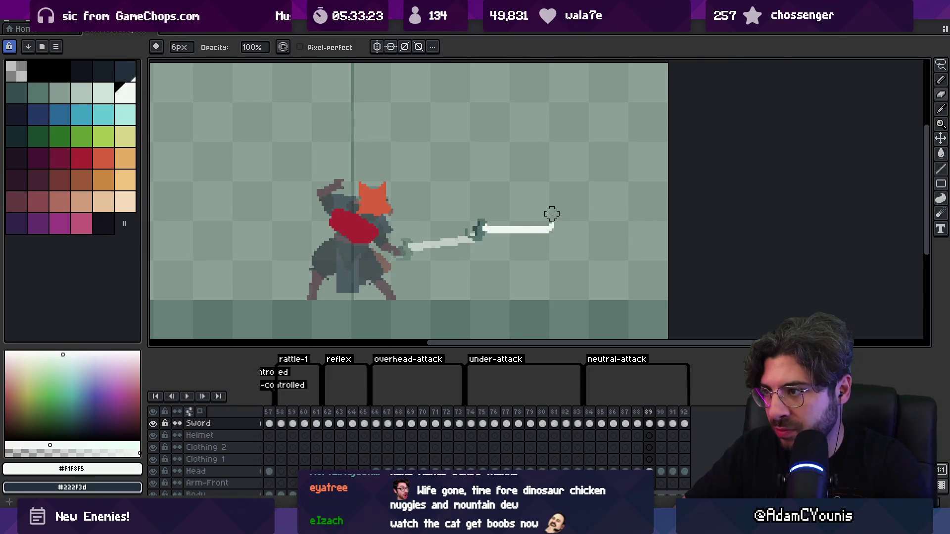
Step: Lasso-copy the extended sword and paste it onto frame 88 over the fox's body
key("q")
mouse_move(562, 197)
left_mouse_down()
mouse_move(462, 205)
mouse_move(561, 199)
left_mouse_up()
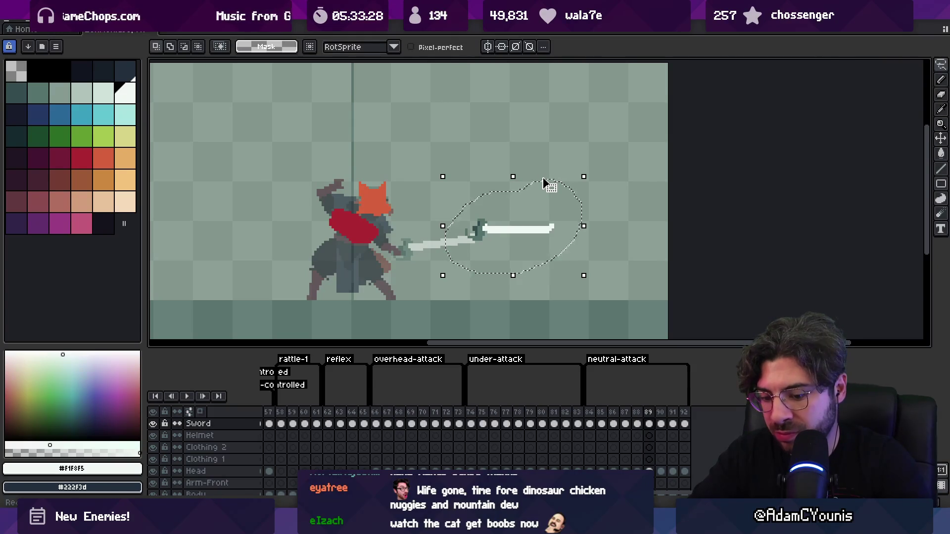
key("Left")
key("ctrl+v")
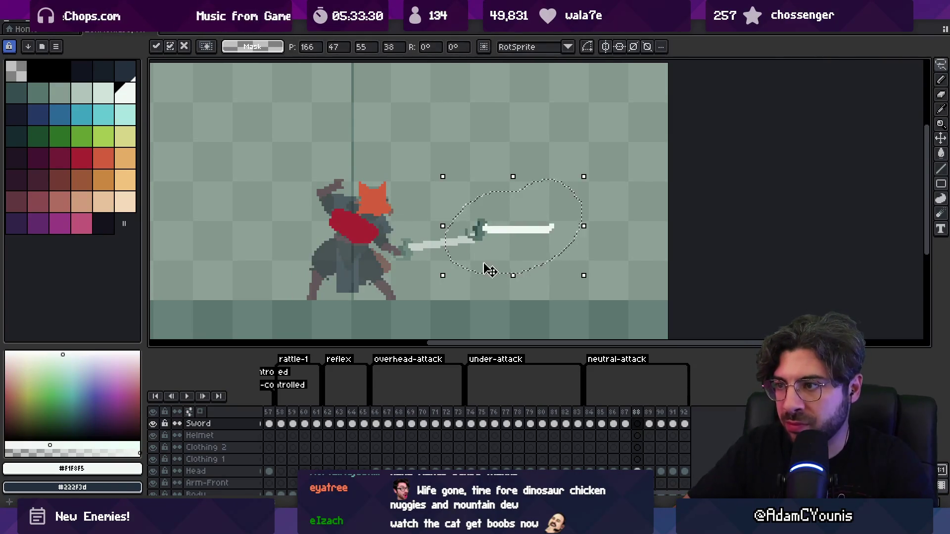
mouse_move(496, 236)
left_mouse_down()
mouse_move(350, 247)
mouse_move(344, 229)
mouse_move(371, 220)
left_mouse_up()
key("Left")
key("Right")
key("Left")
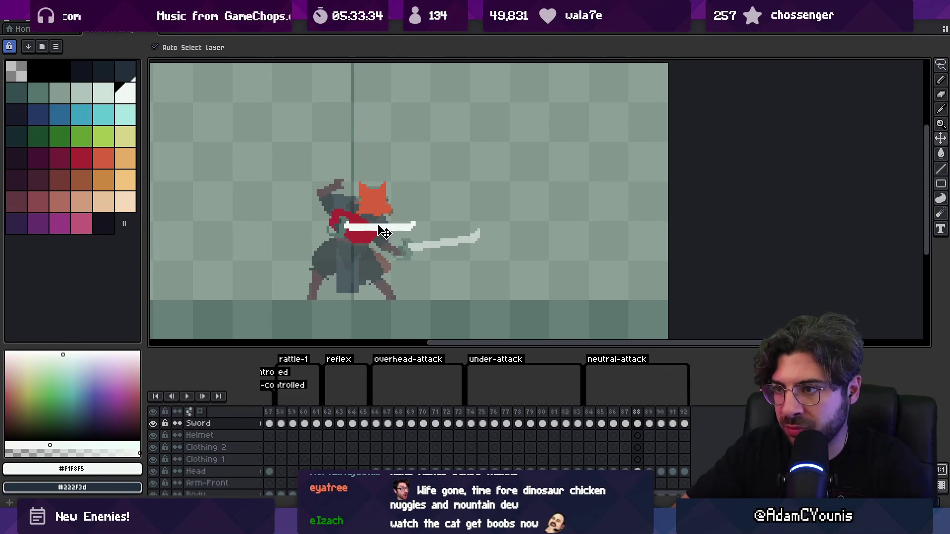
key("Left")
key("Left")
key("Left")
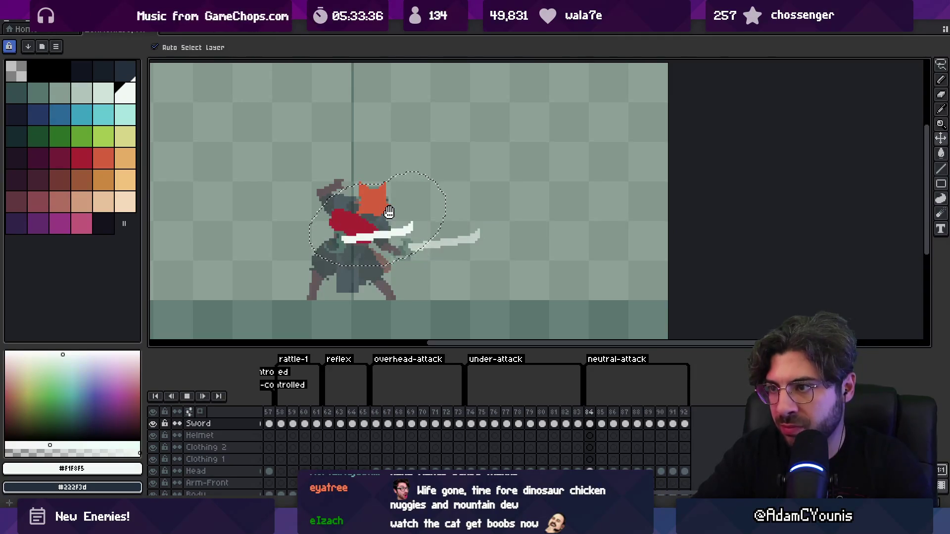
key("Return")
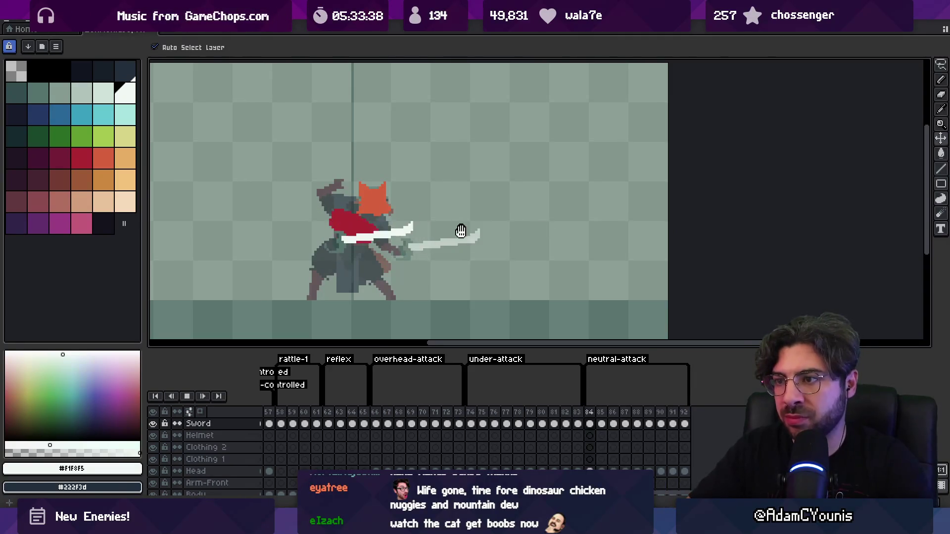
Step: Reposition the white slash over the fox's body on frame 88 and compare frames 86–89
key("z")
scroll(461, 236, "down", 5)
scroll(499, 222, "up", 3)
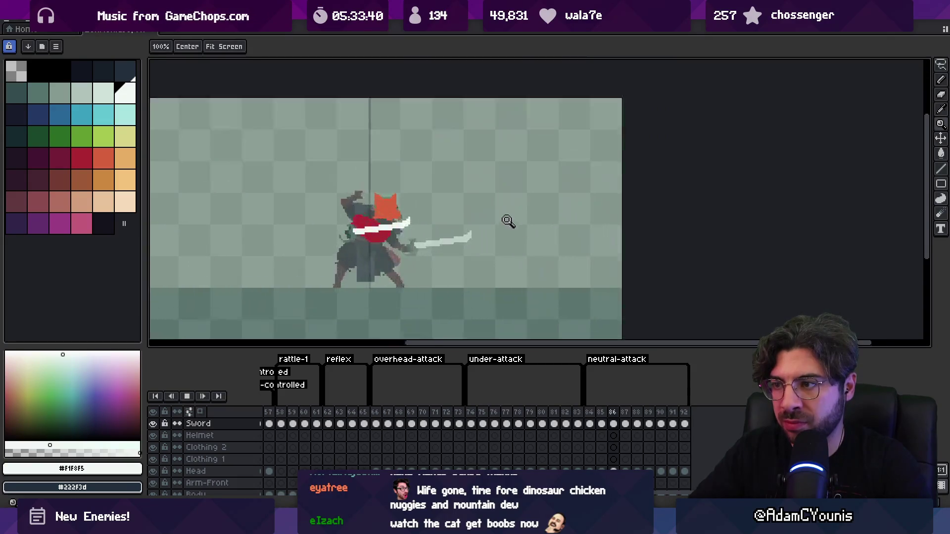
key("Return")
key("Right")
key("Right")
key("Right")
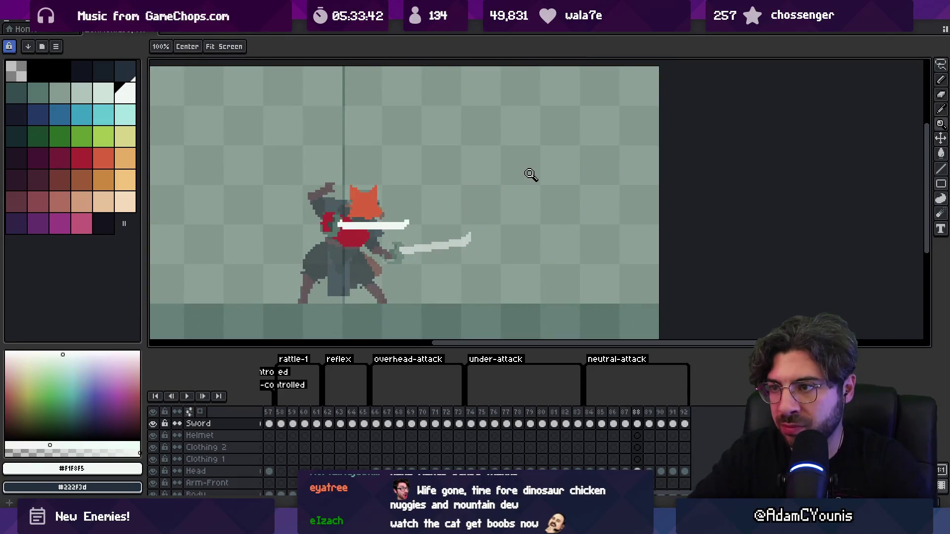
key("v")
key("Left")
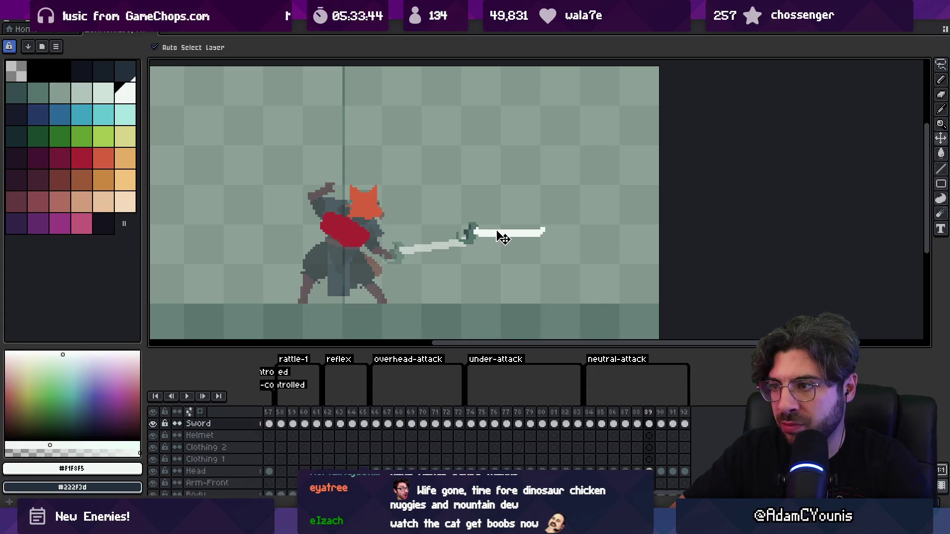
left_click_drag(493, 237, 372, 244)
key("Left")
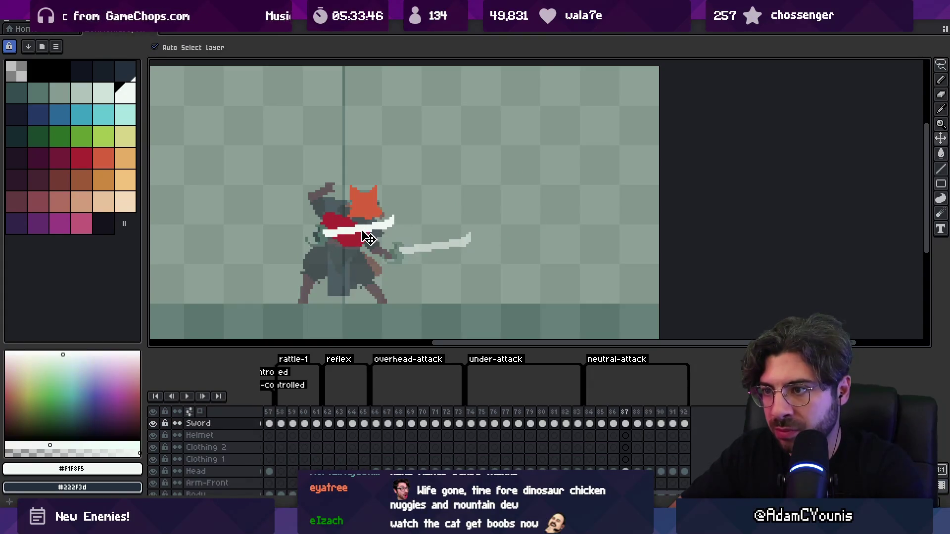
key("Left")
key("Right")
key("Right")
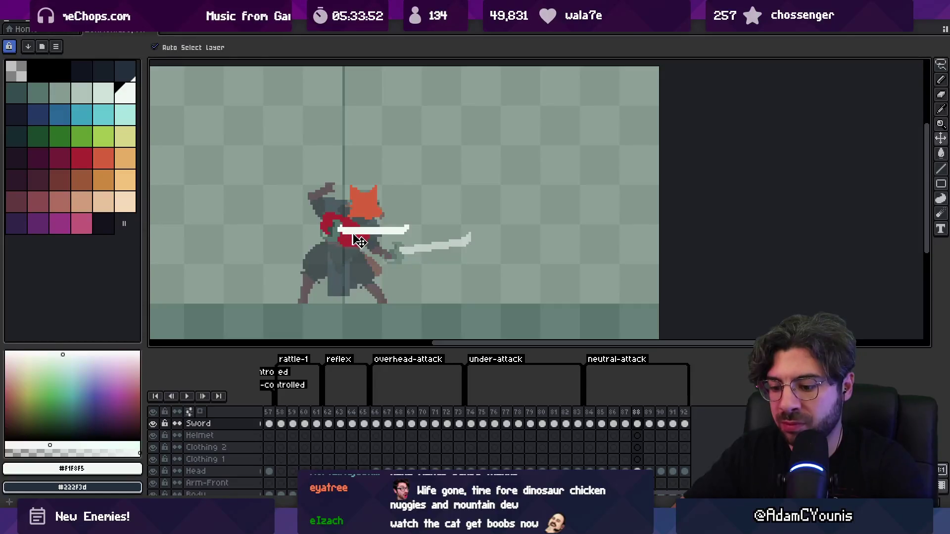
key("Left")
key("Right")
key("Right")
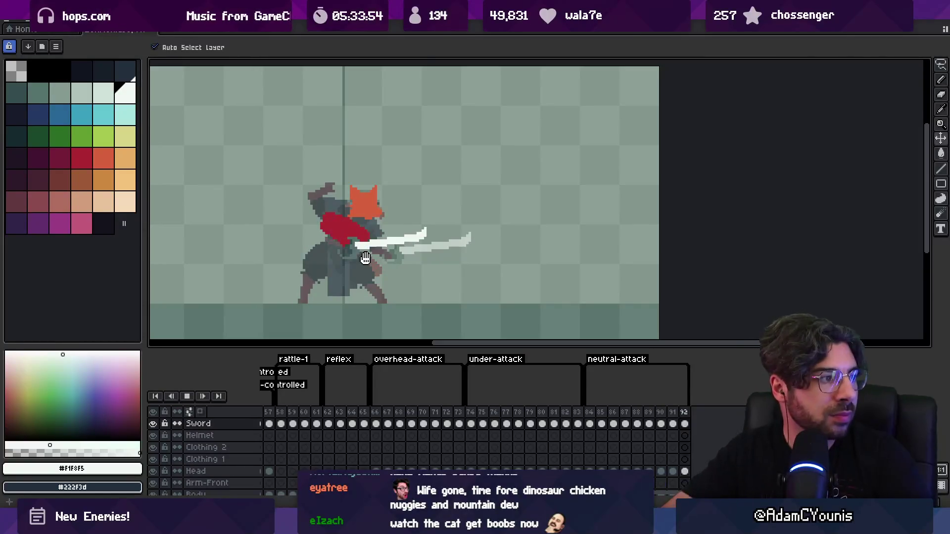
Step: Review frames 86–89 and play back the reworked neutral-attack sword swing
key("z")
scroll(471, 218, "down", 3)
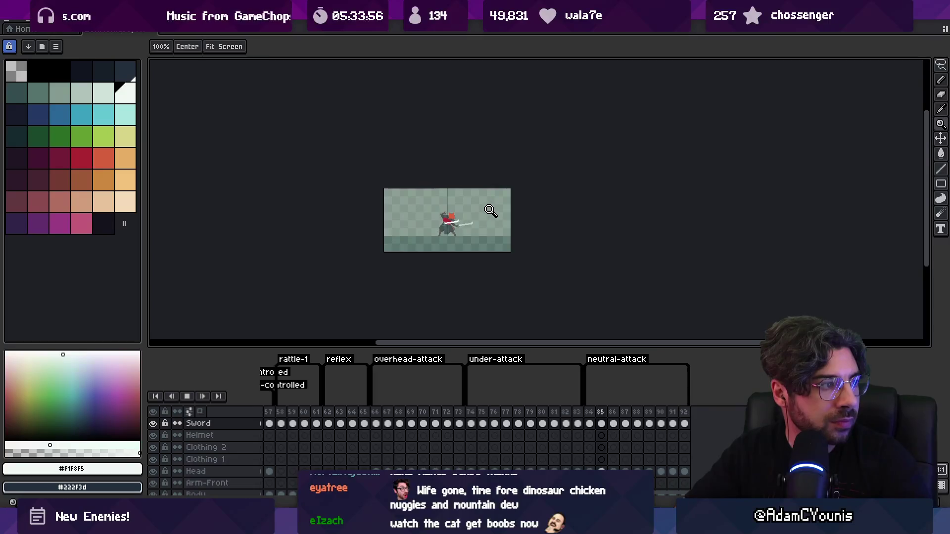
scroll(487, 207, "up", 2)
key("Left")
key("Left")
key("Left")
key("Left")
key("Right")
key("Right")
key("Right")
key("Return")
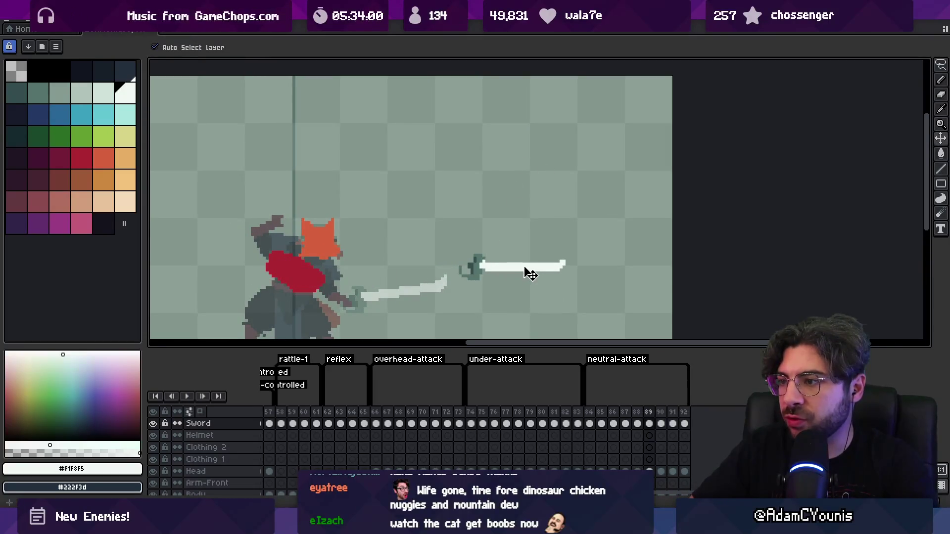
key("z")
scroll(509, 244, "down", 2)
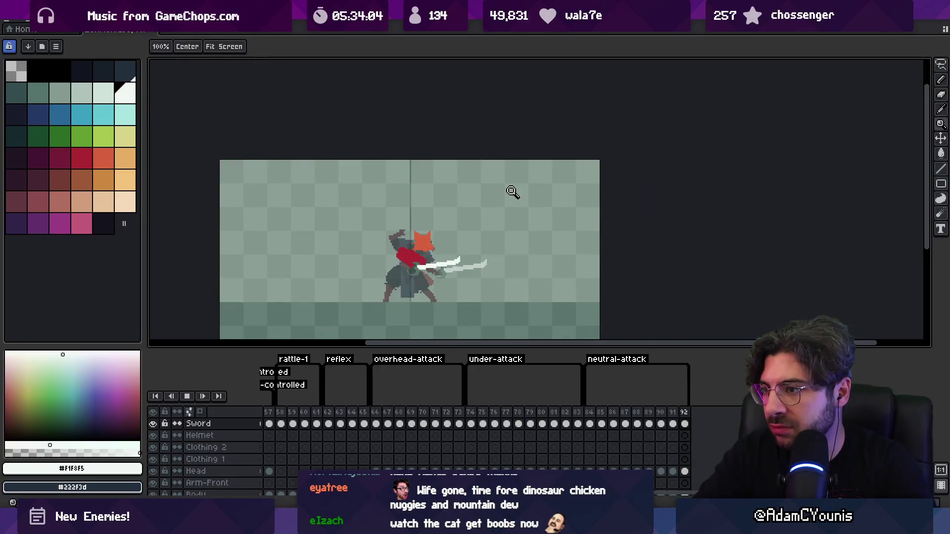
scroll(417, 238, "up", 2)
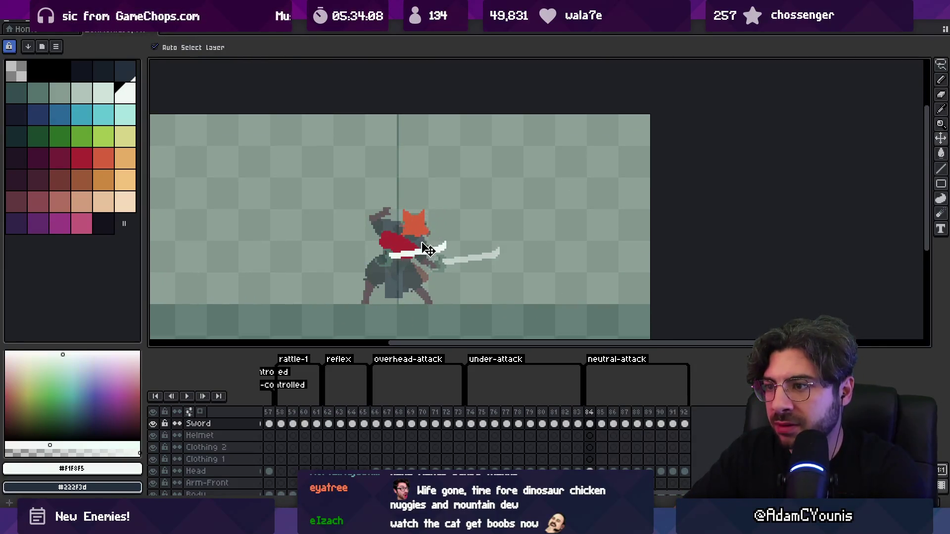
Step: Select the Head and Body cels and shift the red body piece right on frame 88
left_click(414, 241)
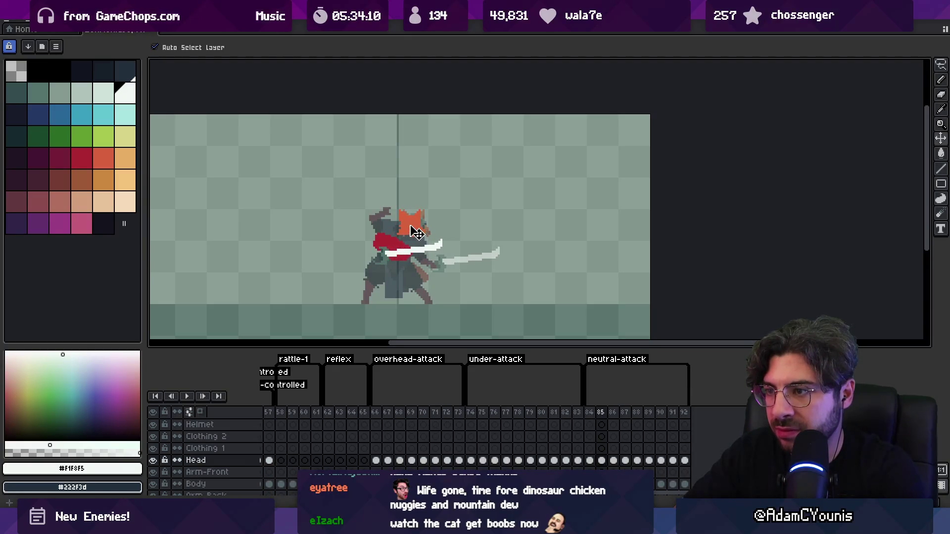
left_click(399, 240)
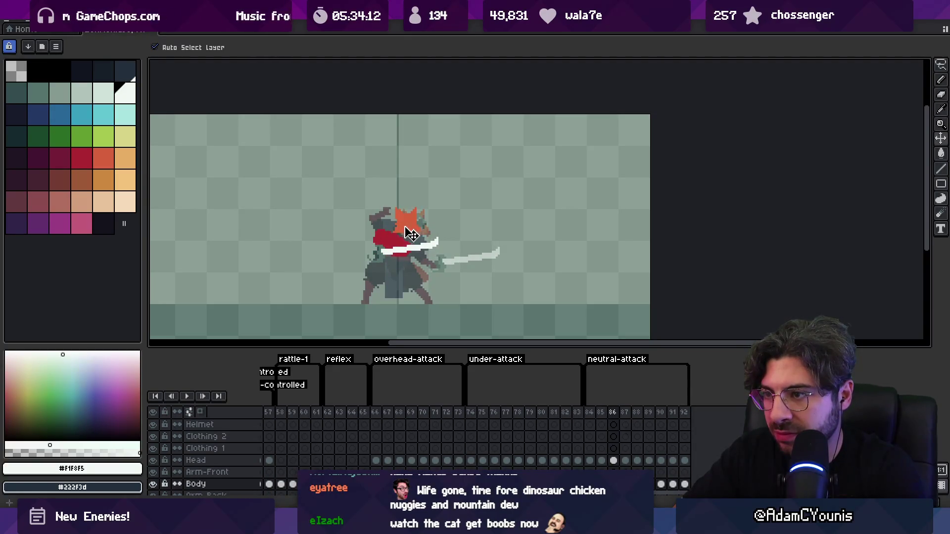
key("period")
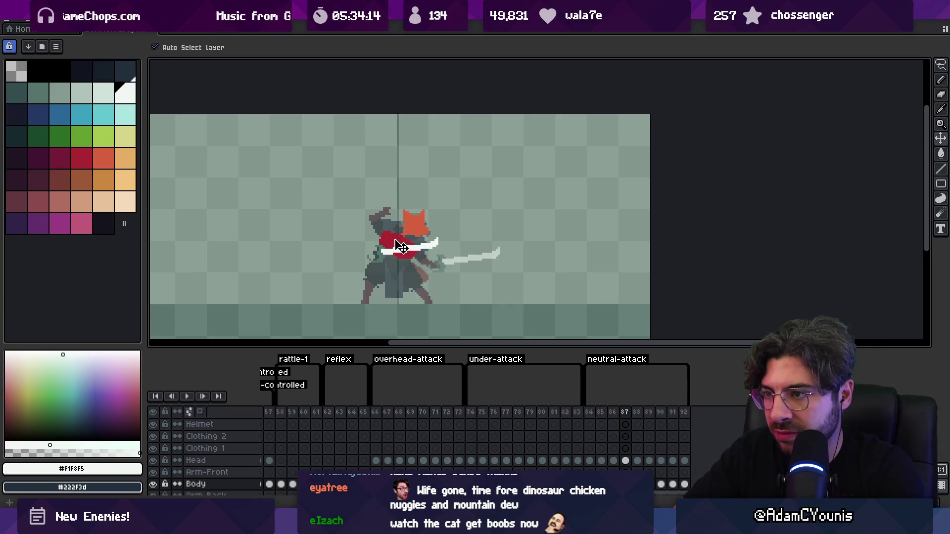
key("comma")
key("comma")
key("period")
key("period")
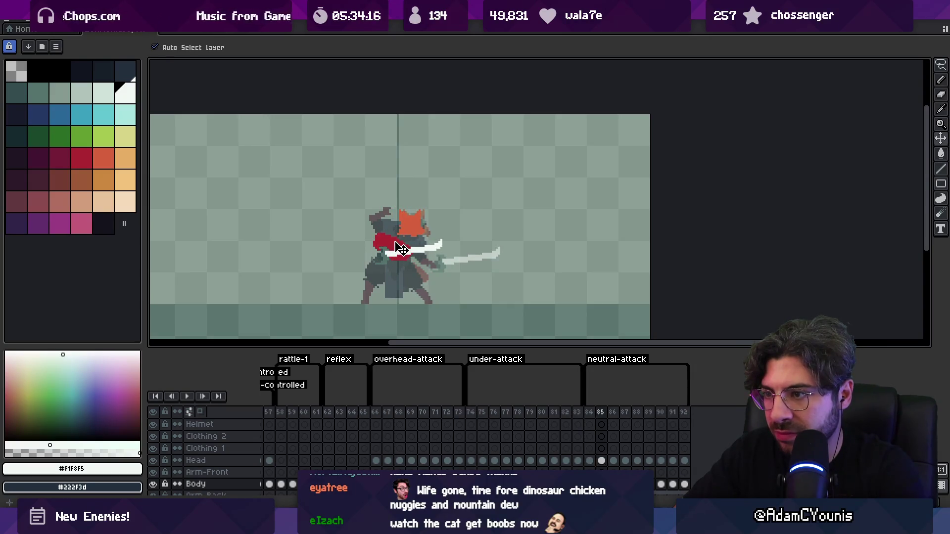
left_click(402, 241)
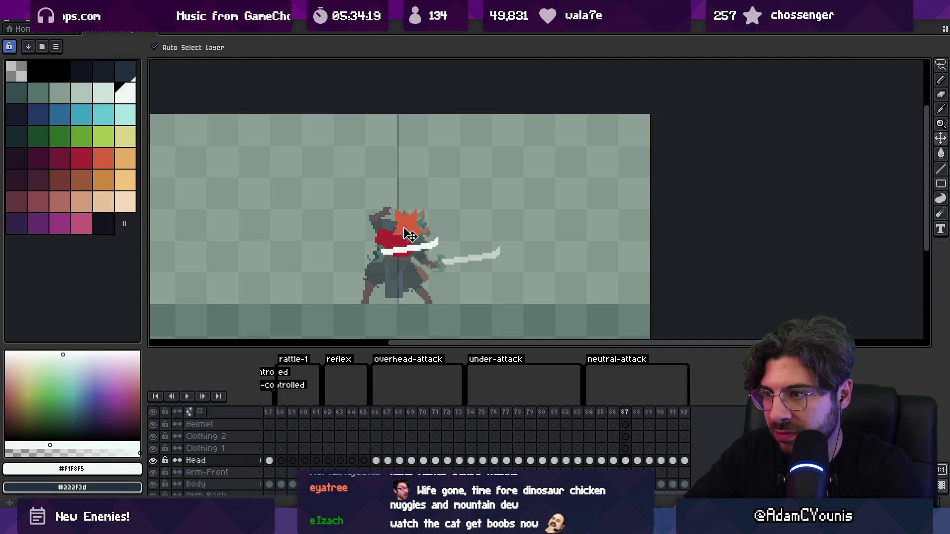
key("period")
mouse_move(402, 242)
left_mouse_down()
mouse_move(445, 218)
mouse_move(430, 239)
mouse_move(460, 241)
left_mouse_up()
key("period")
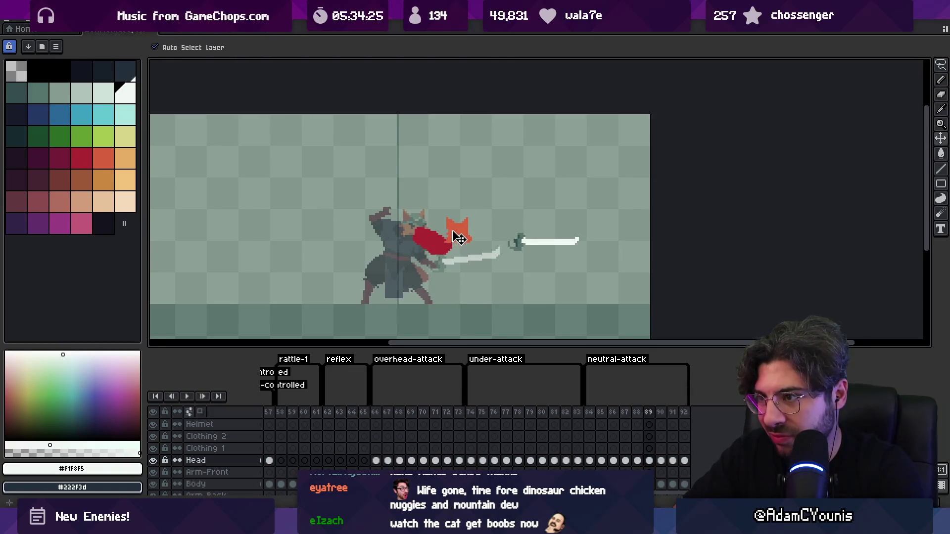
Step: Adjust the red body piece and head cels forward across frames 89–92
left_click(436, 237)
key("period")
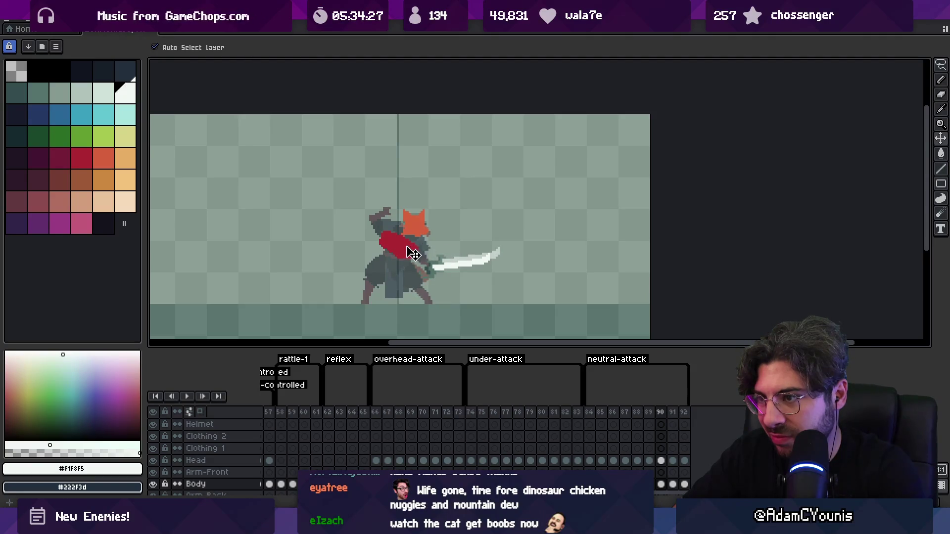
left_click(424, 237)
key("period")
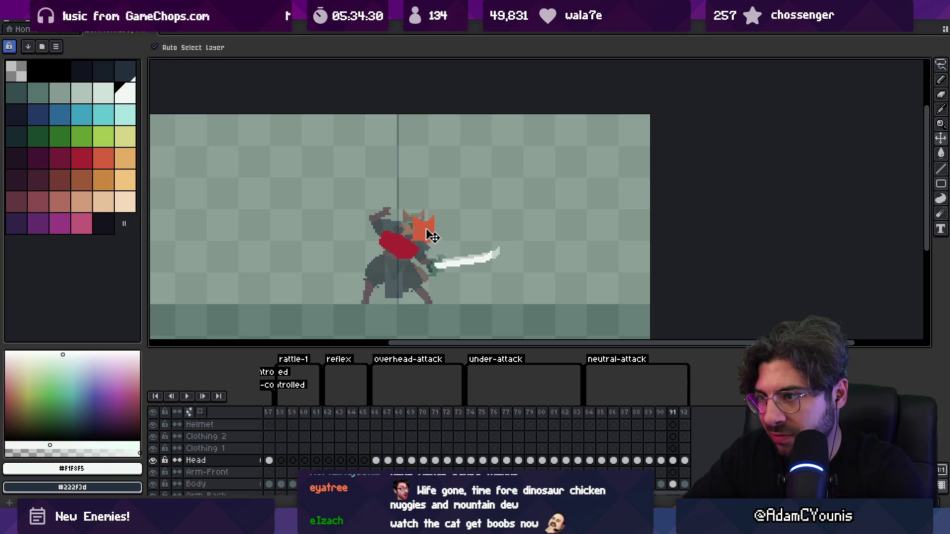
left_click(432, 236)
key("period")
left_click(421, 239)
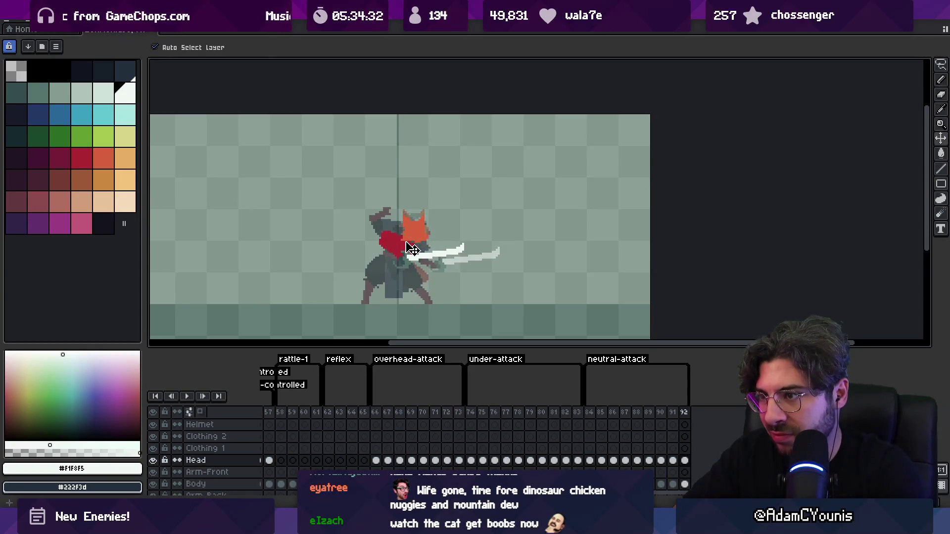
left_click(410, 249)
Step: Select frames 84 through 92 and play the neutral attack
key("period")
key("period")
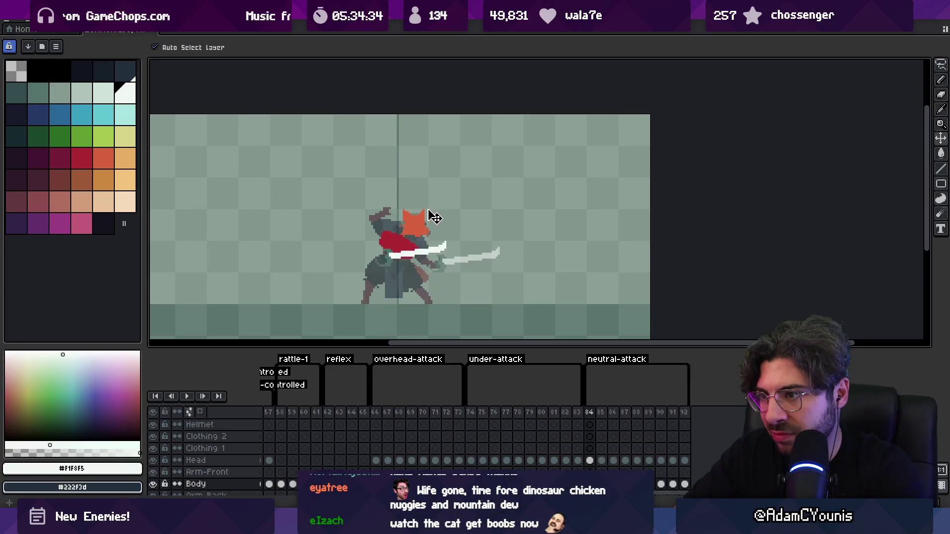
key("comma")
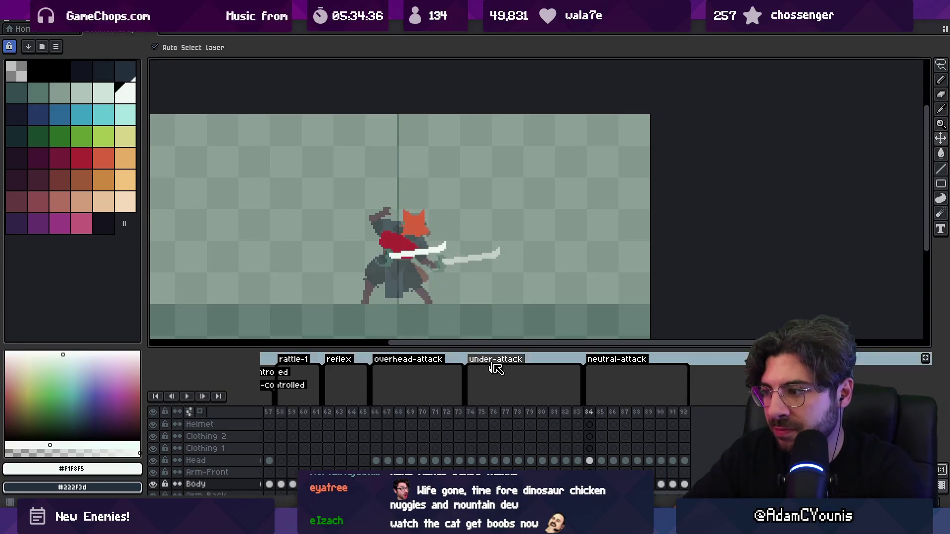
left_click(680, 417)
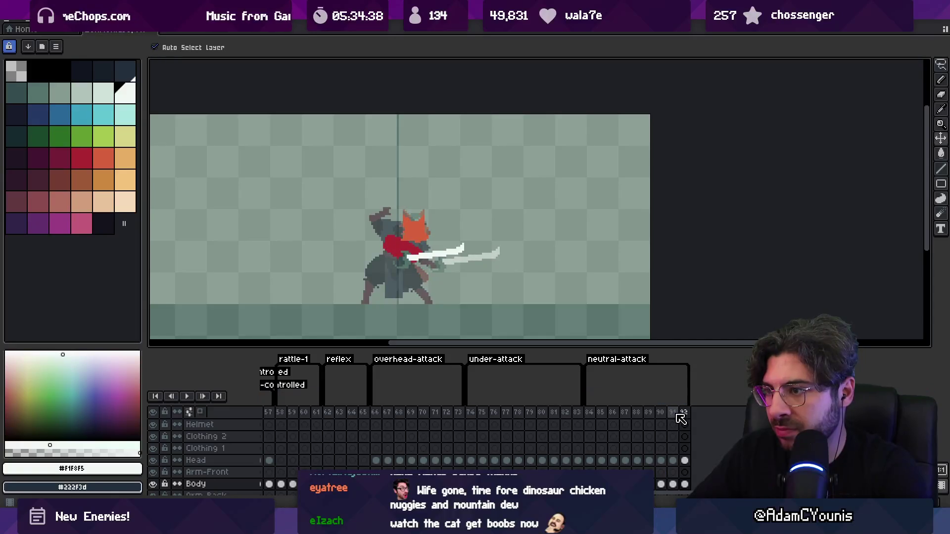
left_click(685, 414)
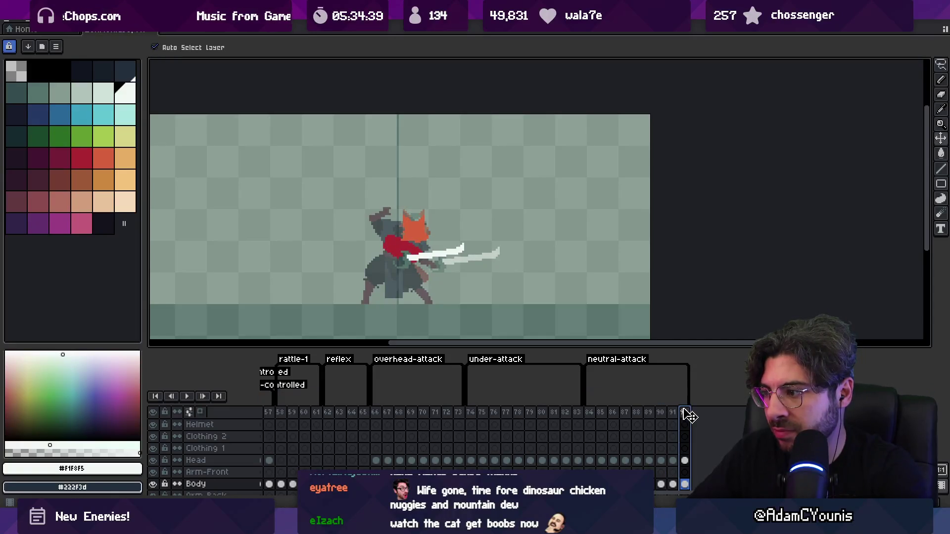
left_click(587, 416)
key("Return")
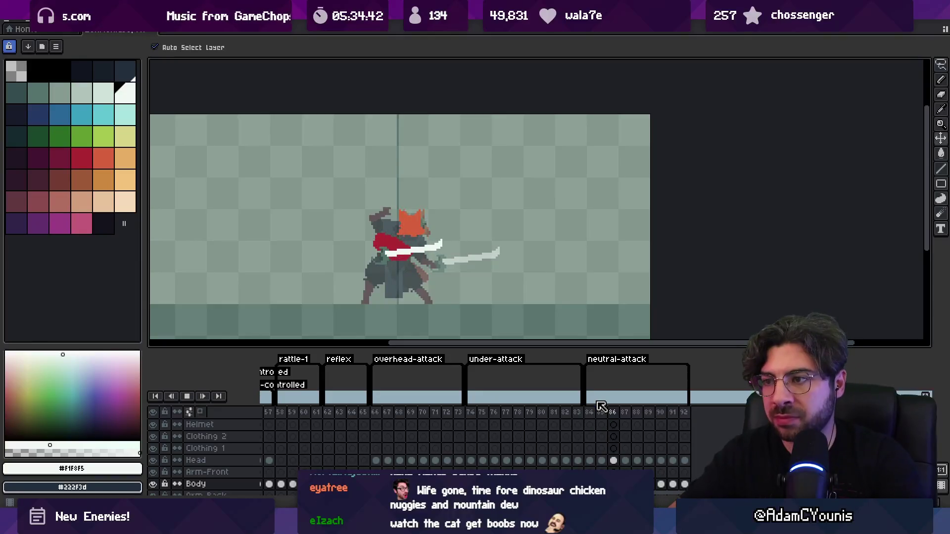
Step: Add frames 93 and 94, shift the flying sword slightly right, and preview the attack
key("z")
scroll(455, 267, "down", 4)
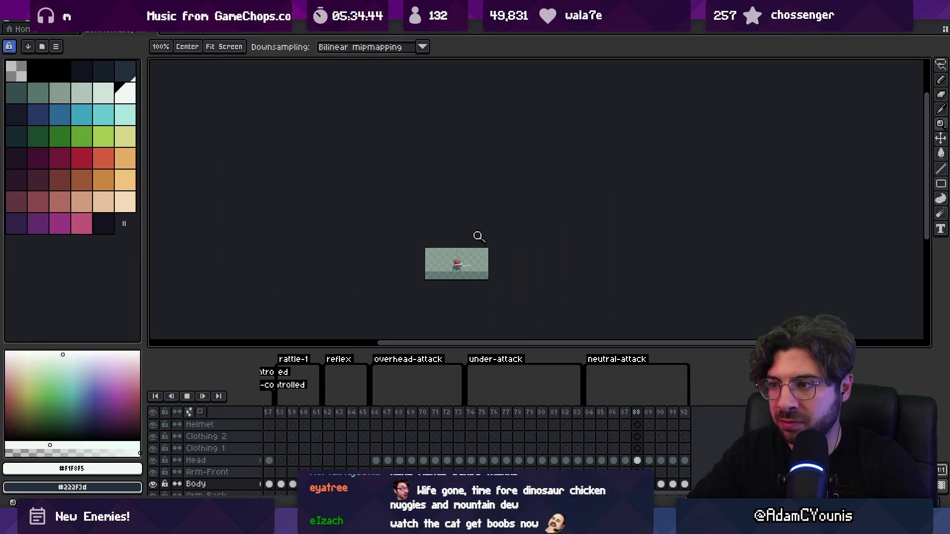
scroll(491, 257, "up", 5)
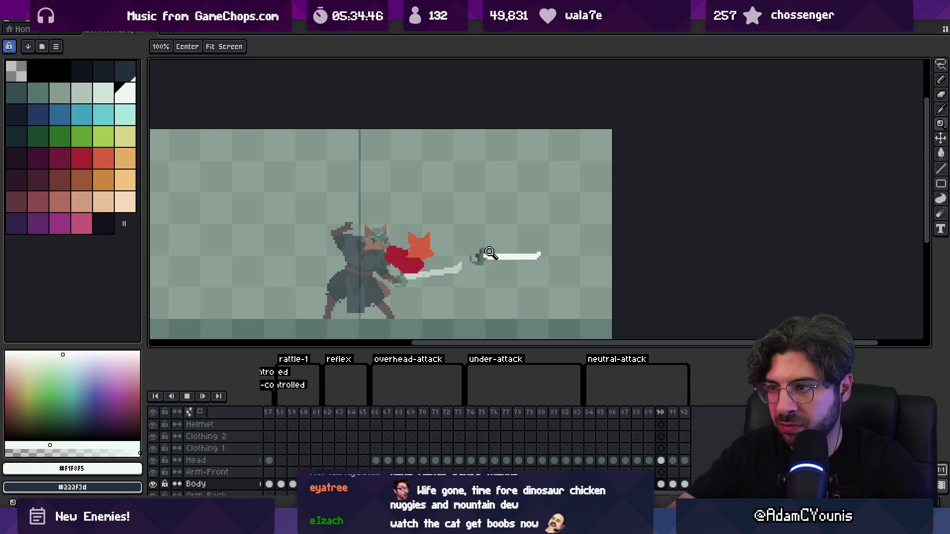
key("Return")
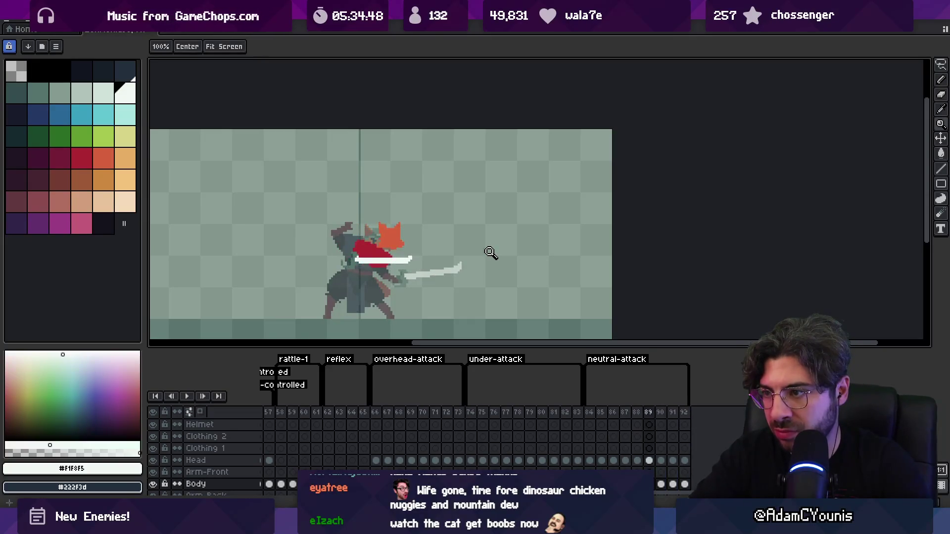
key("Right")
key("Right")
key("v")
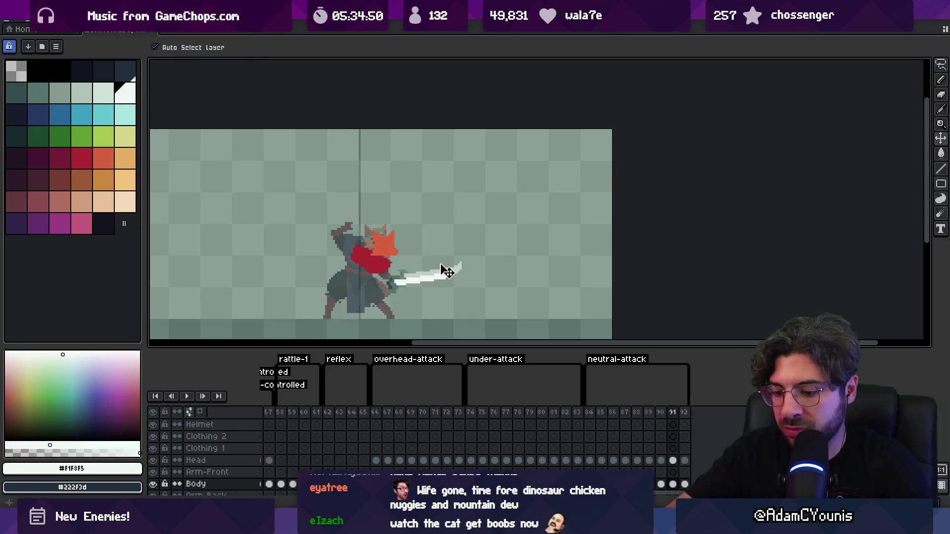
key("alt+n")
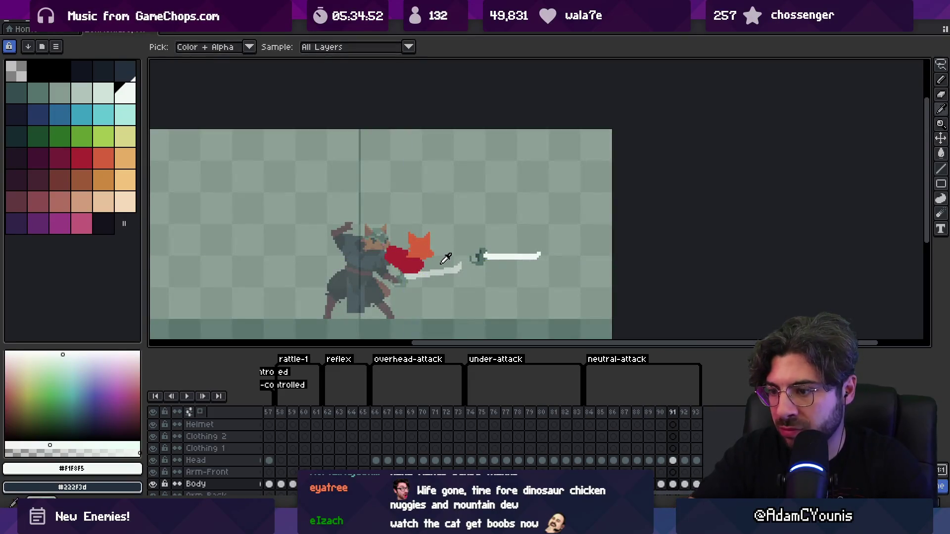
key("alt+n")
left_click_drag(499, 258, 502, 258)
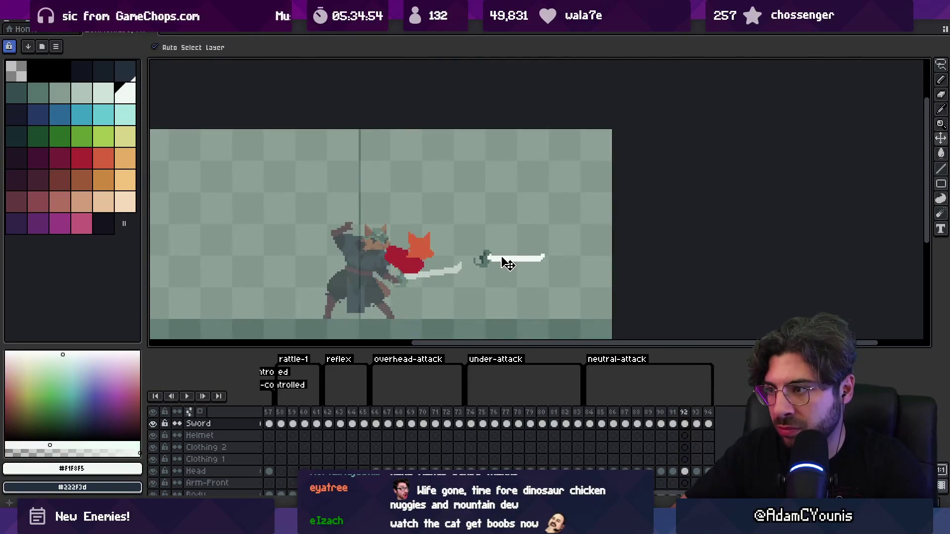
key("Right")
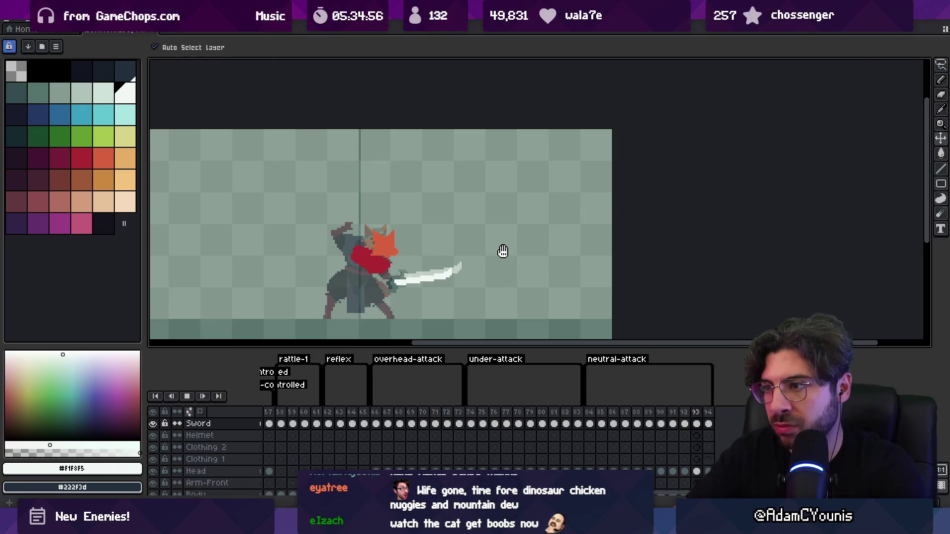
key("Return")
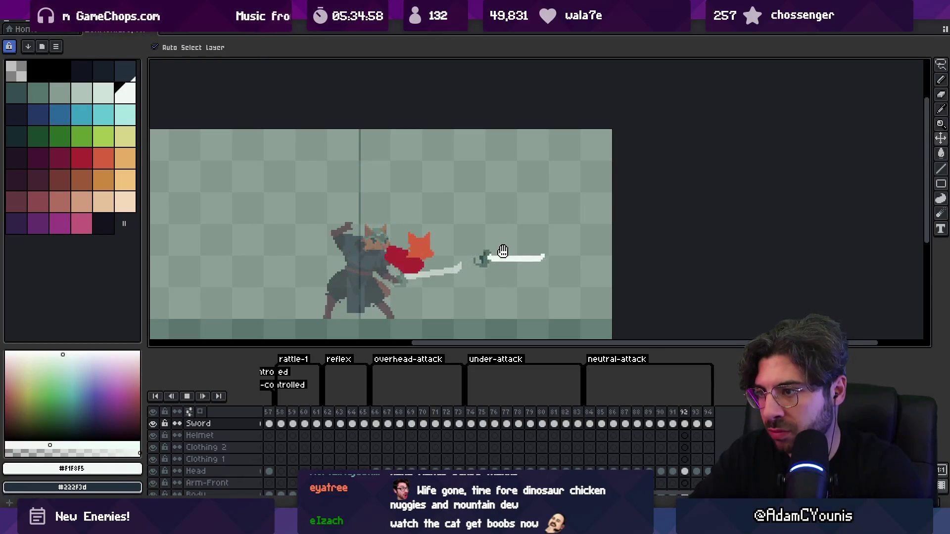
key("Return")
Step: Delete the extra frame 94 so the attack ends at 93, and replay it
key("Right")
key("Right")
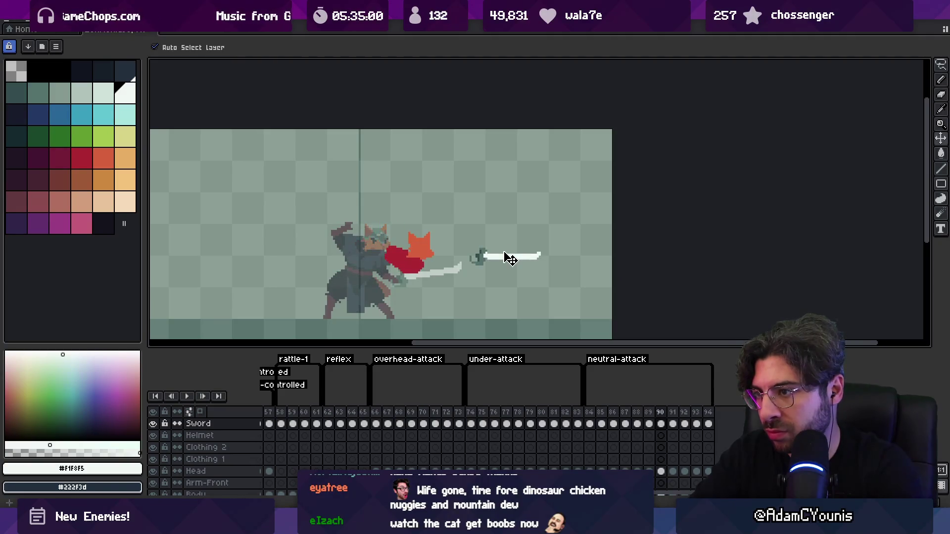
key("Right")
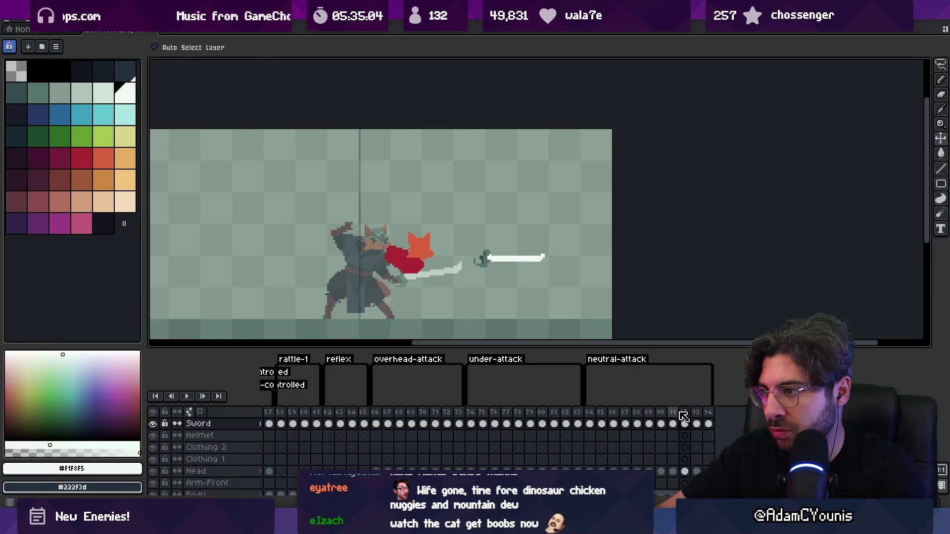
key("alt+c")
key("Return")
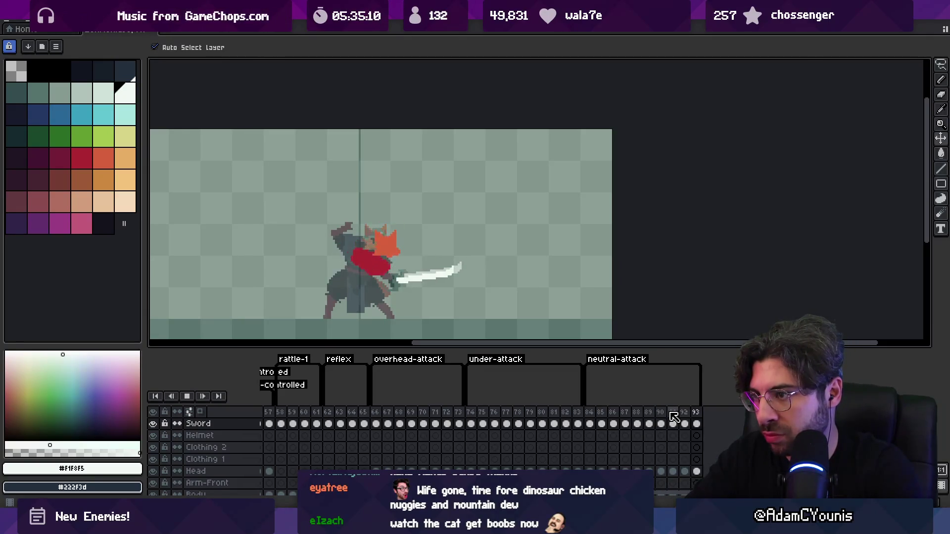
left_click(673, 414)
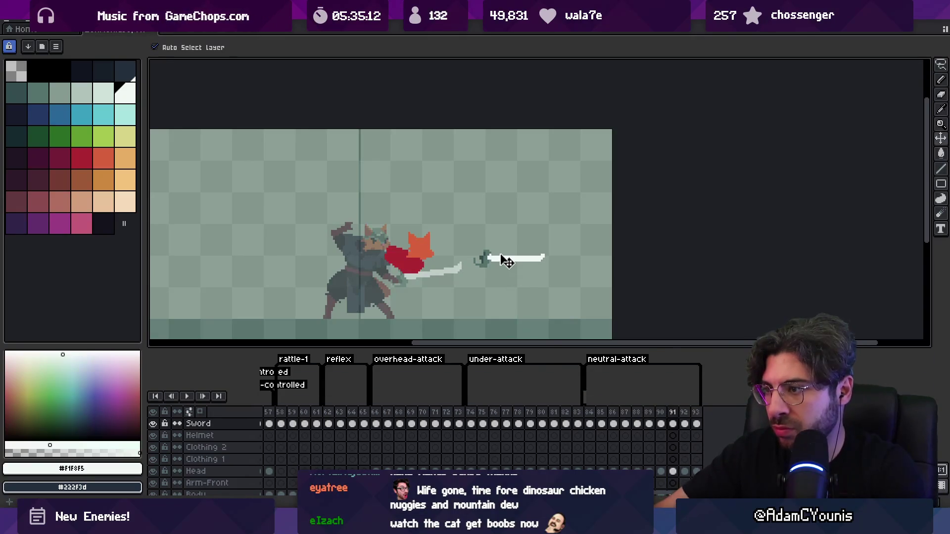
key("Return")
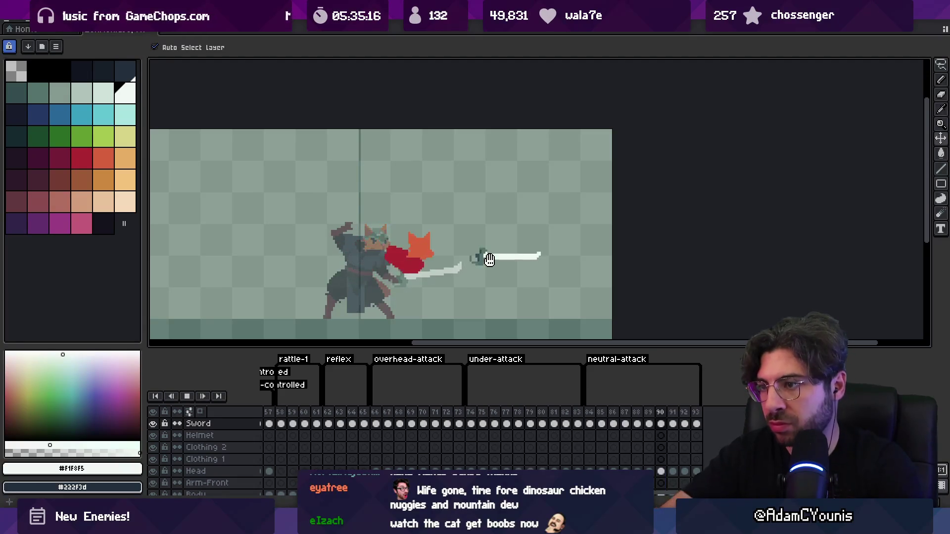
key("Return")
key("Return")
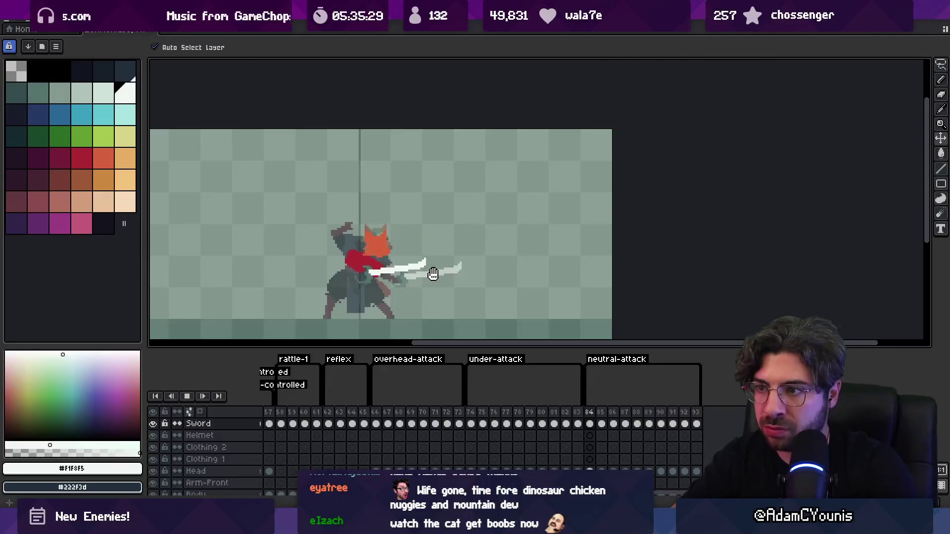
key("Return")
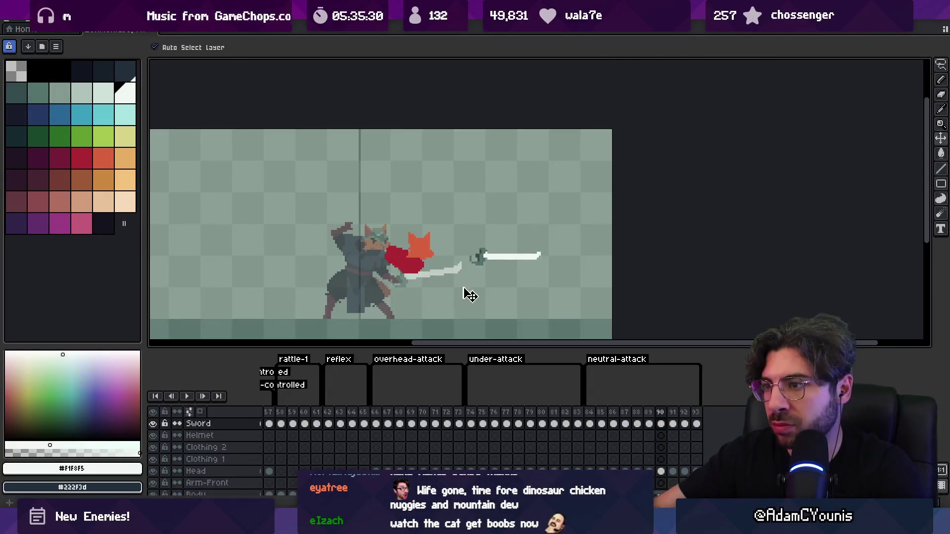
left_click(434, 256)
key("Right")
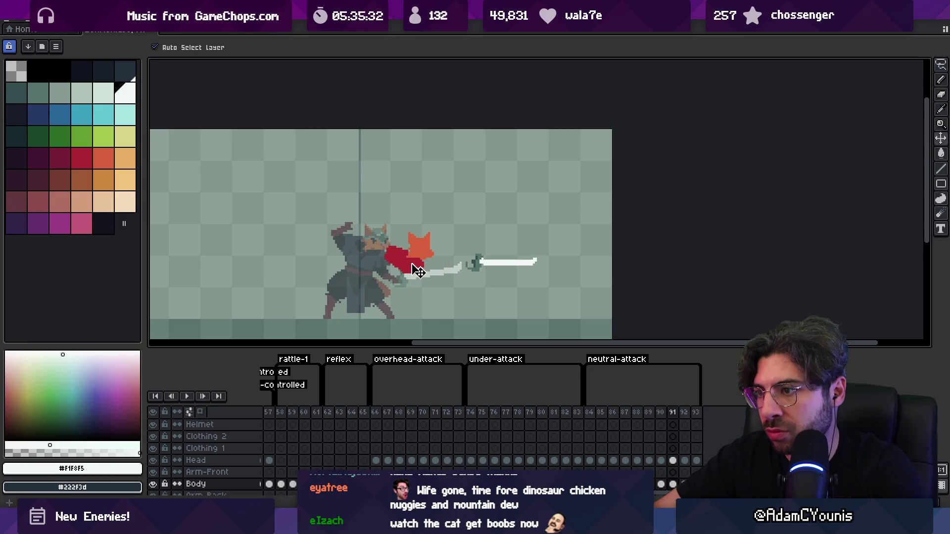
left_click(425, 272)
left_click_drag(415, 280, 433, 275)
key("Right")
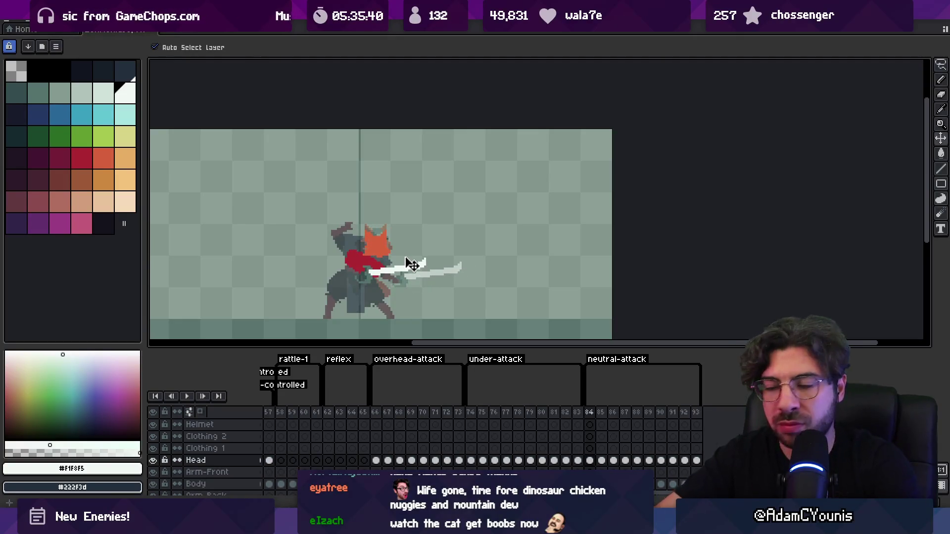
scroll(404, 255, "down", 2)
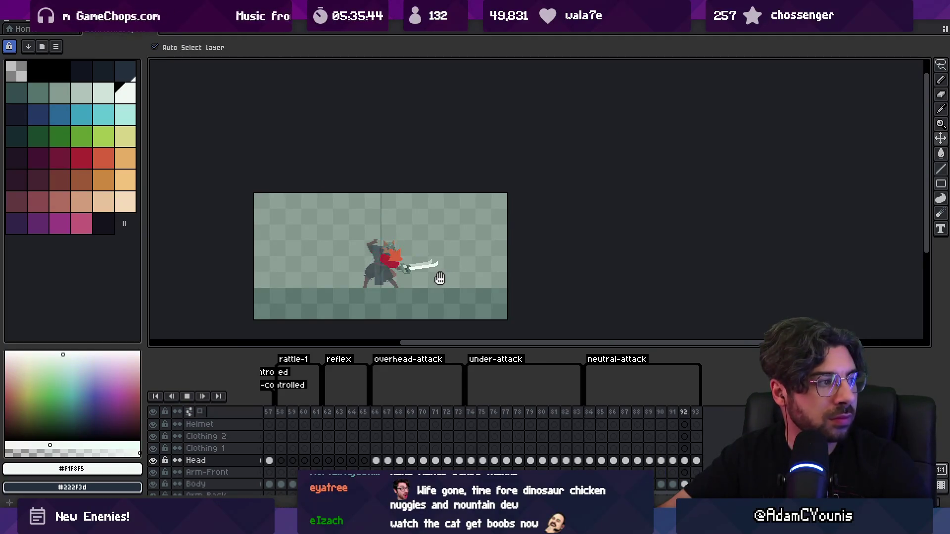
left_click_drag(390, 414, 467, 414)
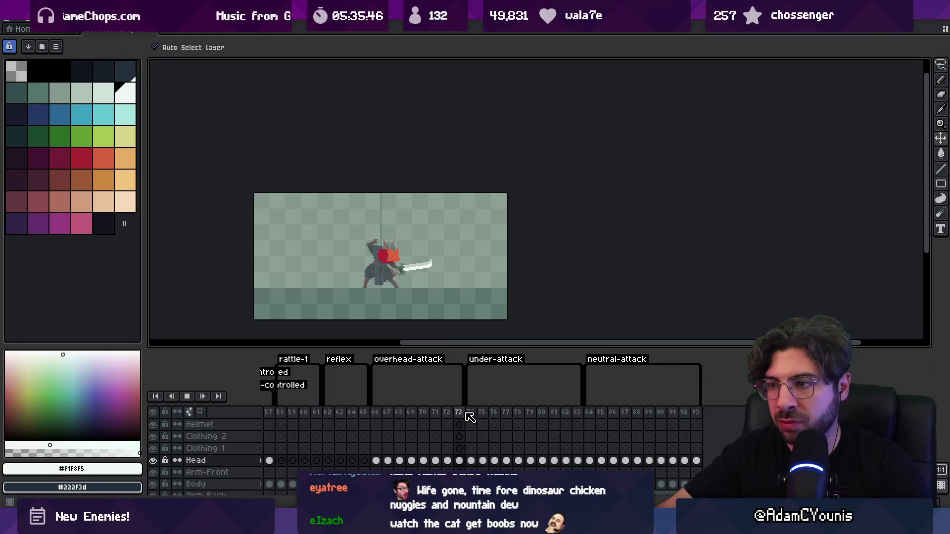
key("Return")
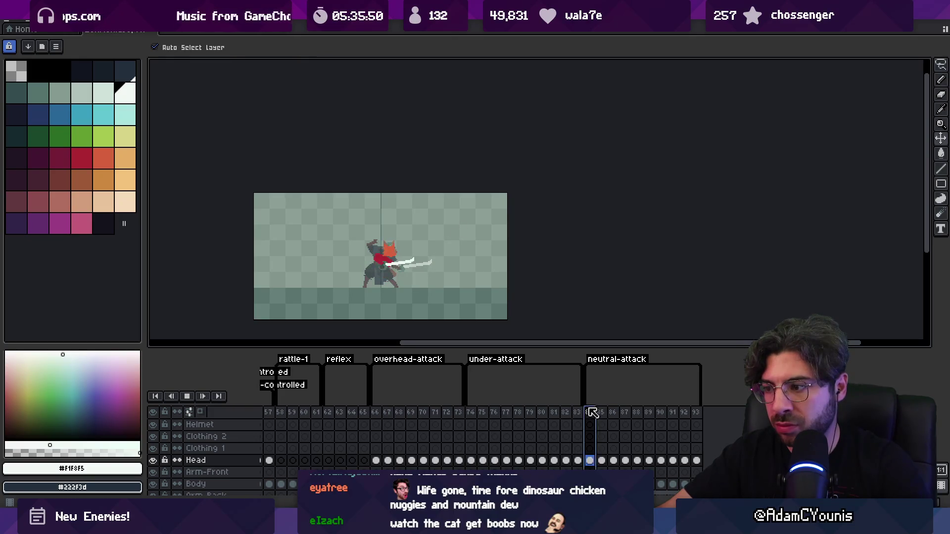
mouse_move(594, 415)
left_mouse_down()
mouse_move(420, 424)
mouse_move(384, 414)
mouse_move(390, 419)
left_mouse_up()
key("Return")
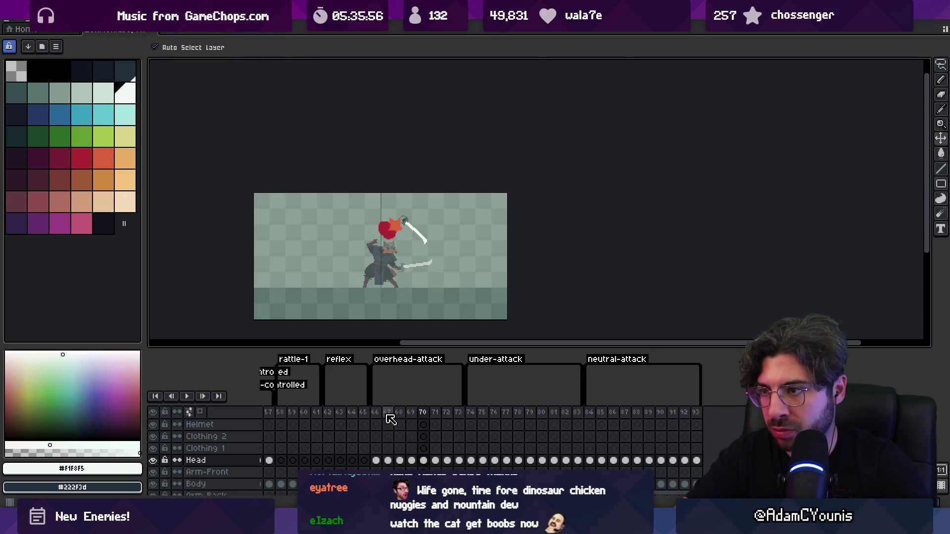
key("alt+n")
Step: Play and stop the lengthened overhead-attack animation to preview its new timing
key("Return")
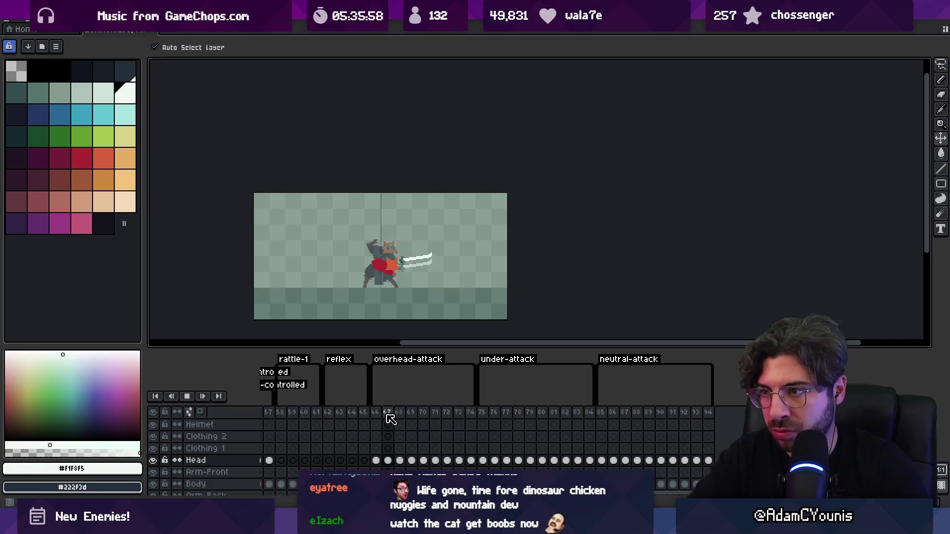
key("Return")
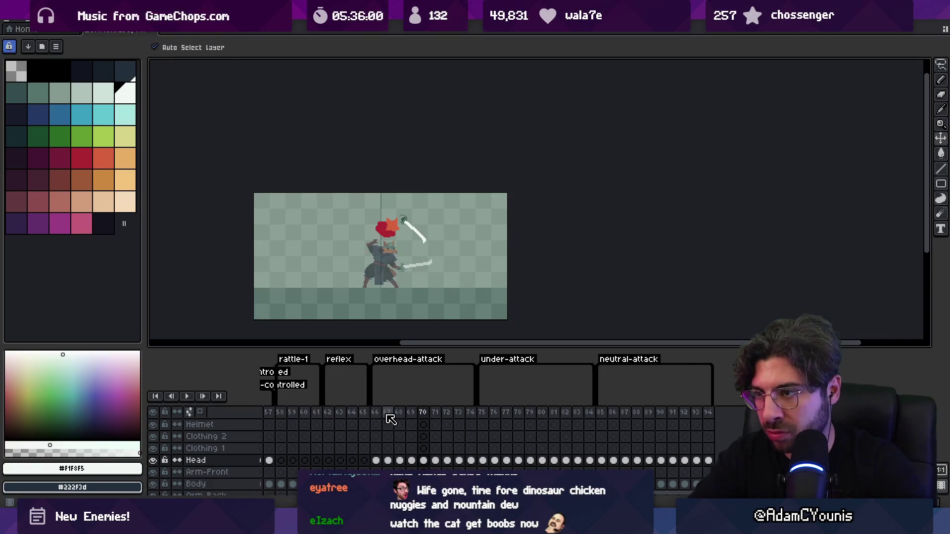
scroll(312, 277, "up", 3)
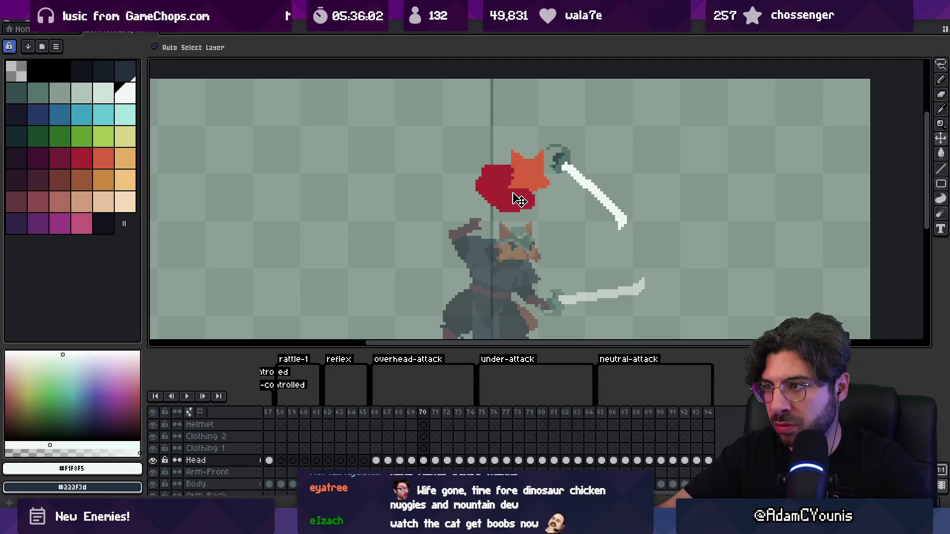
scroll(545, 179, "down", 2)
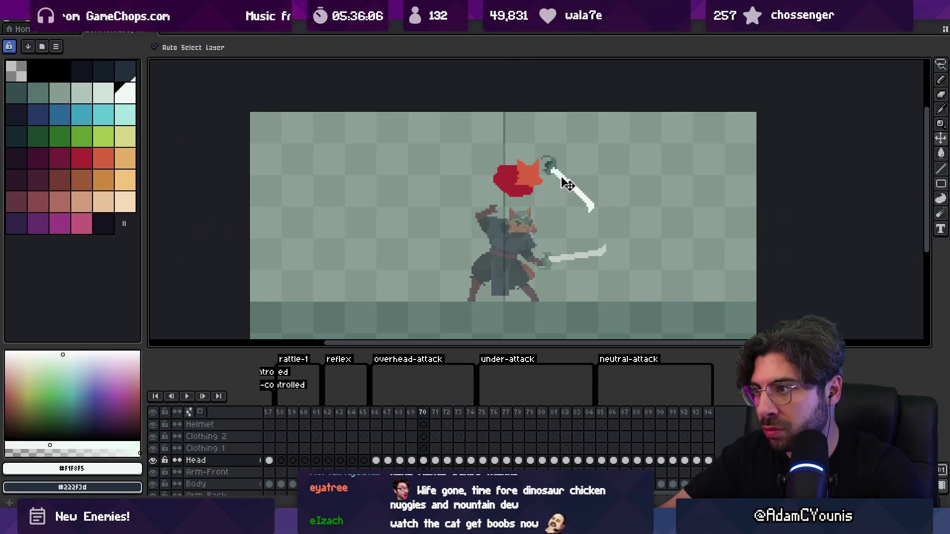
Step: With the Sword layer selected, step between frames 68 and 70, recentre the sprite, and replay the animation
left_click(569, 187)
key("Right")
key("Left")
key("Left")
key("Left")
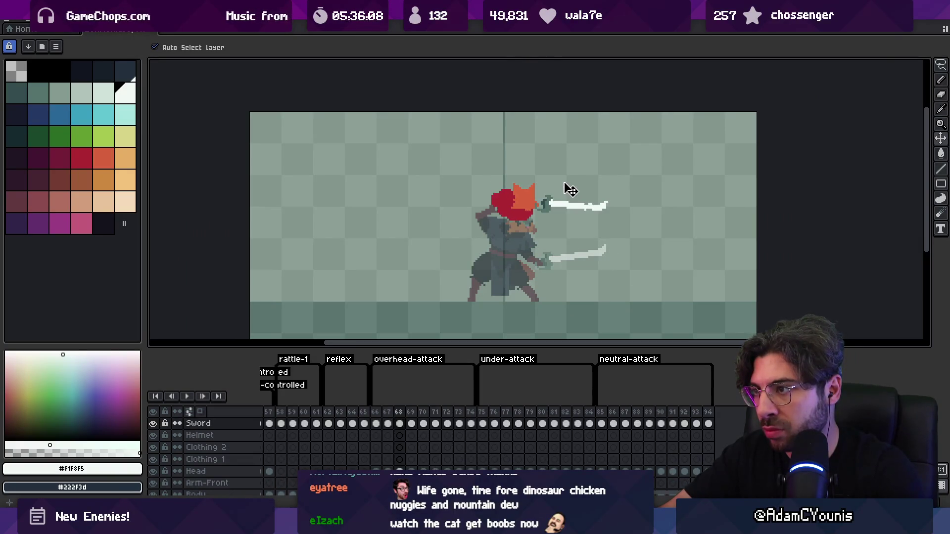
key("Right")
key("Right")
scroll(569, 192, "down", 3)
left_click_drag(512, 171, 349, 214)
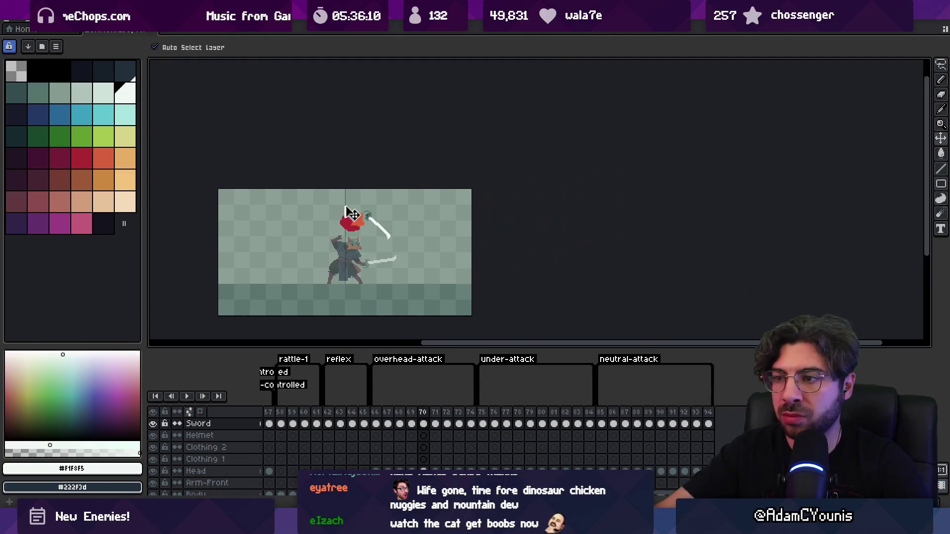
key("Return")
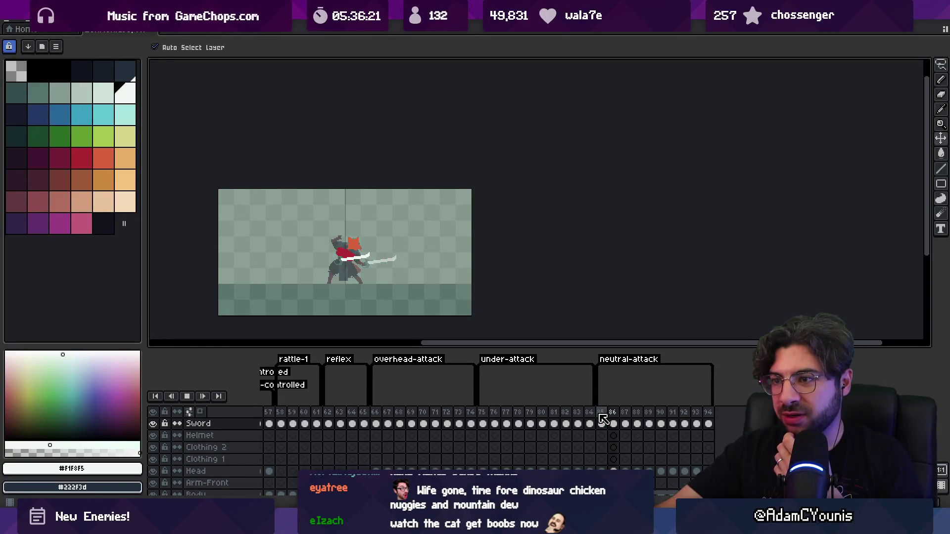
key("Return")
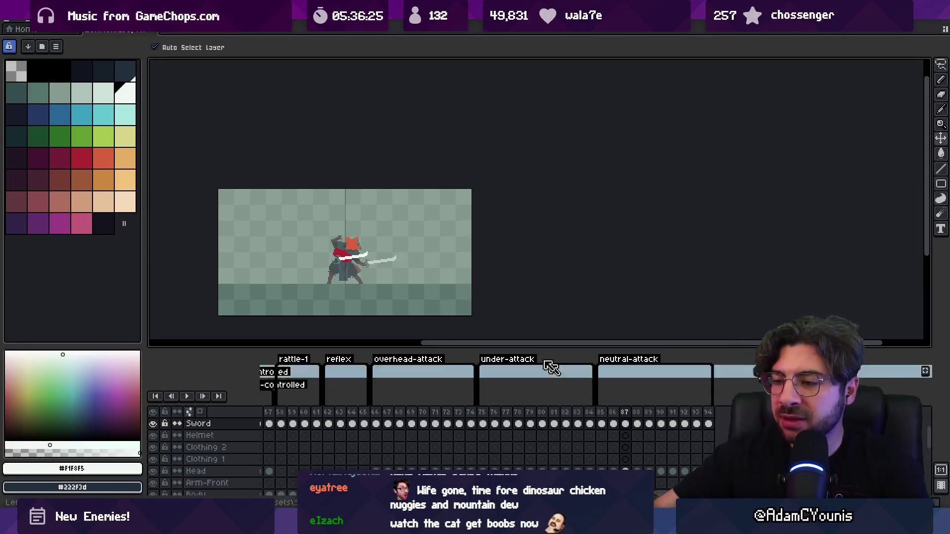
scroll(158, 475, "down", 5)
Step: Hide Background and Ref2, re-export frames 66–94 over the old sprite sheets, and return to Unity
left_click(153, 483)
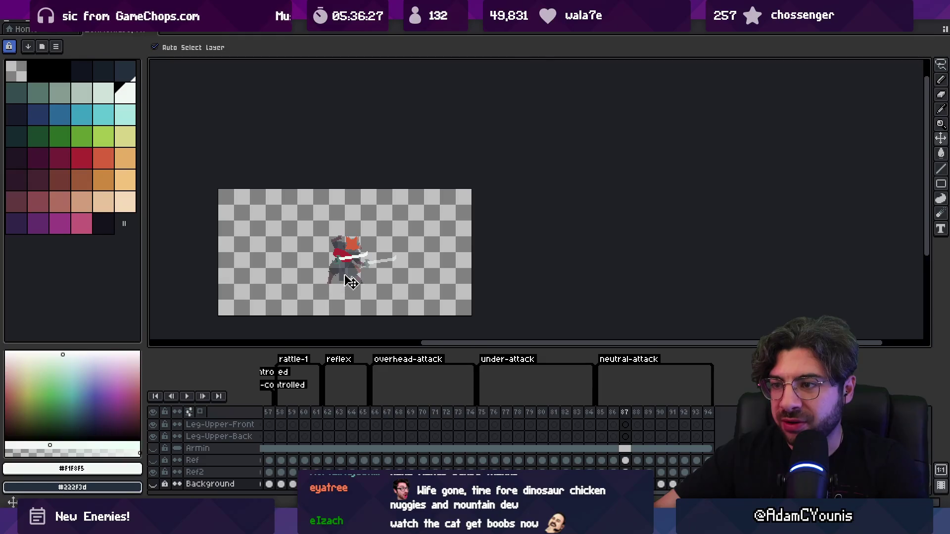
left_click(154, 473)
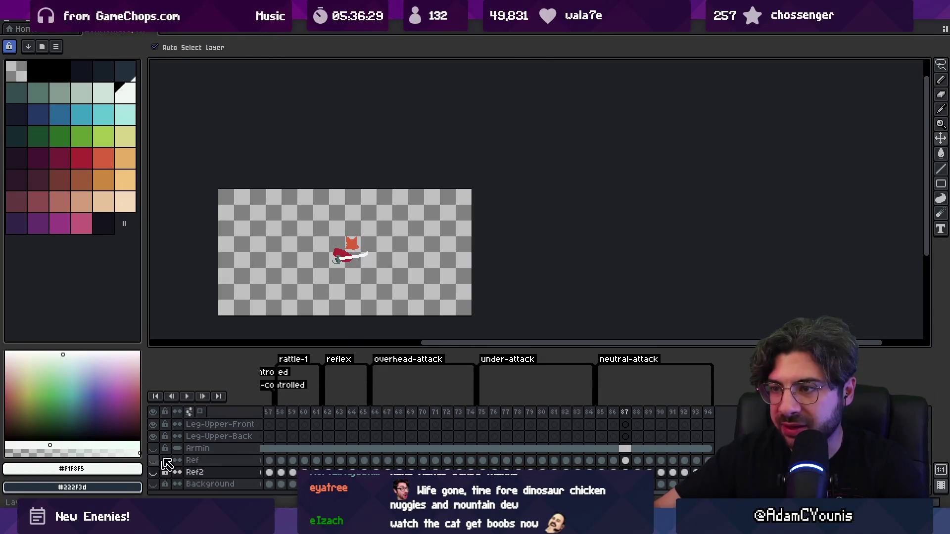
left_click_drag(379, 414, 721, 412)
key("ctrl+e")
key("Return")
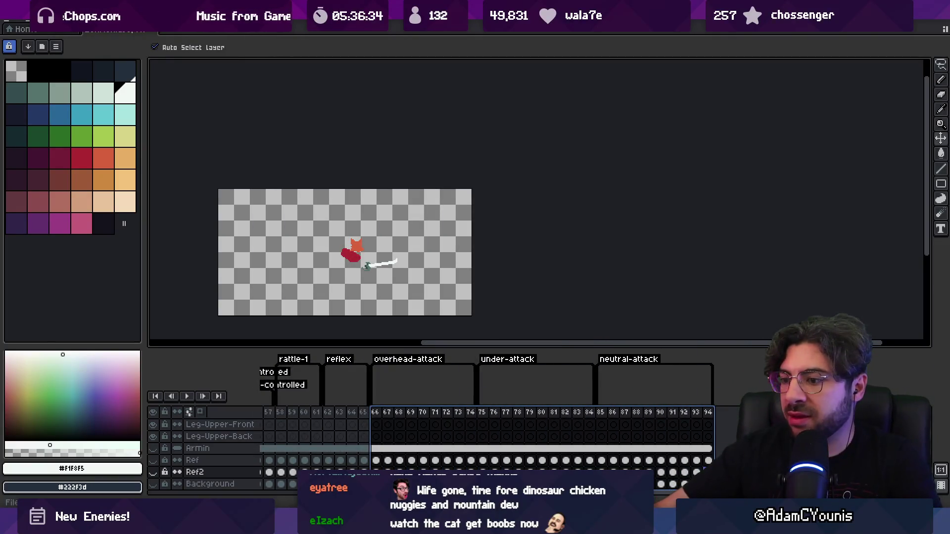
key("alt+Tab")
left_click(188, 38)
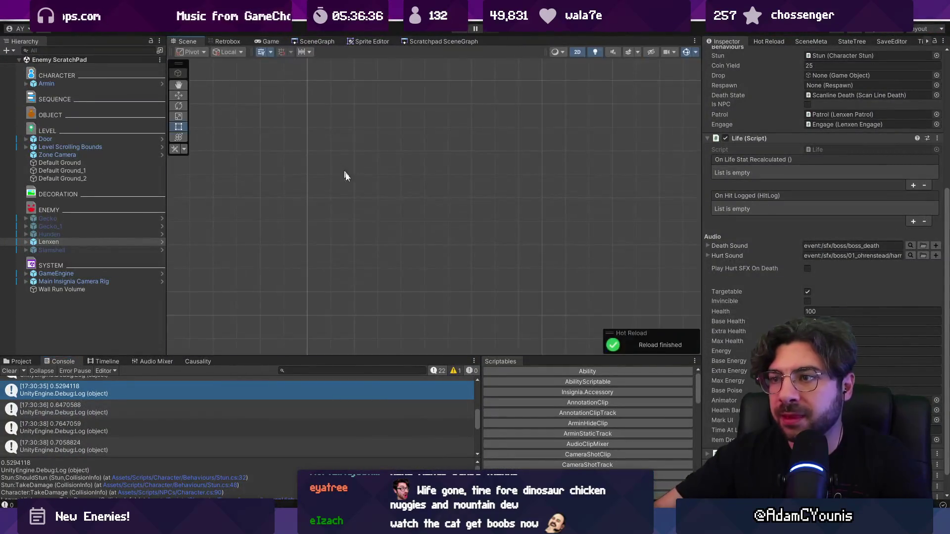
Step: Check the logged Stun.cs line, search the Project for 'lenxen attack', and open Retrobox
double_click(82, 387)
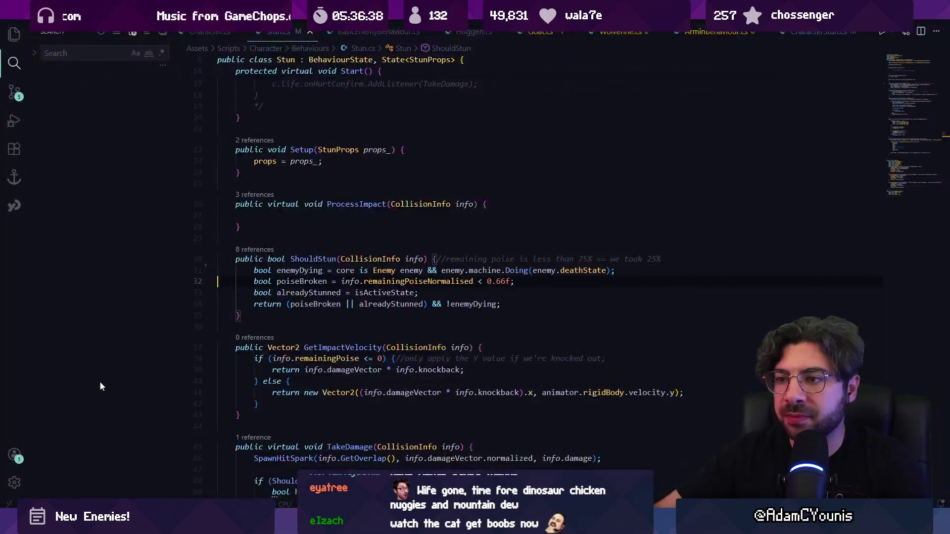
left_click(21, 361)
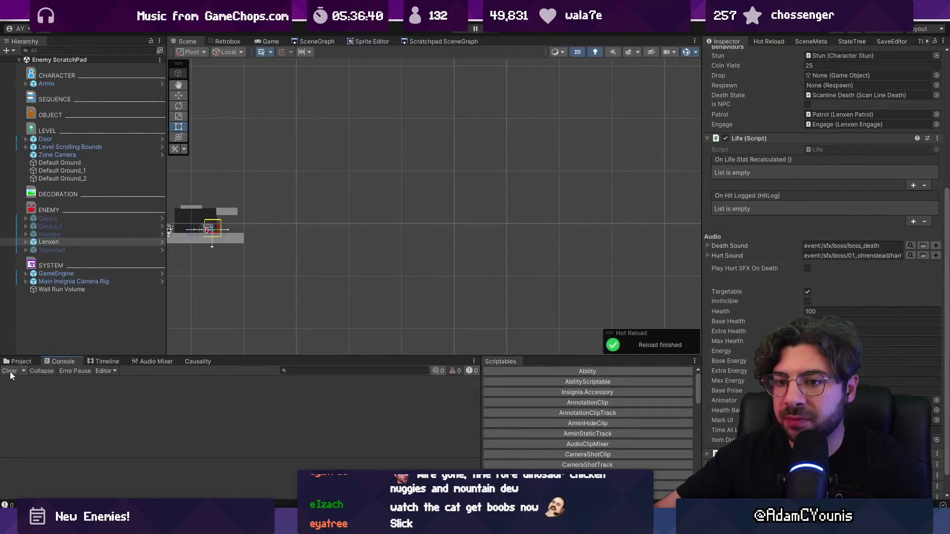
type("lenxen attack")
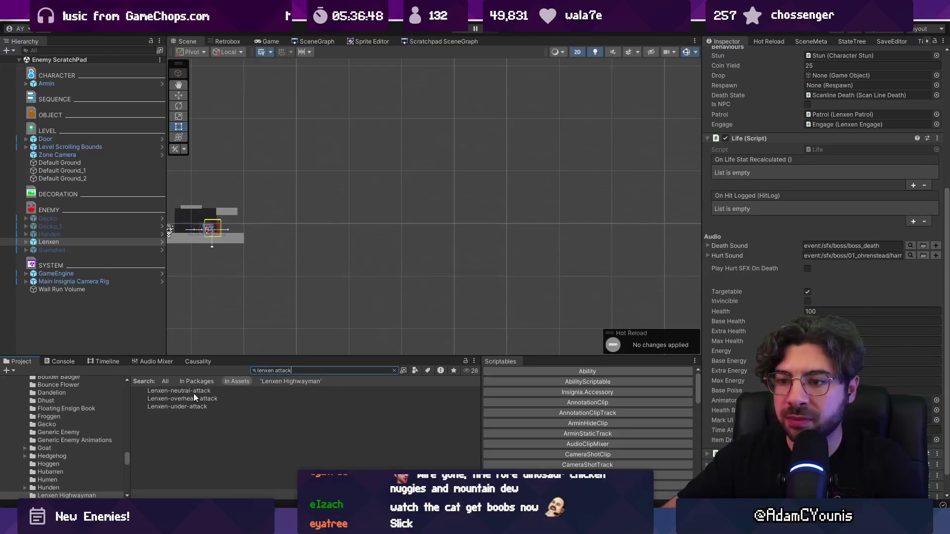
left_click(222, 41)
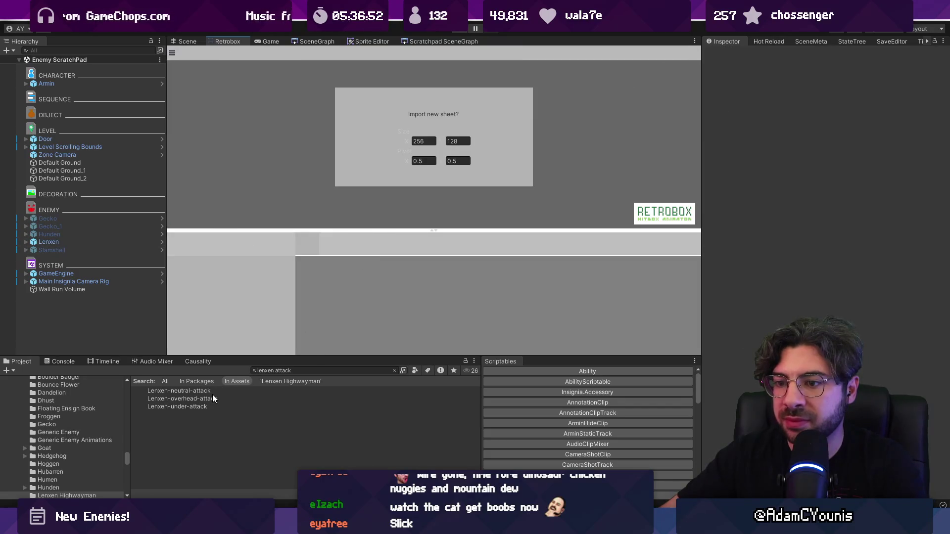
Step: Select the Lenxen attack assets, then clear the project search to show their folder
left_click(212, 393)
left_click(213, 406, "shift")
key("ctrl+f")
key("BackSpace")
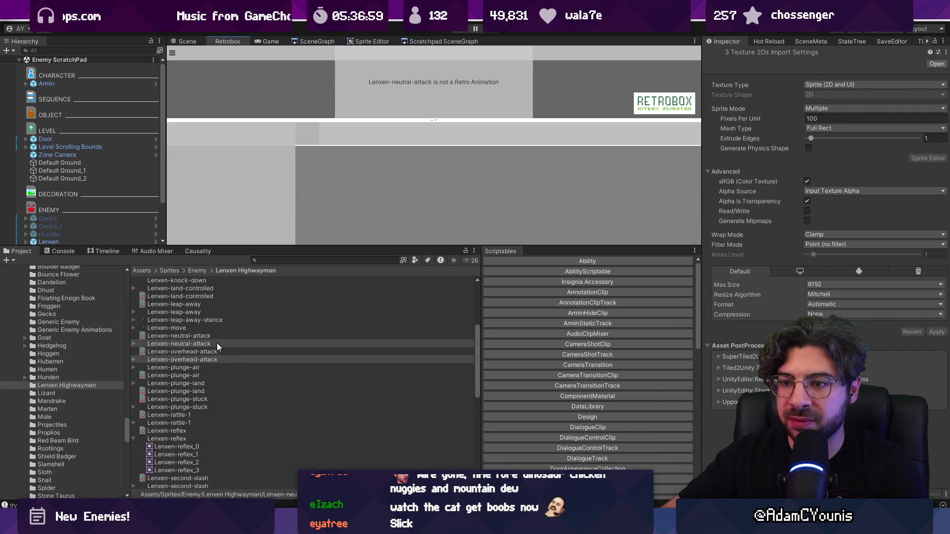
Step: Open the neutral, overhead and under-attack sheets in turn, enlarge Retrobox, and add a physics layer
left_click(215, 339)
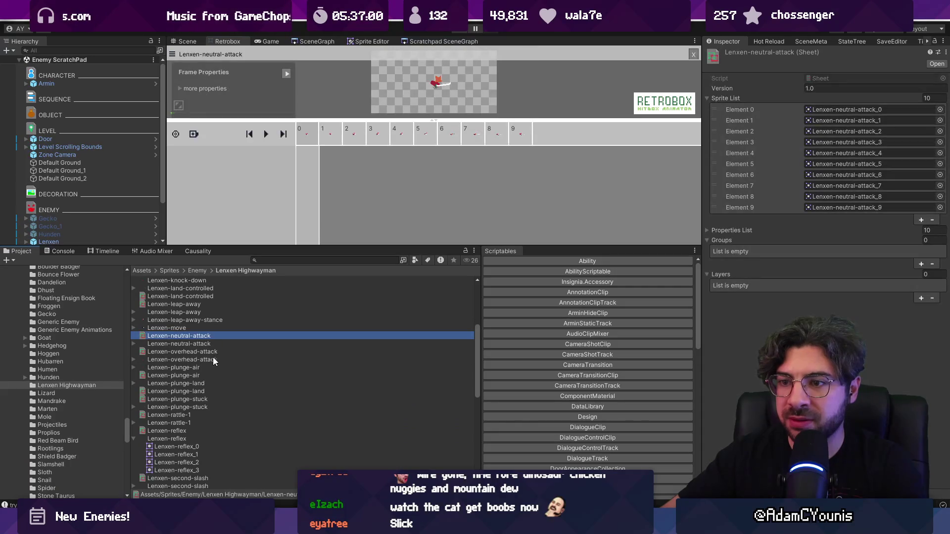
left_click(206, 352)
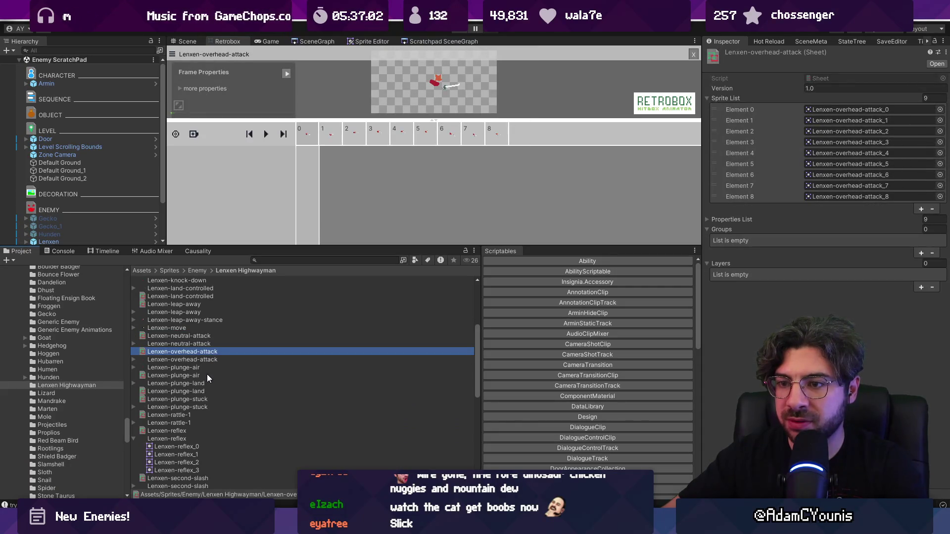
scroll(208, 375, "down", 10)
scroll(211, 375, "down", 2)
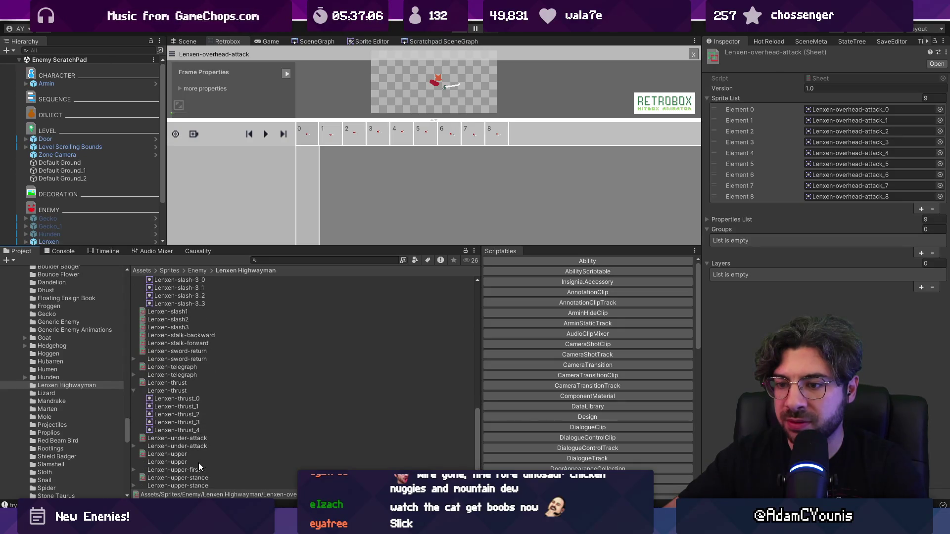
left_click(197, 439)
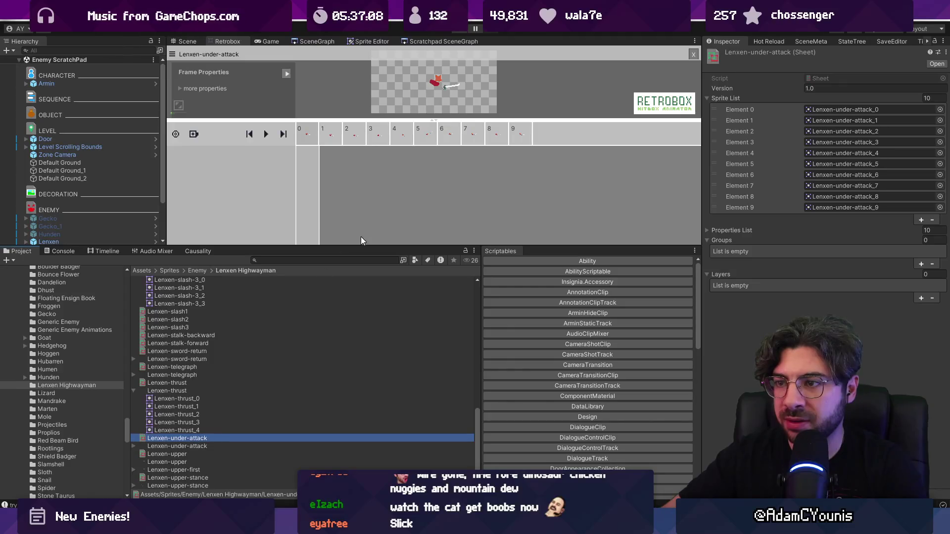
left_click_drag(364, 244, 364, 321)
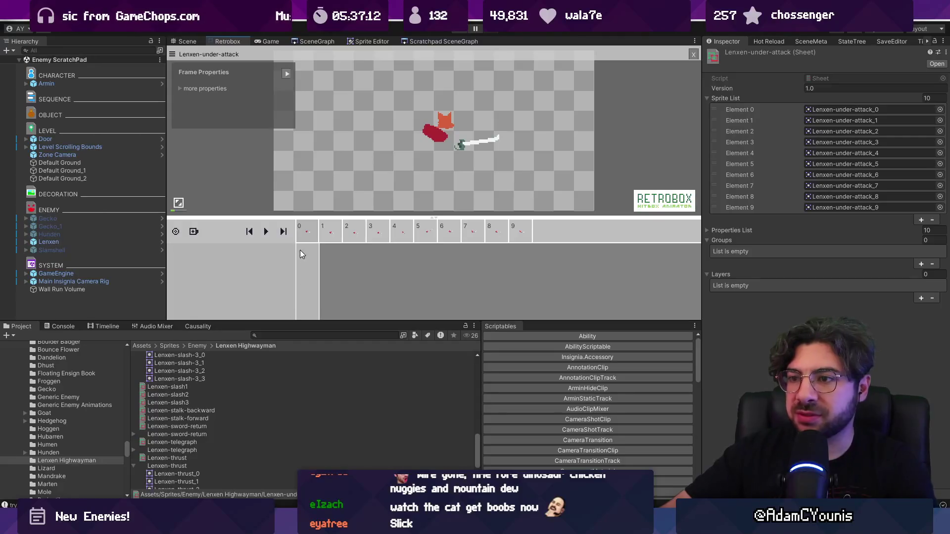
left_click(193, 231)
Step: Set up Hurt and Hit physics layers and place the frame 0 hurtbox on the body
left_click(213, 237)
left_click(193, 232)
left_click(213, 239)
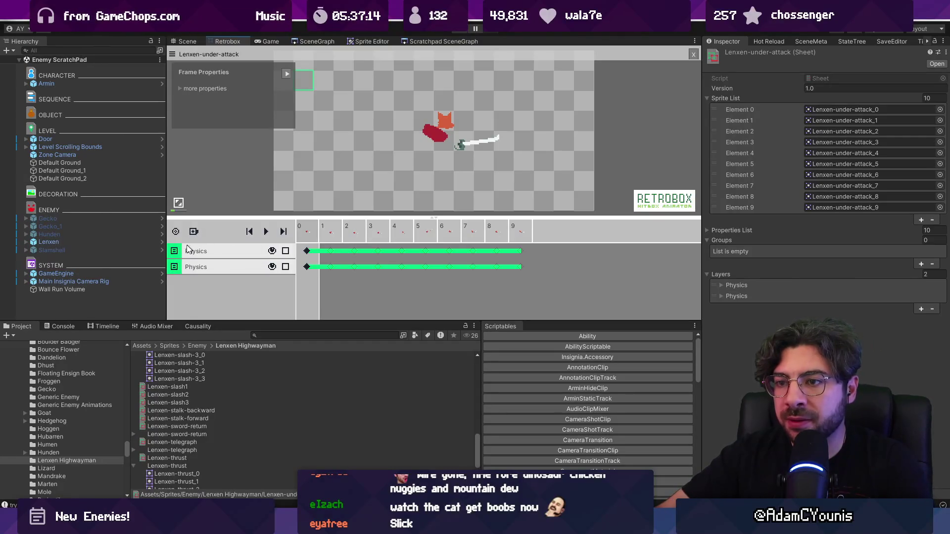
left_click(196, 250)
left_click(217, 266)
left_click(213, 267)
left_click(229, 293)
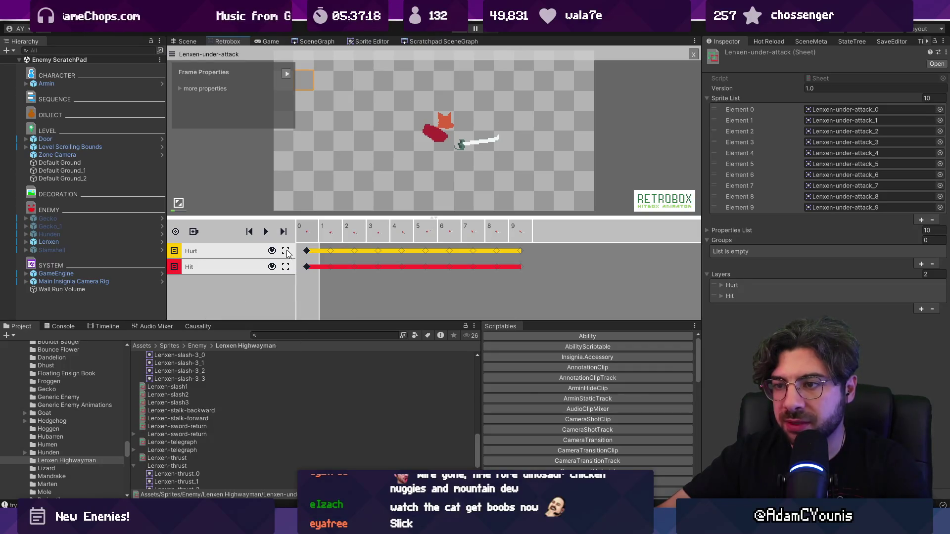
left_click(307, 250)
left_click_drag(303, 83, 438, 136)
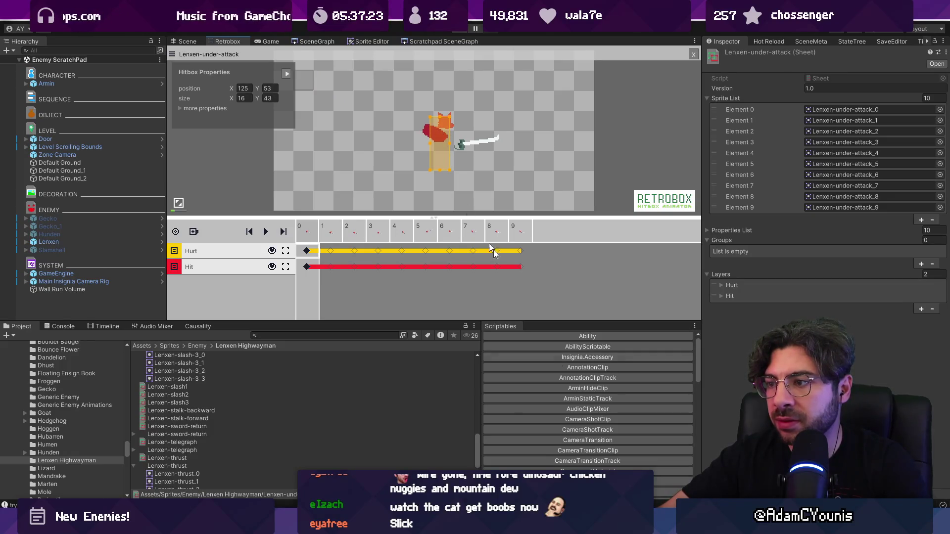
Step: Compare against Aseprite frame 63, move the Hit box onto the sword, and go to frame 5
key("alt+Tab")
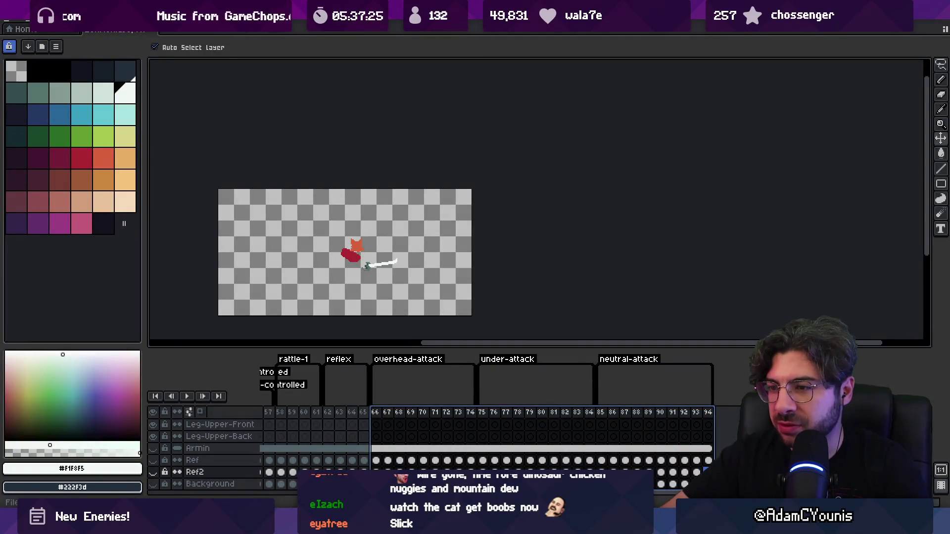
left_click(340, 418)
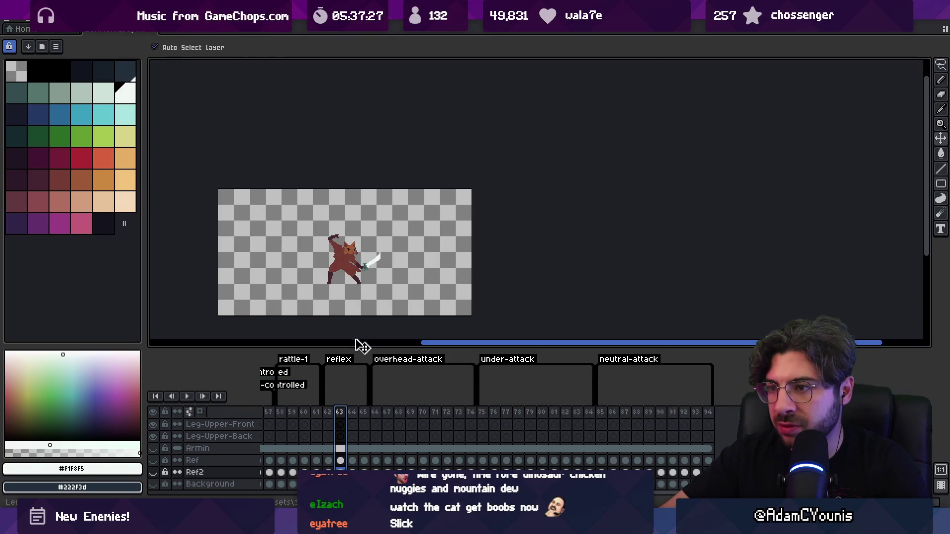
key("alt+Tab")
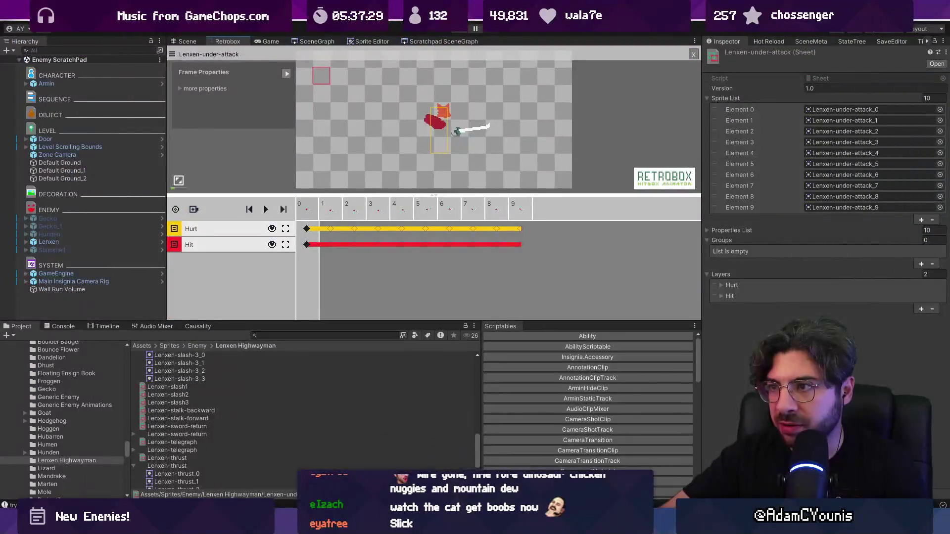
left_click(421, 141)
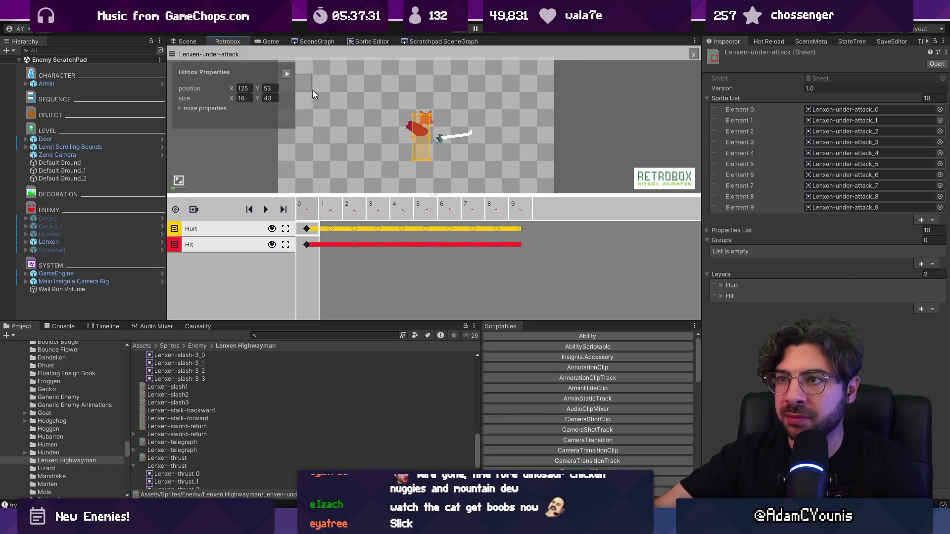
left_click_drag(307, 91, 469, 142)
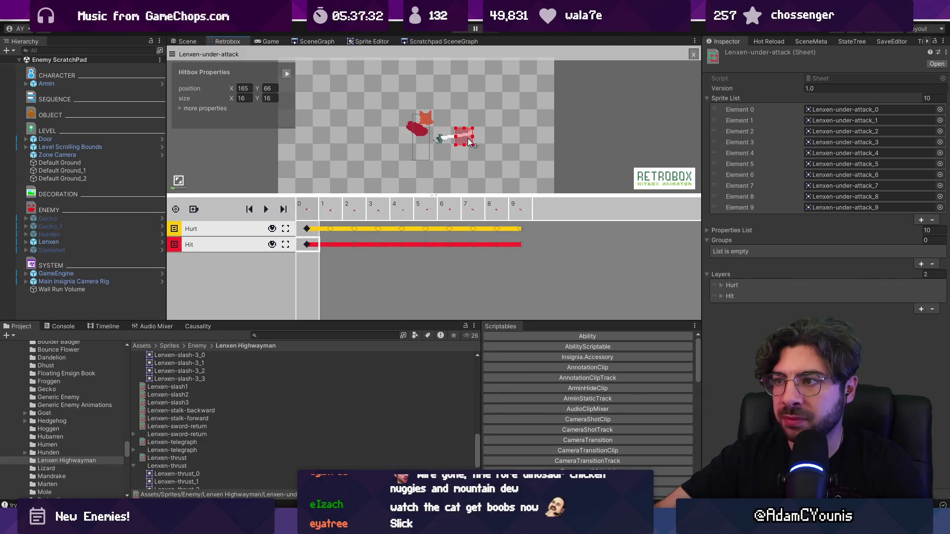
left_click_drag(331, 212, 420, 209)
left_click(464, 138)
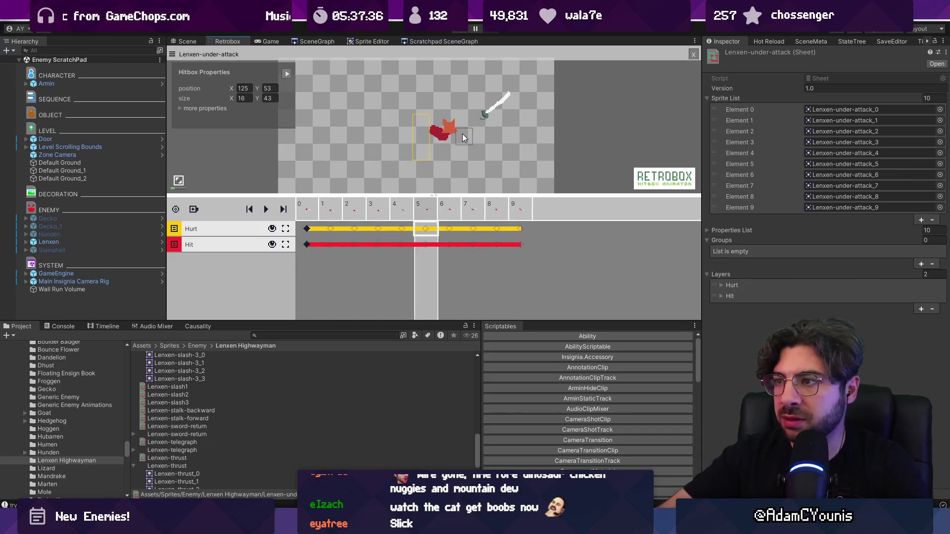
Step: Delete the Hit keys on frames 0–4 and 7–9 and enlarge the Hit box over the sword
left_click(425, 244)
left_click(307, 245)
key("Delete")
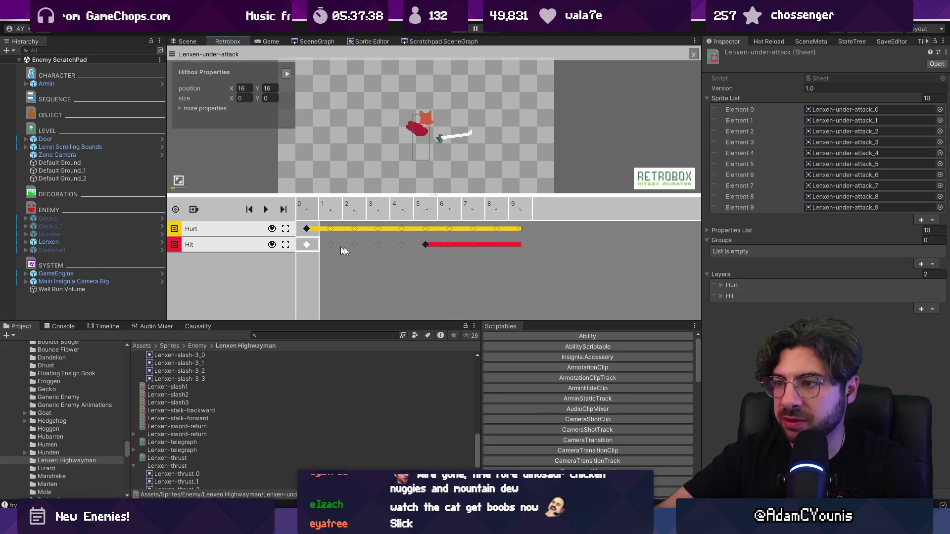
left_click(449, 245)
key("Delete")
left_click(431, 246)
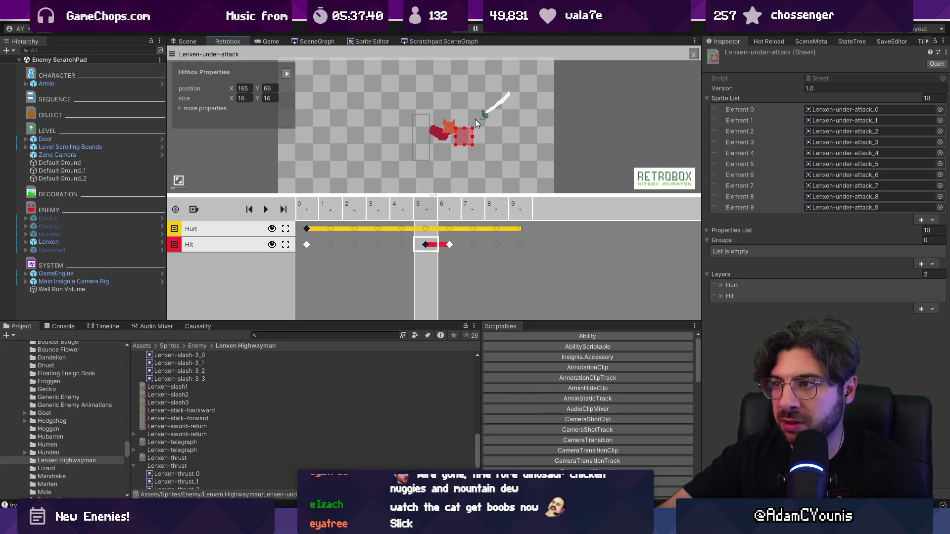
left_click_drag(471, 129, 510, 92)
left_click(448, 213)
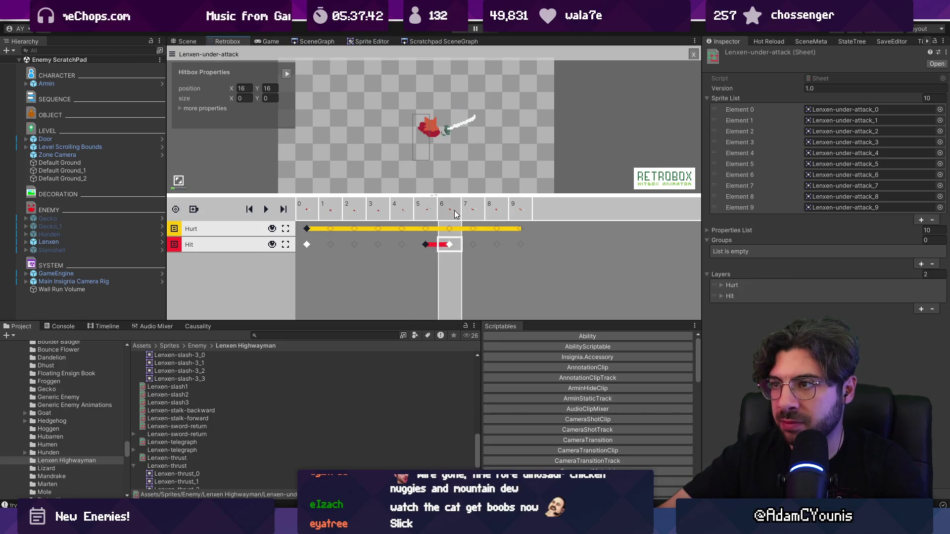
left_click(306, 245)
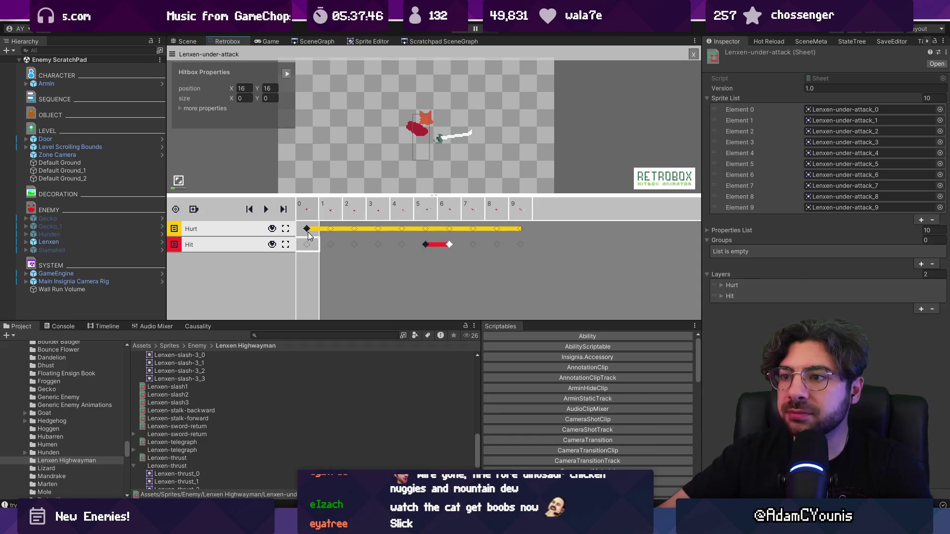
left_click(426, 245)
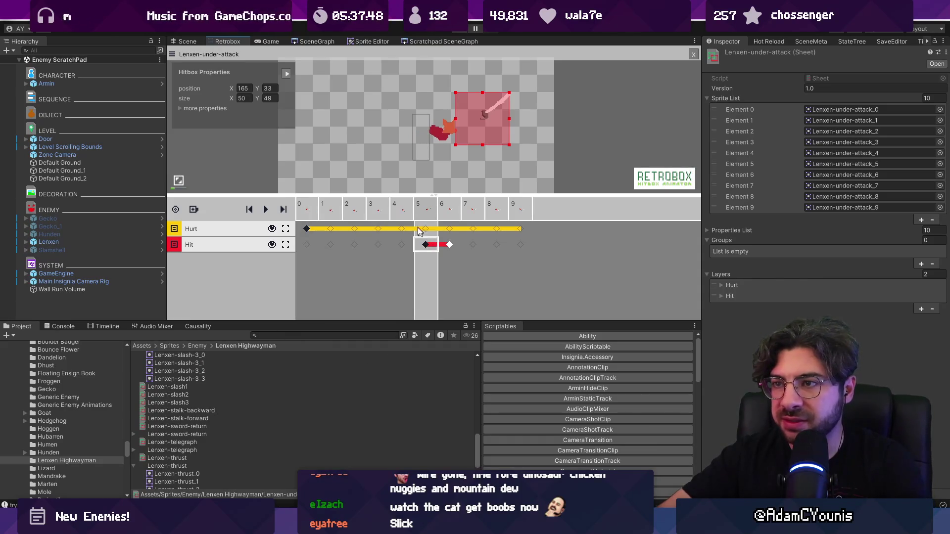
Step: Enable knockback, hitstop, damage, effect vector and direction on the Hit box, with direction Up
left_click(180, 108)
left_click_drag(311, 195, 310, 244)
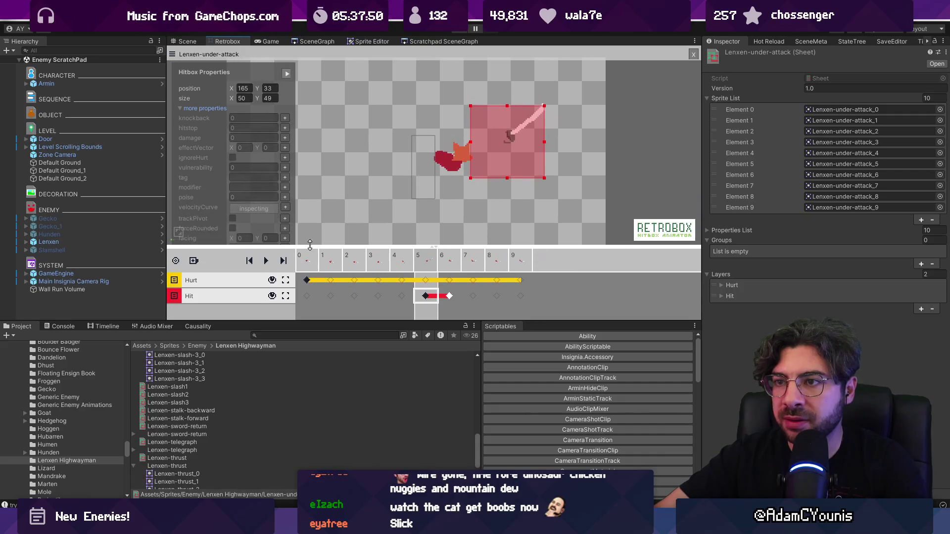
left_click(284, 121)
left_click(285, 127)
left_click(285, 137)
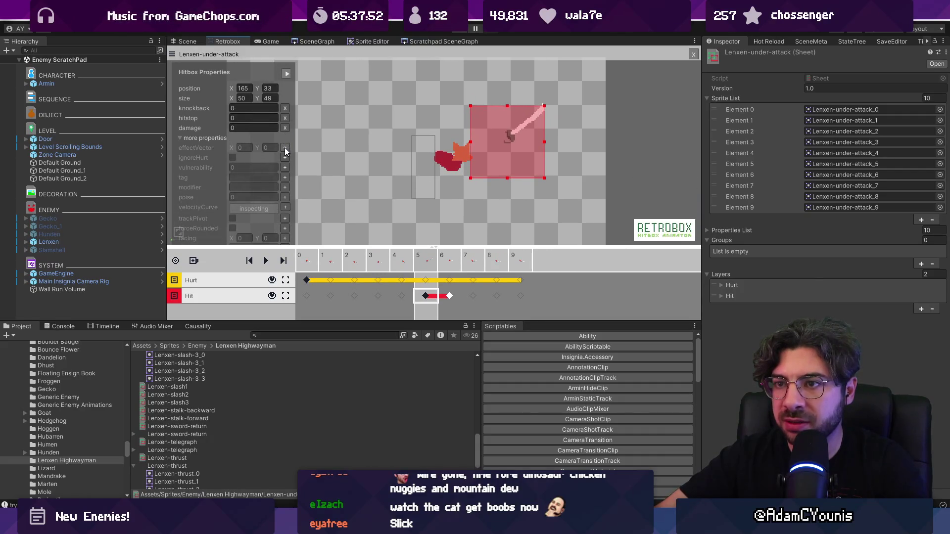
left_click(285, 148)
left_click_drag(296, 245, 296, 265)
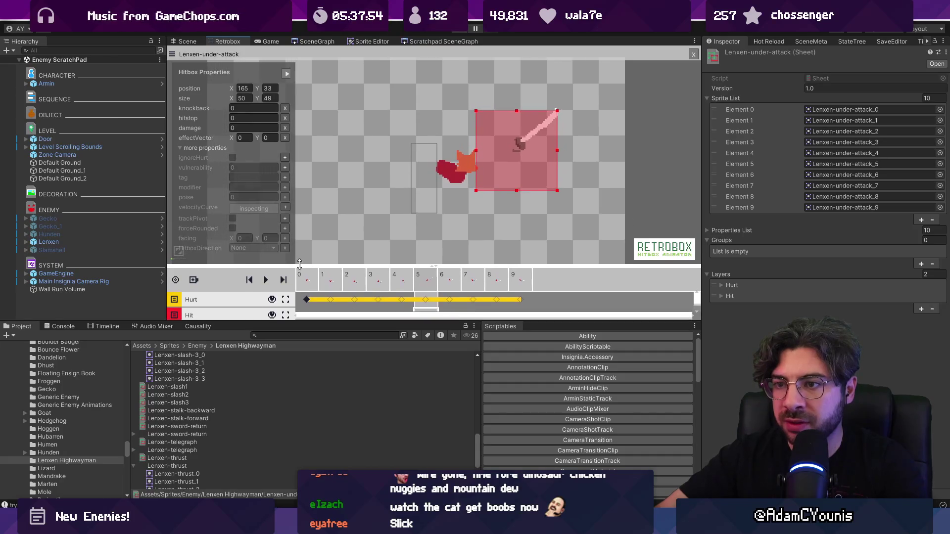
left_click(285, 248)
left_click(263, 147)
left_click(264, 170)
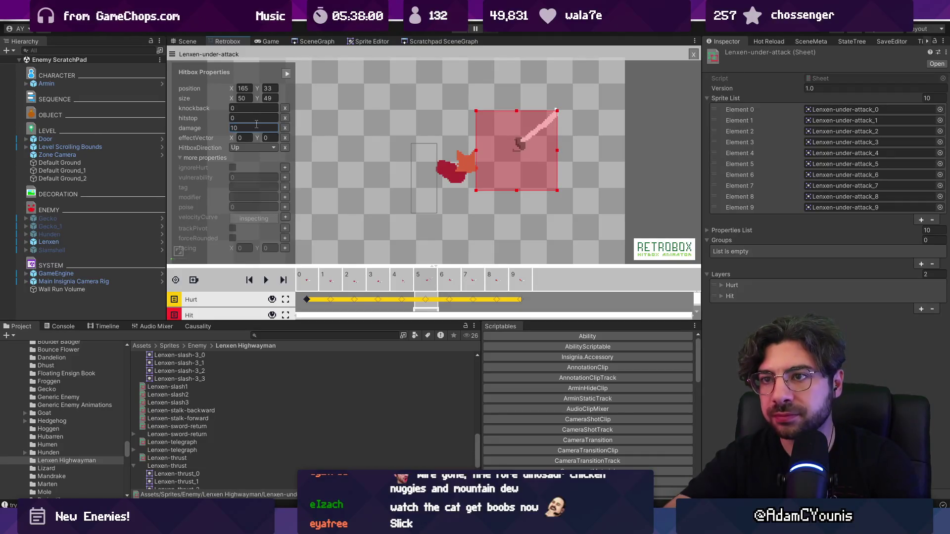
Step: Enter damage 15, knockback and hitstop 2, and effect vector 1, 1
left_click(255, 118)
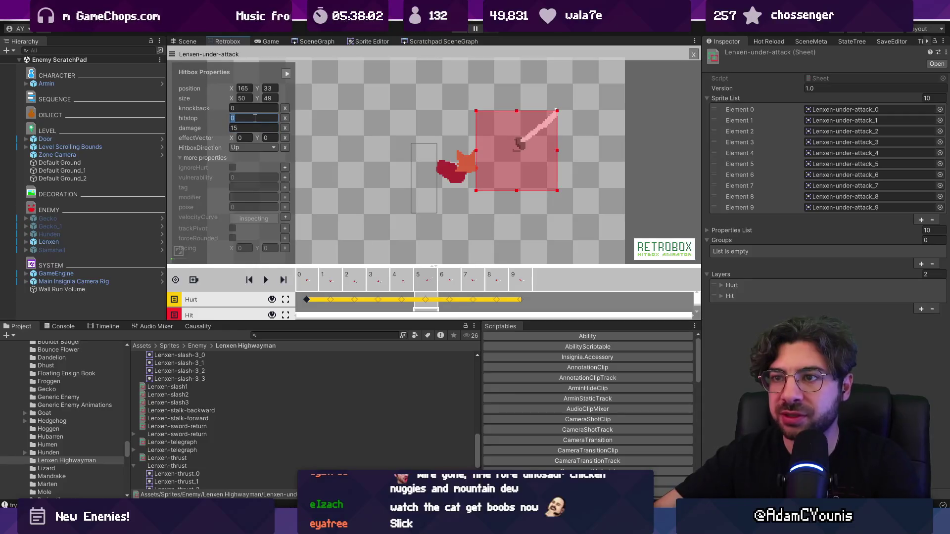
left_click(250, 108)
type("2")
left_click(246, 138)
type("1")
key("Tab")
type("1")
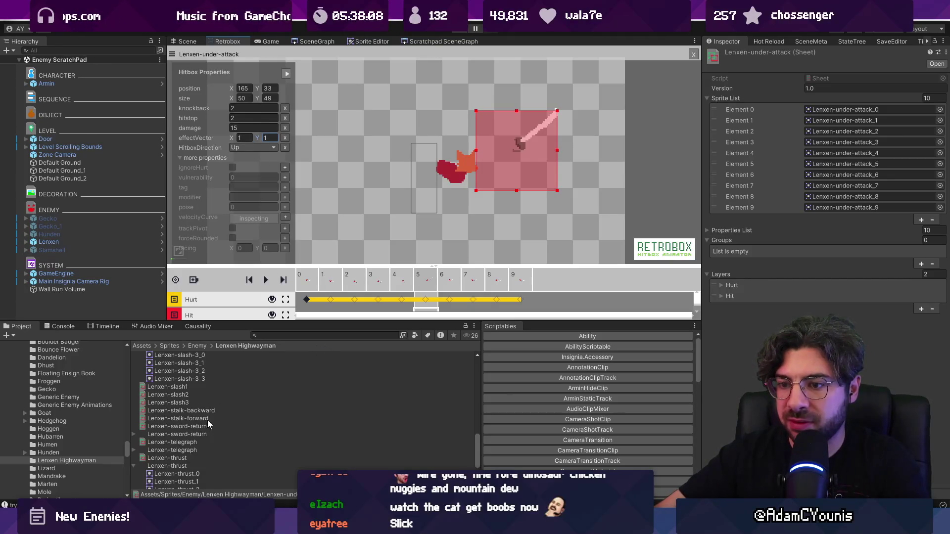
scroll(207, 413, "up", 10)
scroll(203, 402, "up", 2)
Step: Open Lenxen-neutral-attack and add two physics layers typed Hurt and Hit
left_click(200, 372)
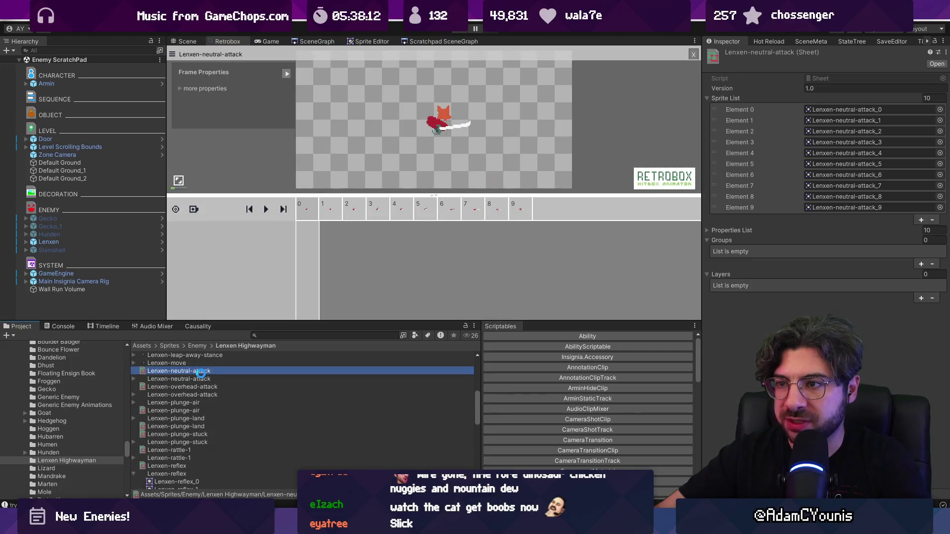
left_click(194, 209)
left_click(218, 218)
left_click(193, 209)
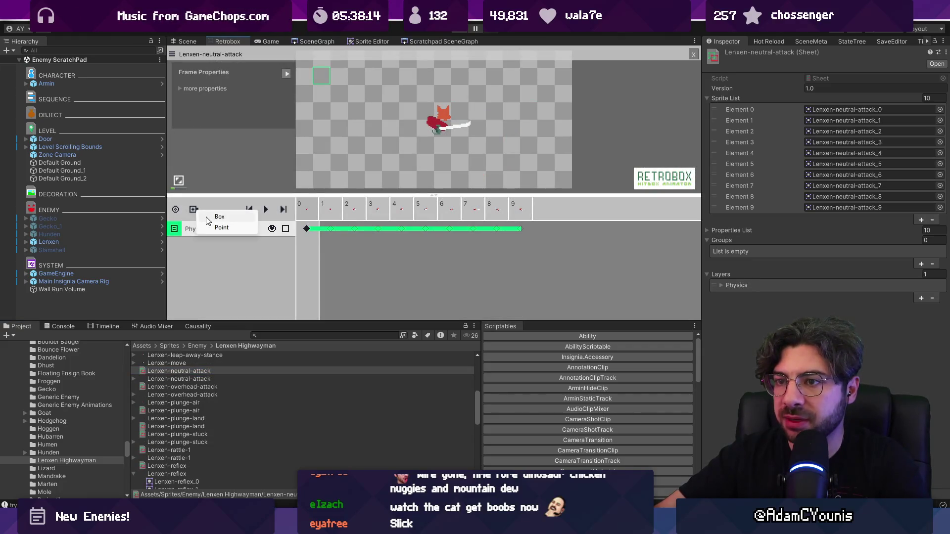
left_click(218, 217)
left_click(203, 230)
left_click(221, 249)
left_click(196, 244)
left_click(227, 259)
left_click(195, 245)
left_click(230, 270)
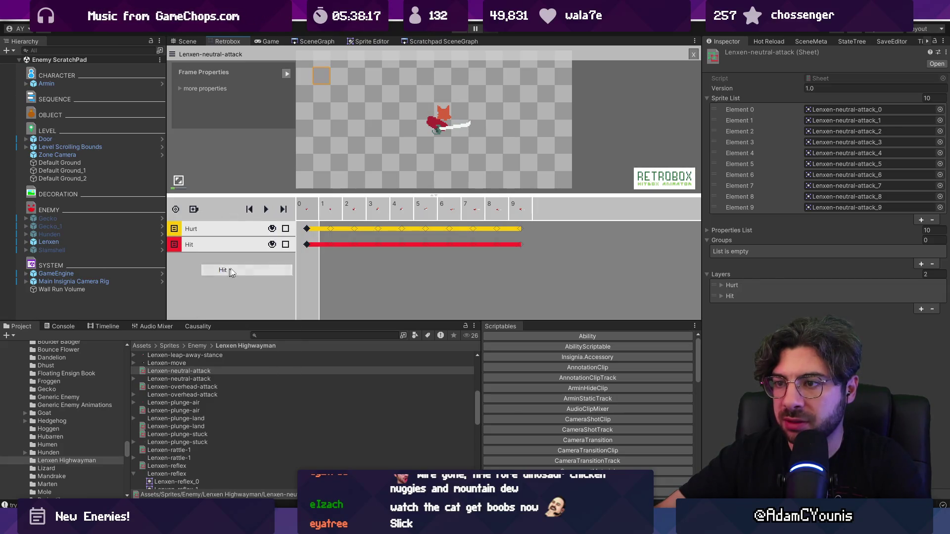
Step: Key the Hit layer on frames 6–8, clear it before frame 6, and place the frame 0 hurtbox on the body
left_click(473, 216)
left_click(457, 213)
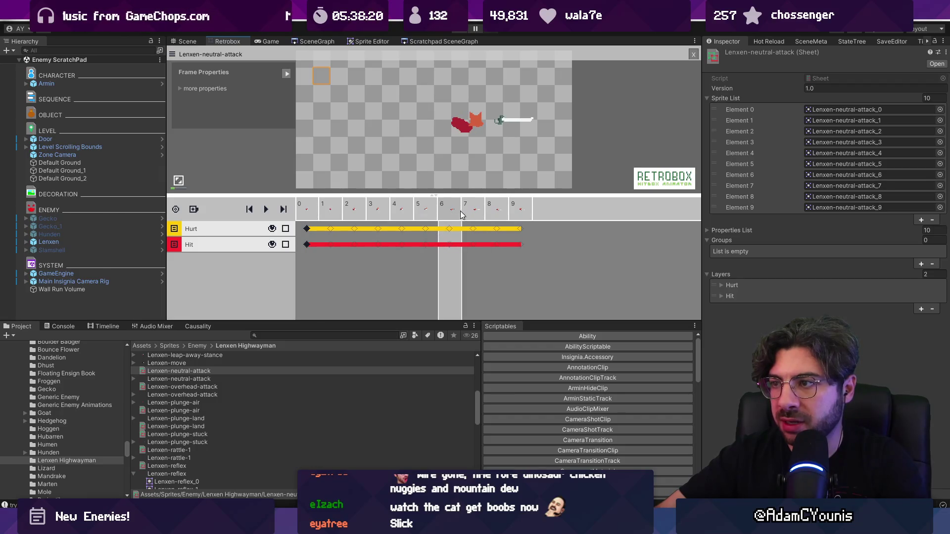
left_click(449, 245)
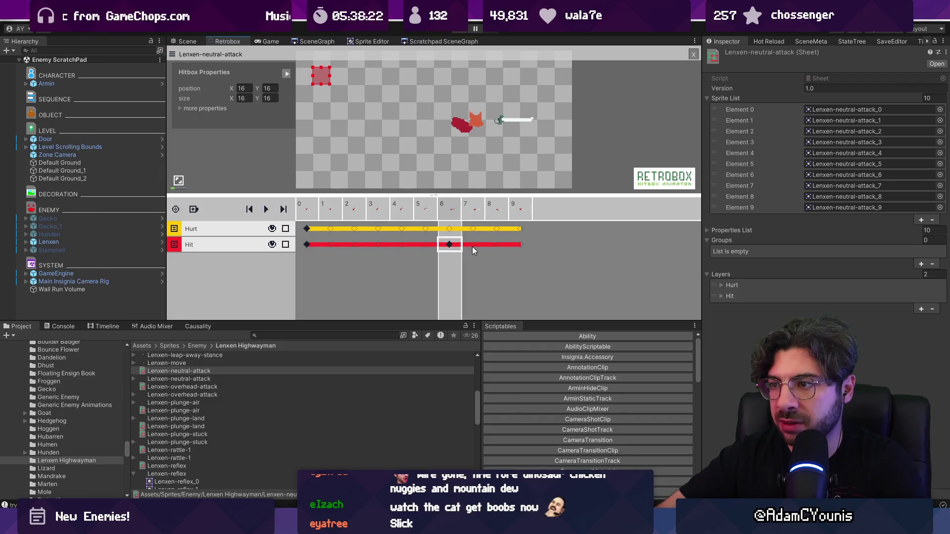
left_click(473, 246)
left_click(494, 246)
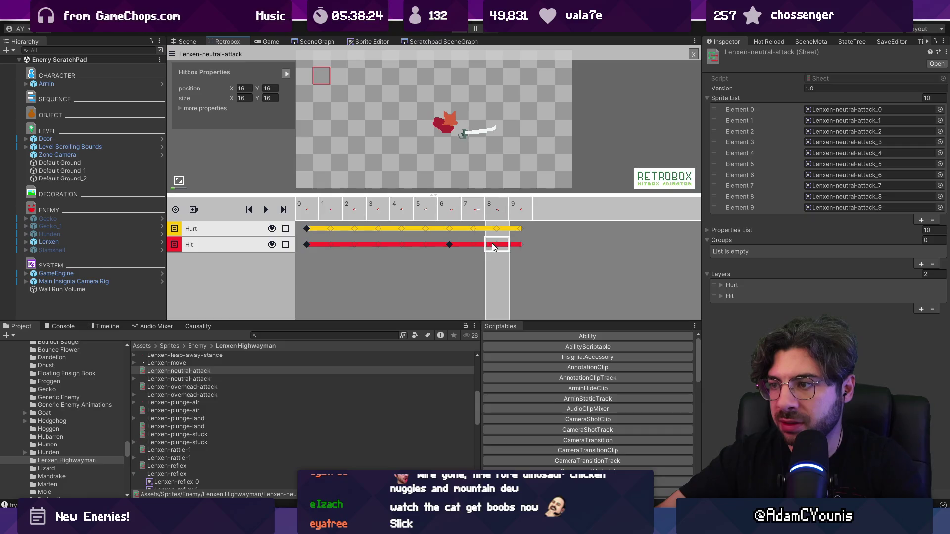
left_click(312, 244)
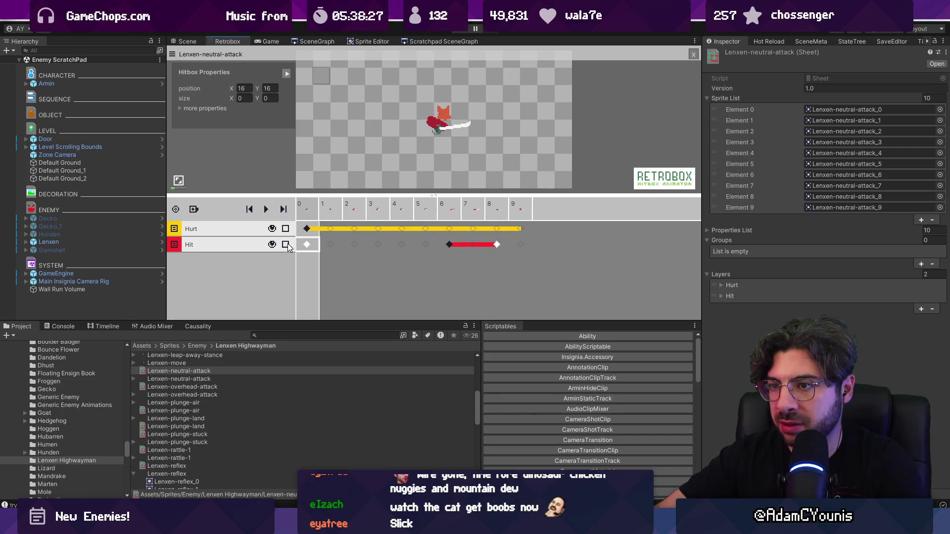
left_click(307, 228)
mouse_move(321, 75)
left_mouse_down()
mouse_move(399, 123)
mouse_move(435, 119)
mouse_move(421, 155)
left_mouse_up()
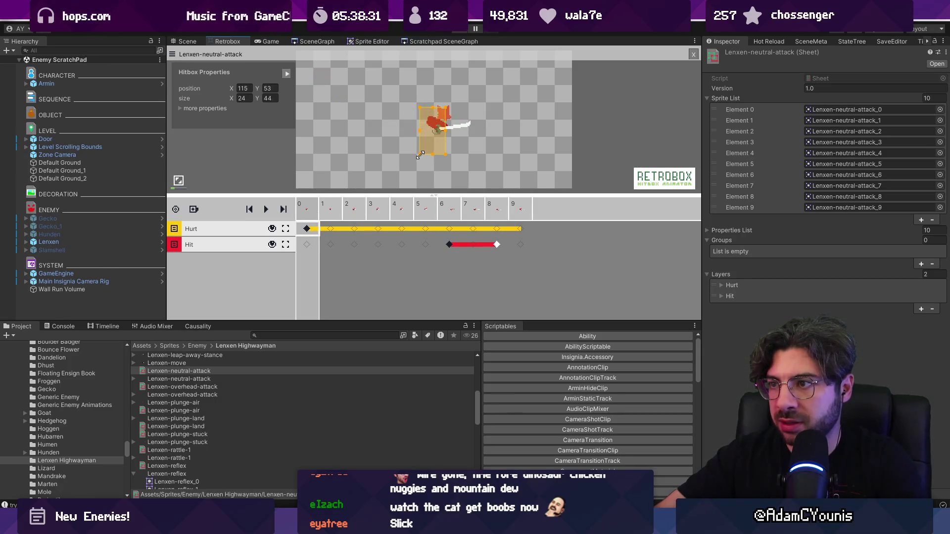
Step: Place the frame 6 Hit box over the sword and stretch it along the blade
key("Right")
key("Right")
key("Right")
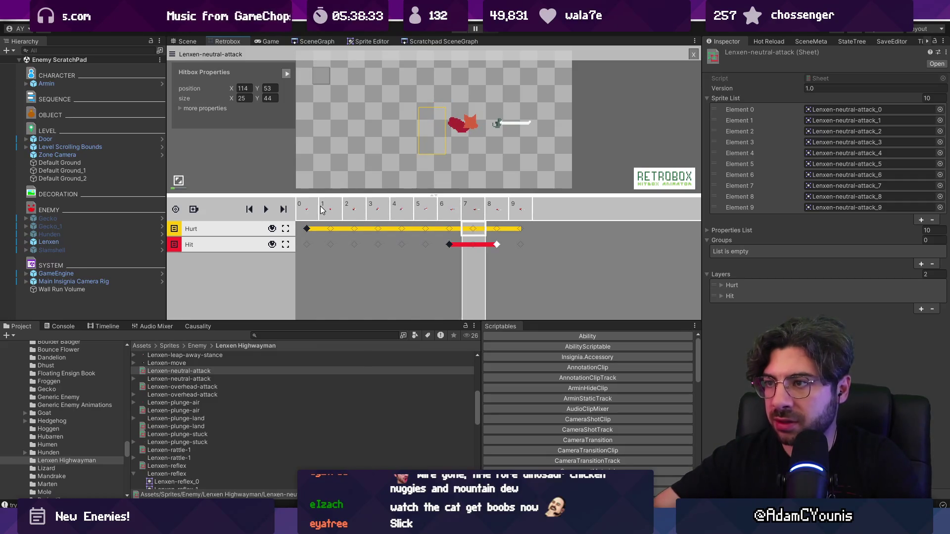
key("Left")
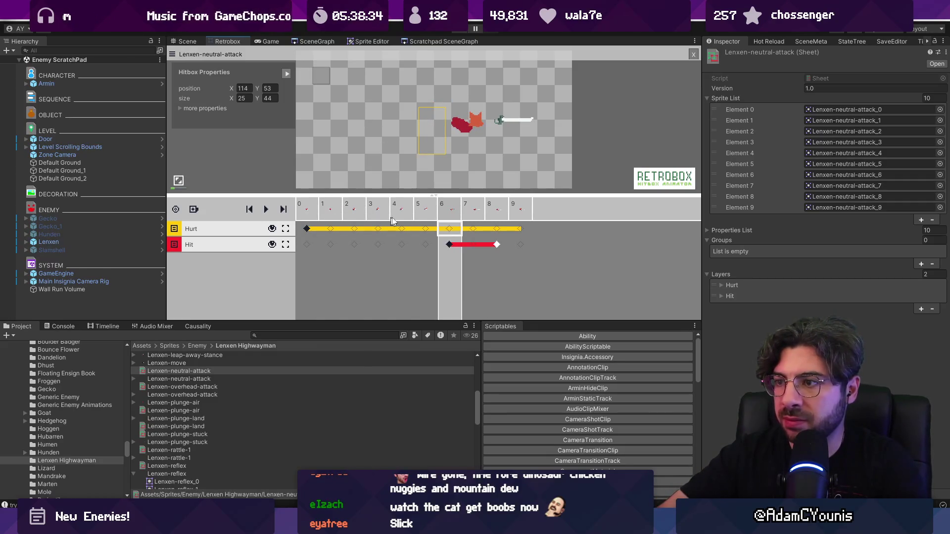
left_click(452, 243)
mouse_move(317, 77)
left_mouse_down()
mouse_move(513, 121)
mouse_move(438, 121)
left_mouse_up()
left_click_drag(531, 123, 535, 123)
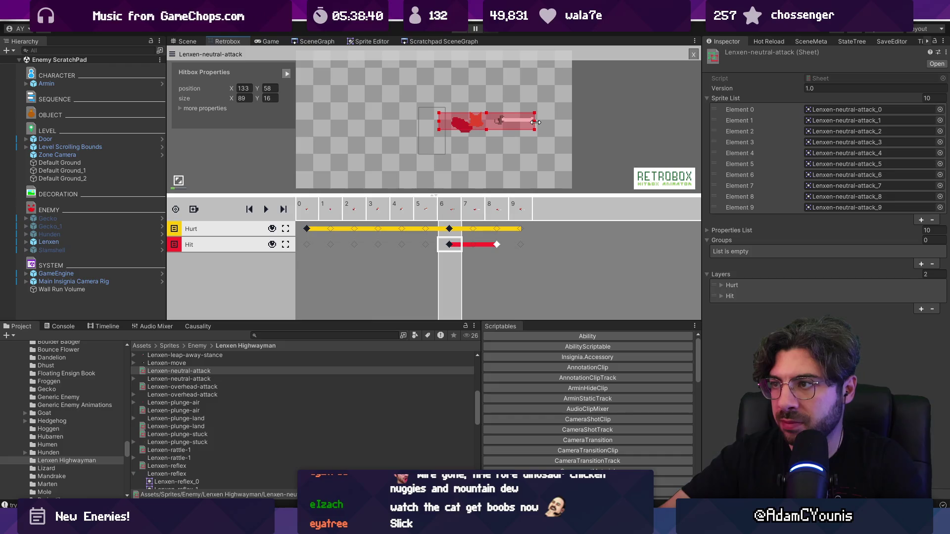
Step: Widen the frame 6 hurtbox for the lunge, key a narrower frame 8 hurtbox, and preview the loop
left_click(450, 231)
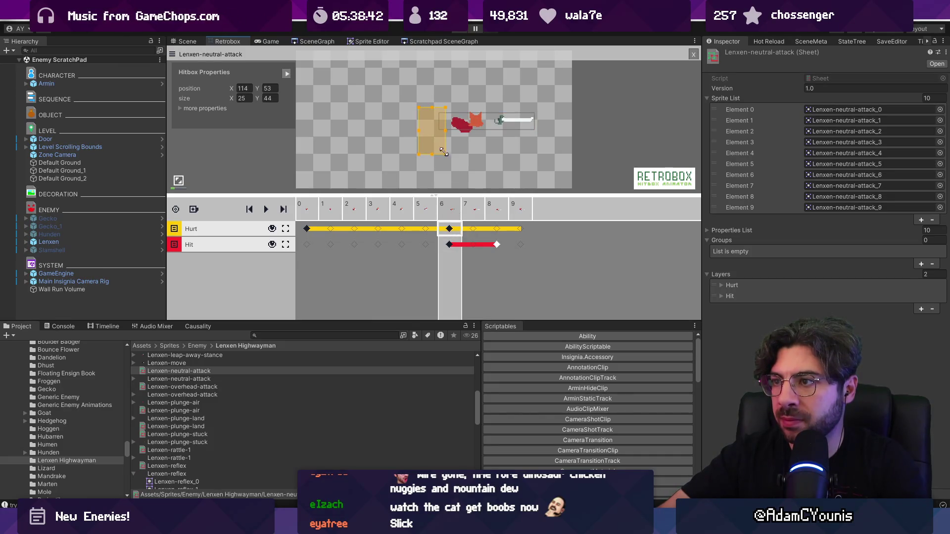
key("space")
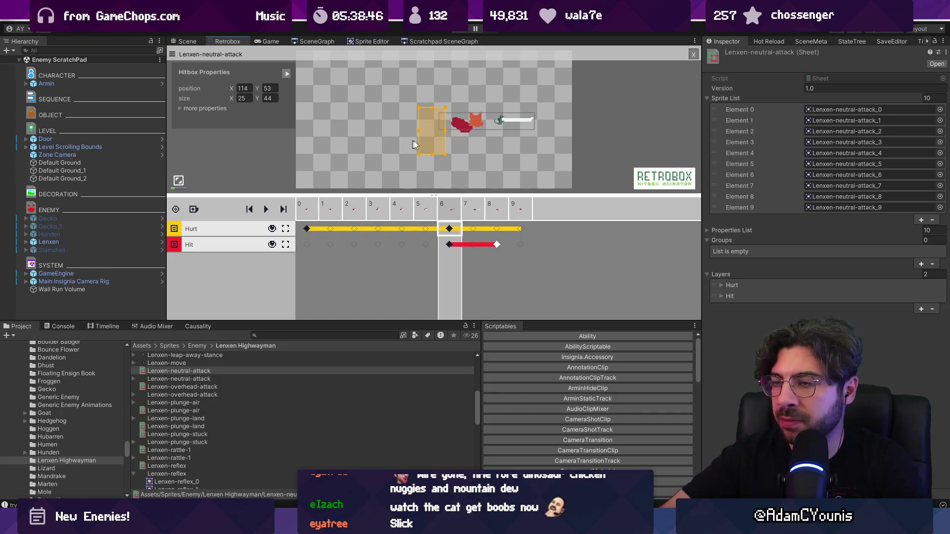
left_click_drag(445, 133, 487, 140)
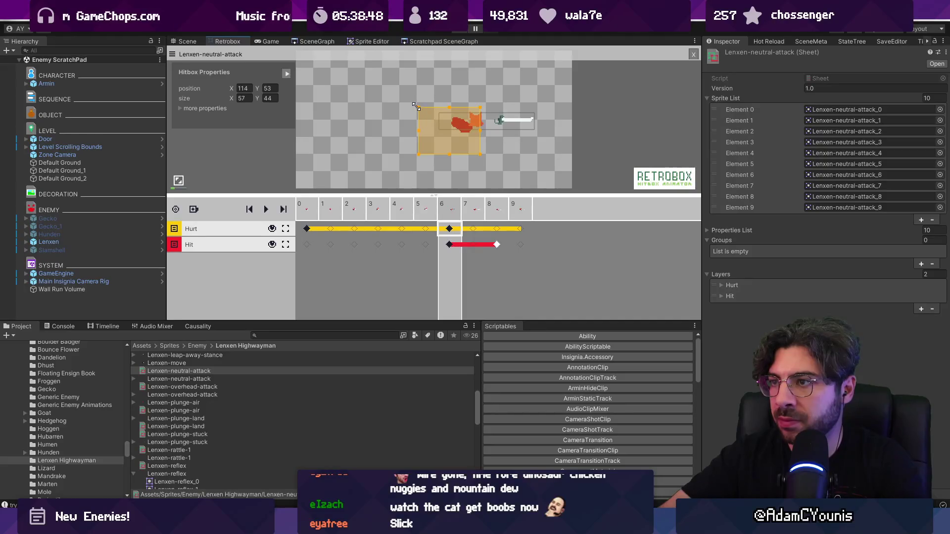
left_click_drag(473, 213, 493, 217)
left_click(506, 227)
left_click_drag(479, 140, 461, 136)
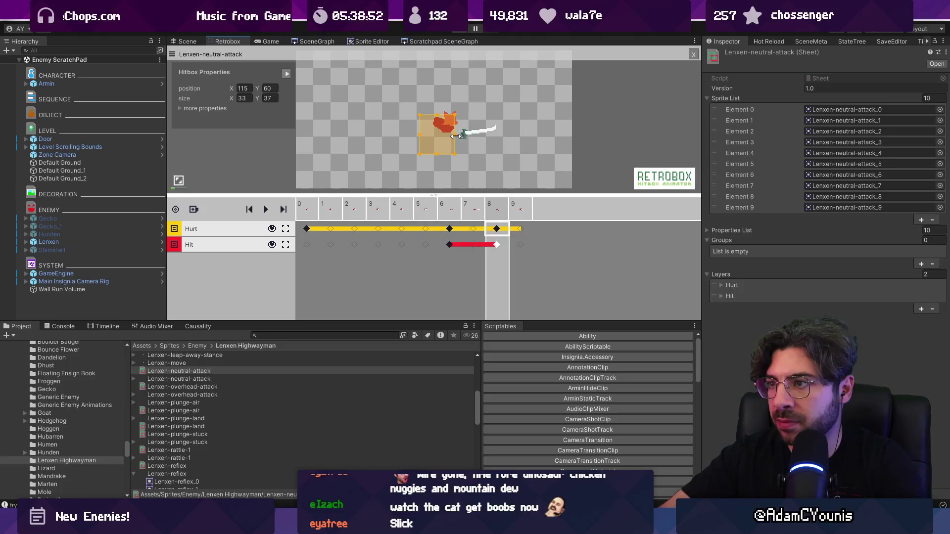
key("space")
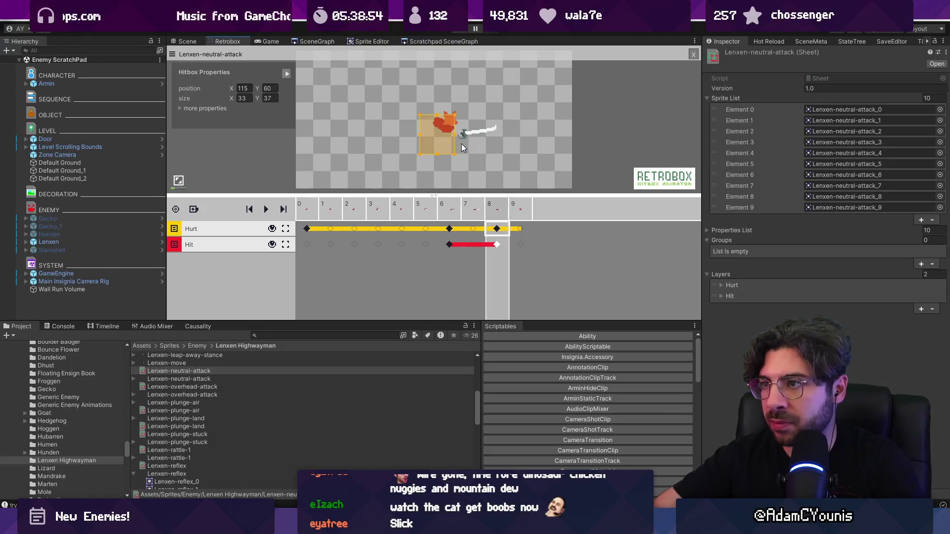
key("space")
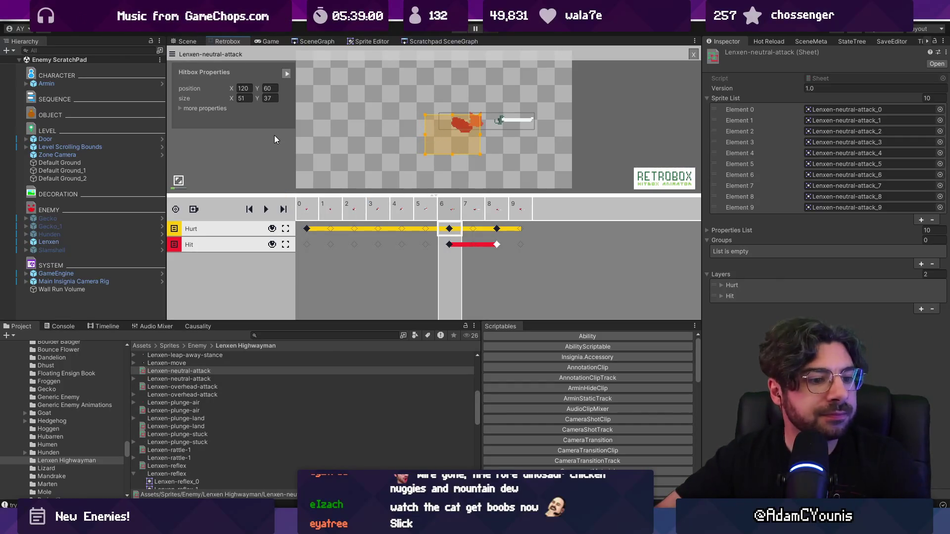
left_click(443, 239)
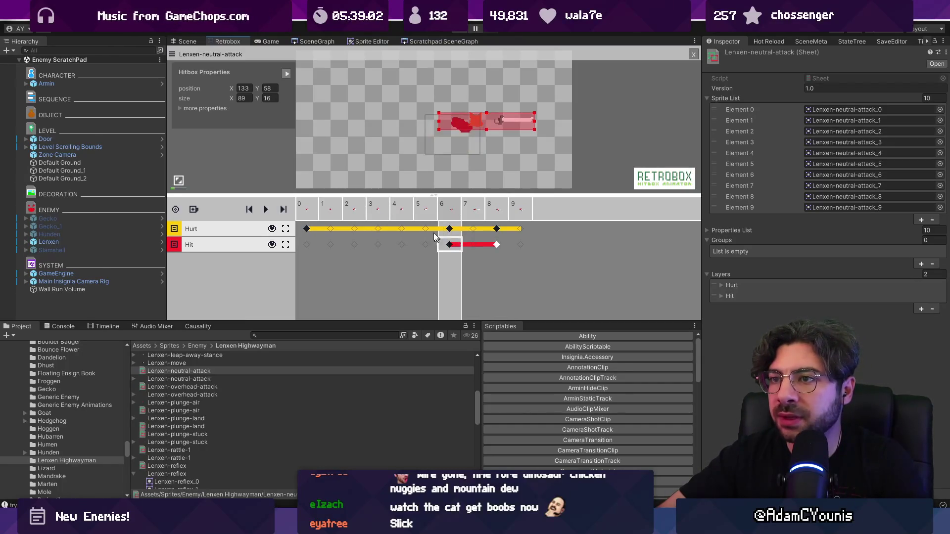
Step: Set the frame 6 Hit box direction to Forward and enable knockback, hitstop, damage and effect vector
left_click(193, 110)
left_click_drag(330, 196, 297, 270)
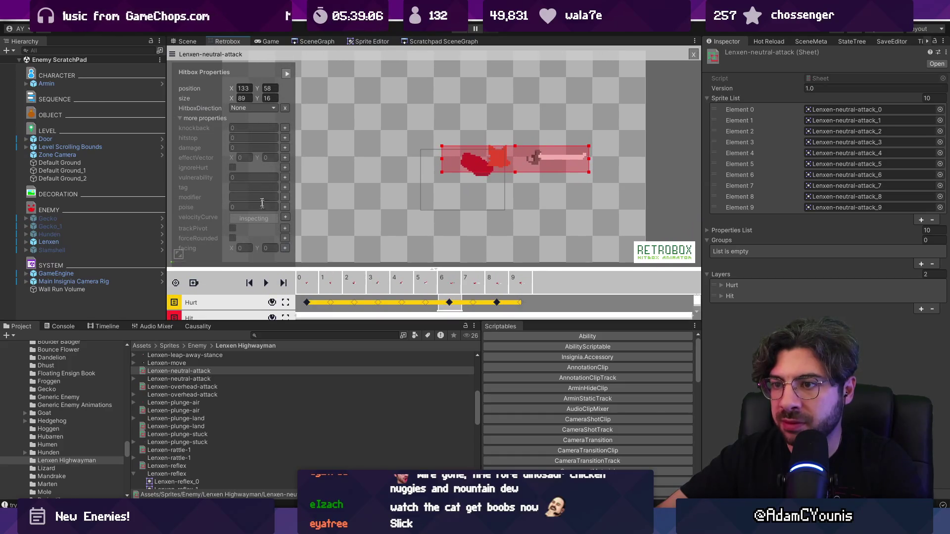
left_click(247, 108)
left_click(255, 163)
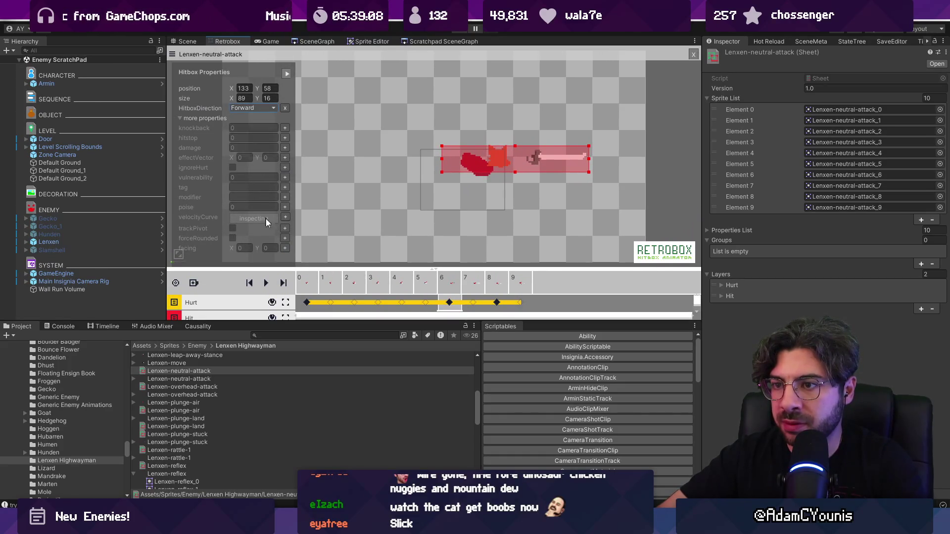
left_click(285, 127)
left_click(284, 138)
left_click(285, 148)
Step: Enter effect vector X 1, damage 15 and hitstop 2 for the Hit box
left_click(285, 157)
left_click(242, 147)
type("1")
left_click(242, 138)
type("15")
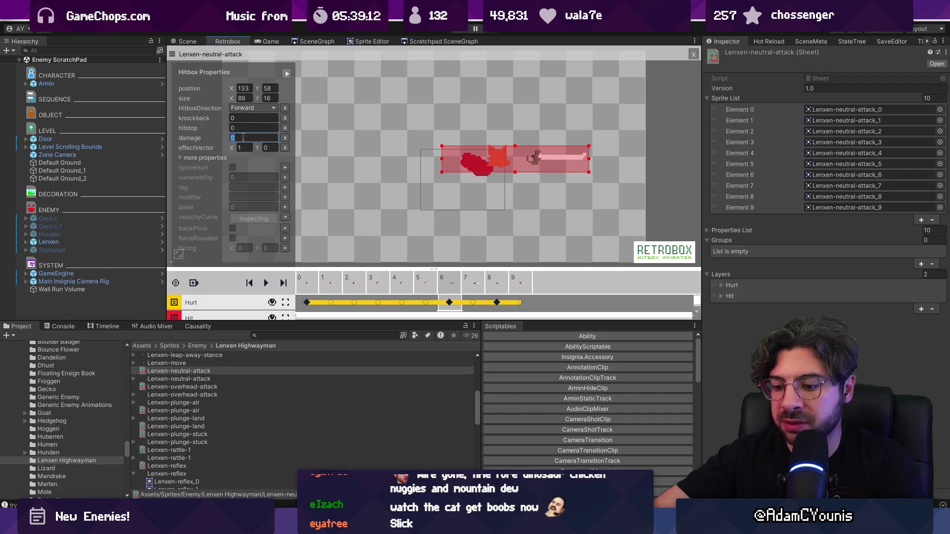
left_click(242, 127)
type("2")
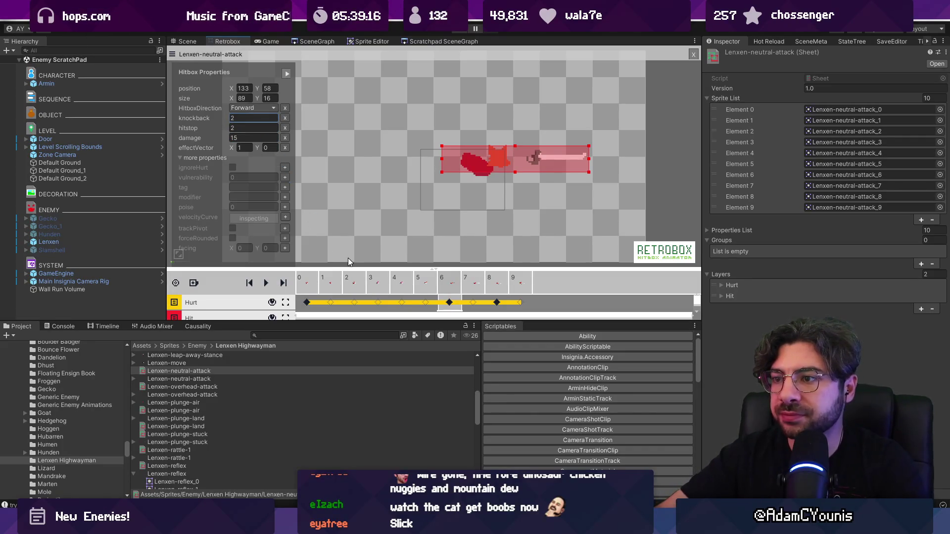
left_click_drag(374, 268, 373, 211)
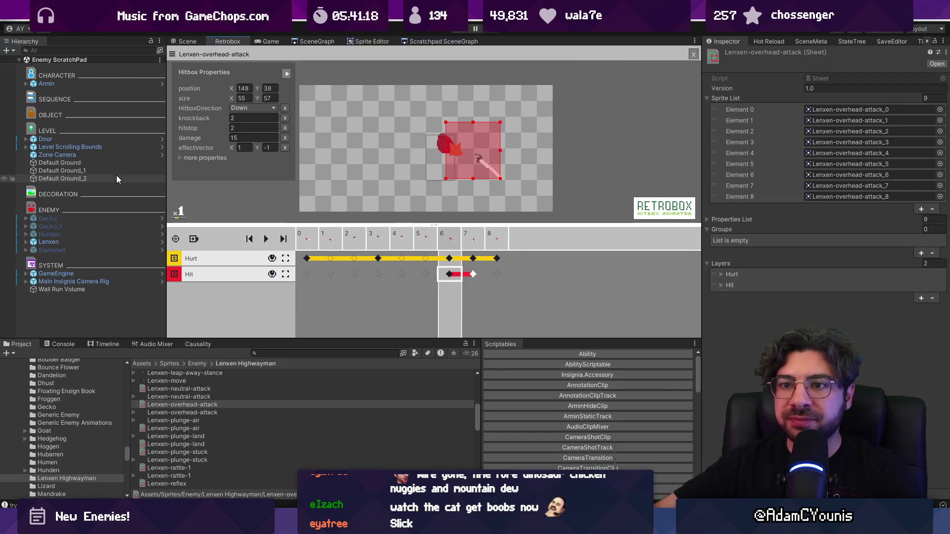
Step: Open the Lenxen prefab and create an empty Directional object under Attacks
left_click(111, 242)
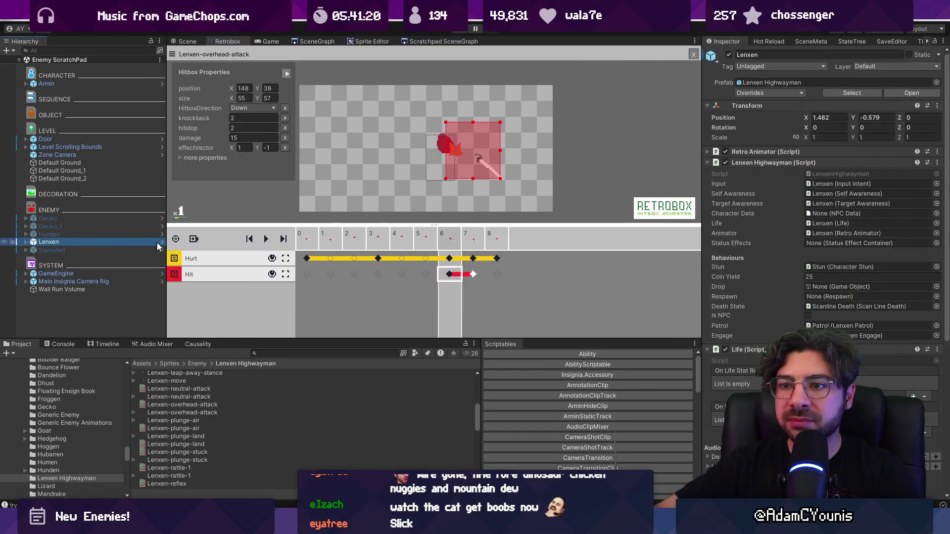
left_click(161, 242)
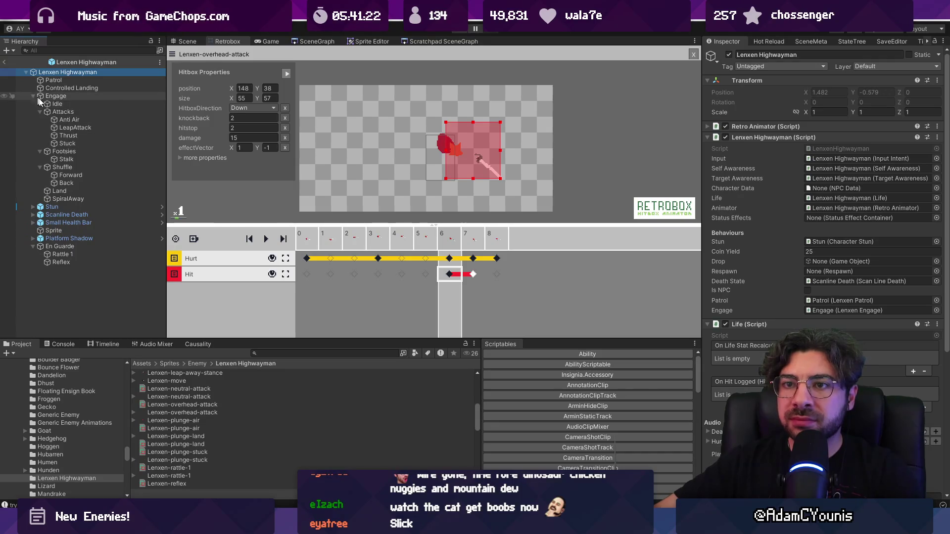
right_click(54, 111)
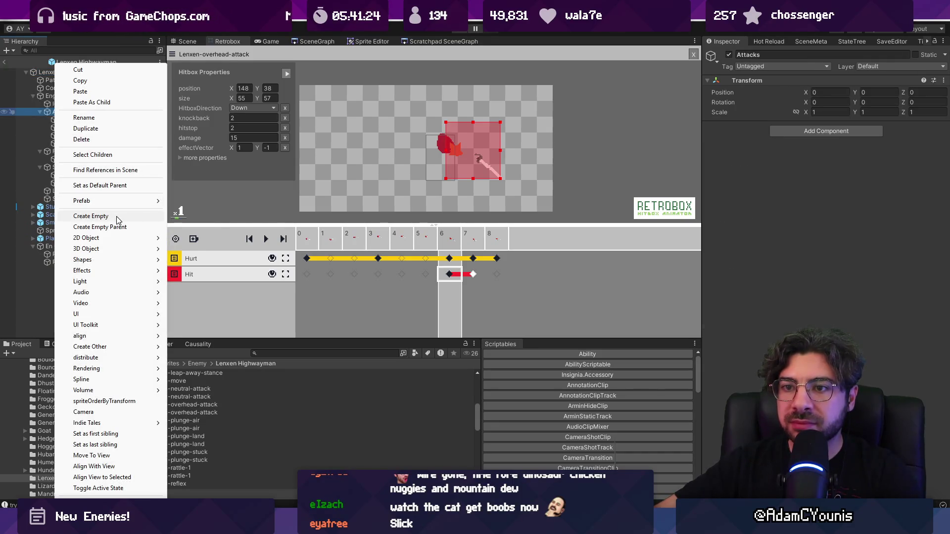
left_click(126, 212)
type("Directional")
key("Return")
Step: Add a Neutral child to Directional and duplicate it into Up and Down
key("alt+shift+n")
type("Neut")
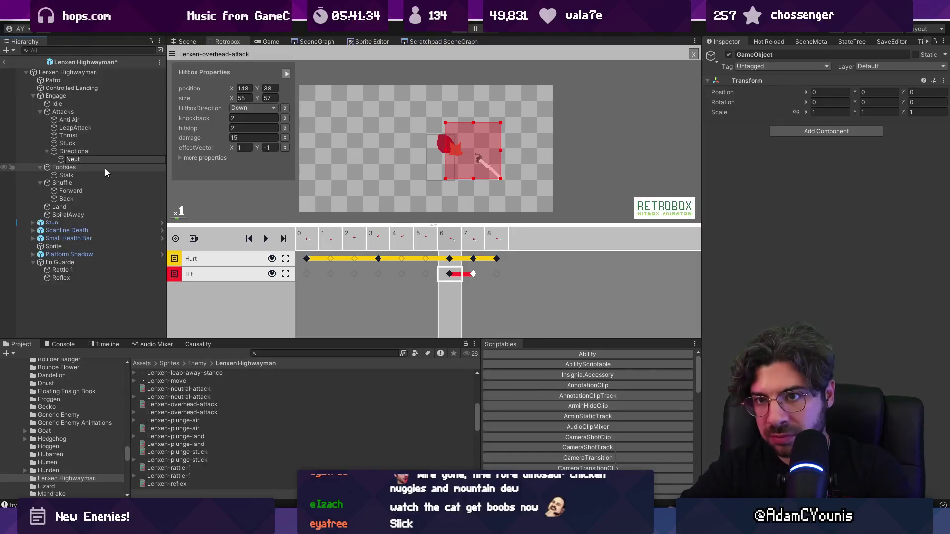
key("Return")
key("ctrl+d")
key("ctrl+d")
left_click(89, 168)
left_click(84, 168)
type("p")
key("Return")
left_click(81, 173)
left_click(79, 170)
type("Down")
key("Return")
Step: Add a Basic Attack component to Neutral, Up and Down together
left_click(69, 152, "shift")
left_click(72, 162, "shift")
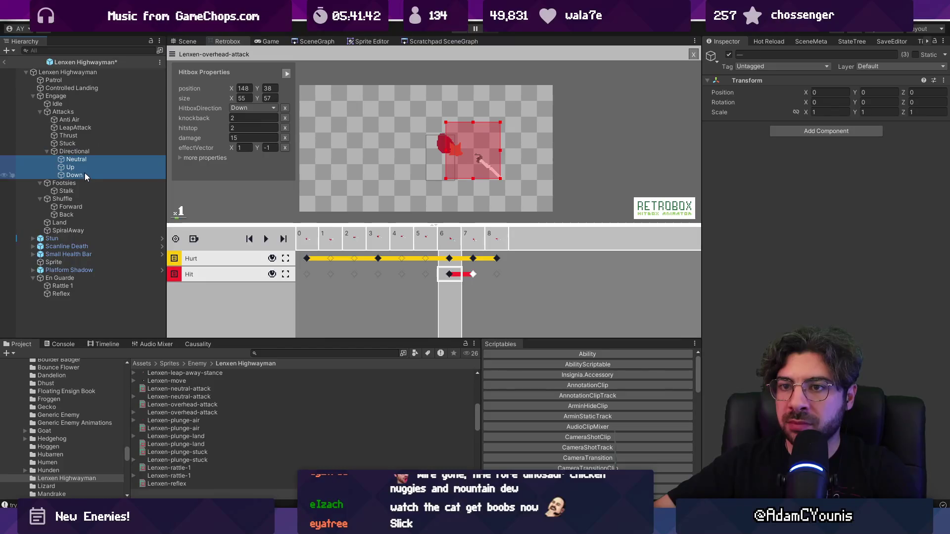
left_click(806, 131)
key("Return")
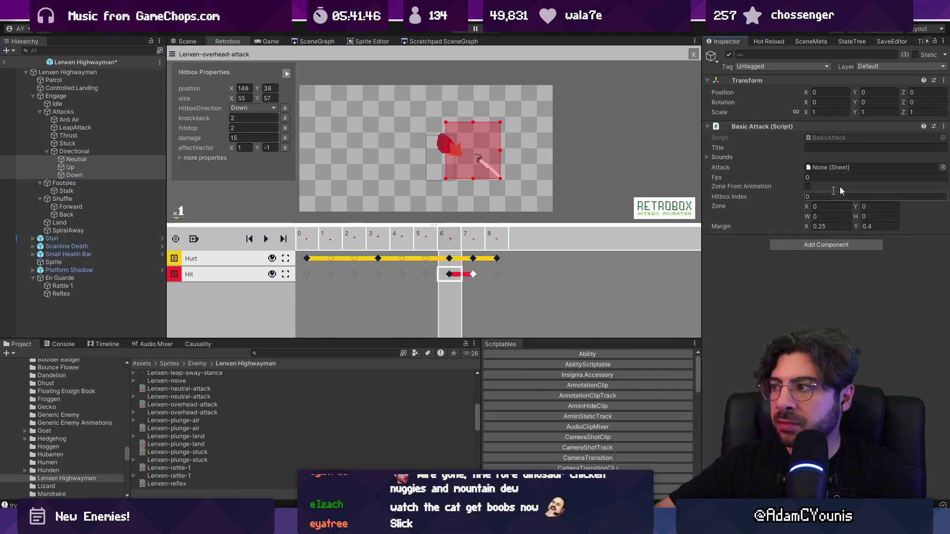
left_click(79, 167)
key("Left")
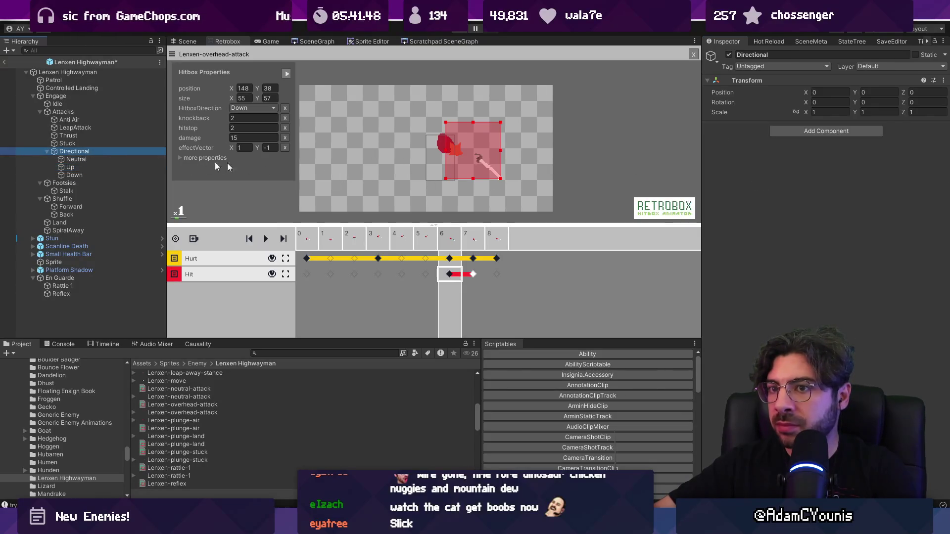
left_click(110, 159)
left_click(941, 168)
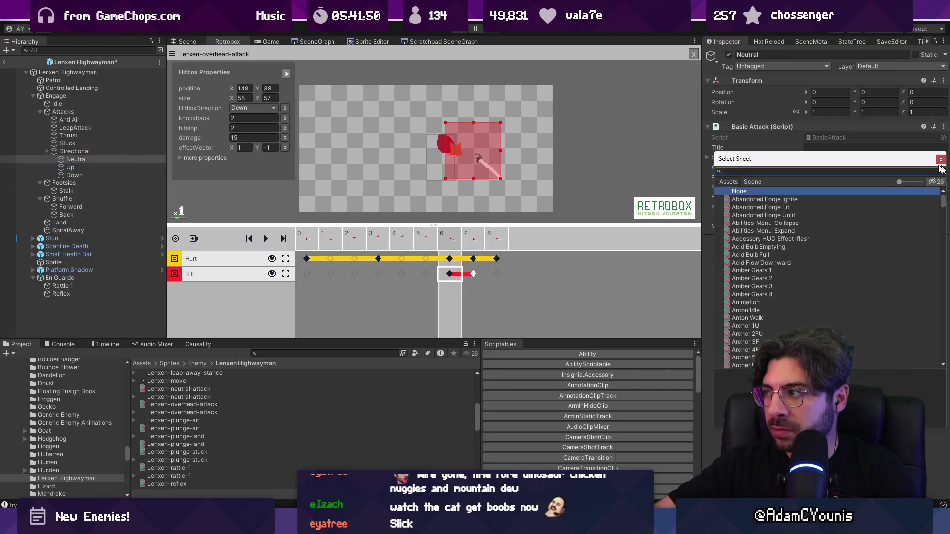
Step: Give Neutral the Lenxen-neutral-attack sheet at 12 fps with Zone From Animation, and save
type("lenxen neu")
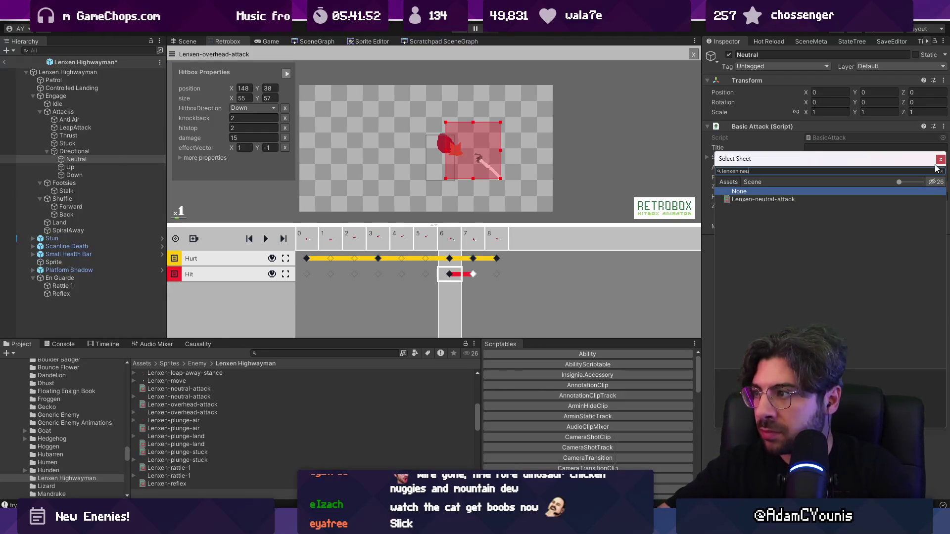
key("Return")
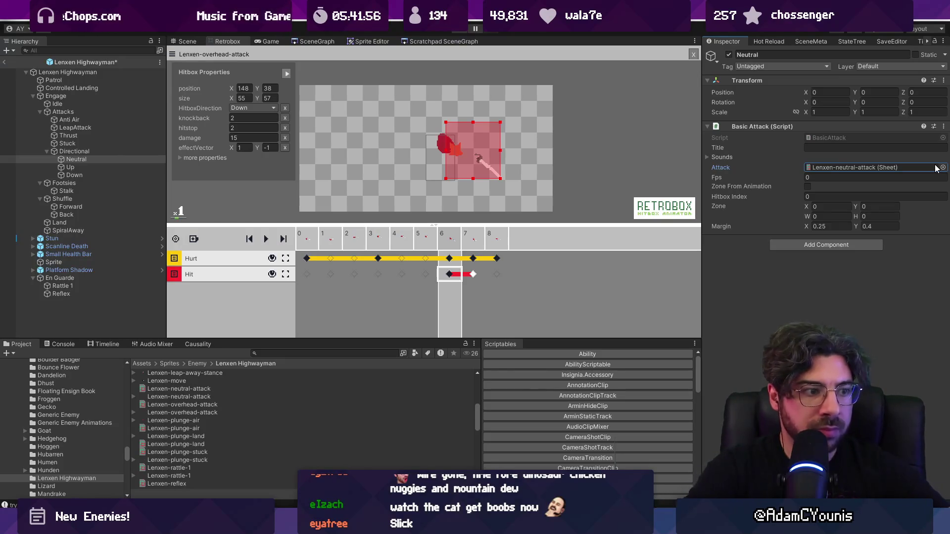
left_click(876, 178)
type("12")
left_click(807, 187)
key("ctrl+s")
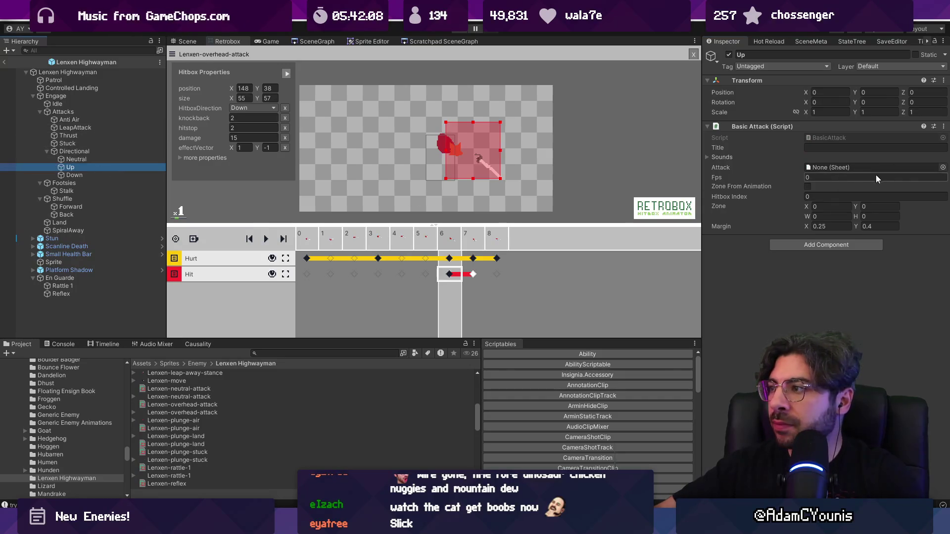
Step: Assign the Lenxen-under-attack sheet to the Up attack
left_click(941, 168)
type("x [p")
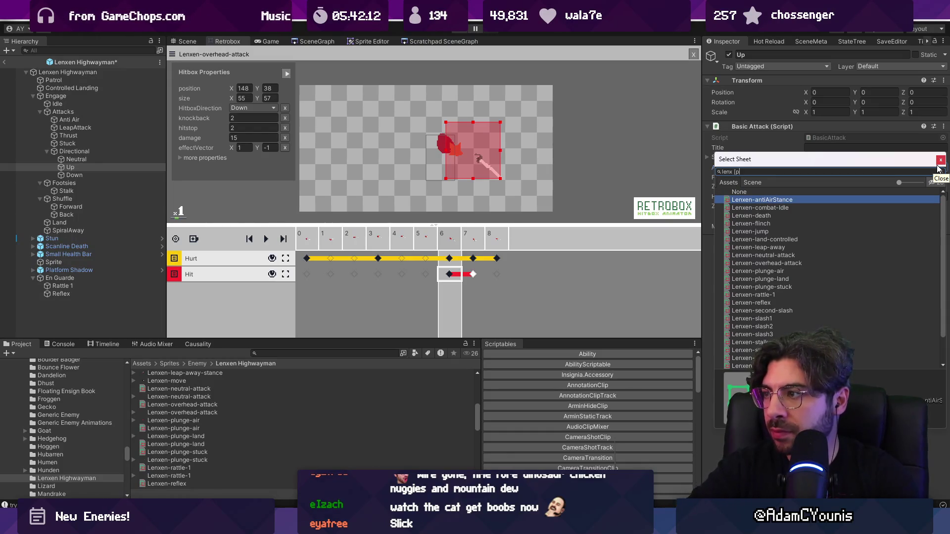
key("BackSpace")
key("Down")
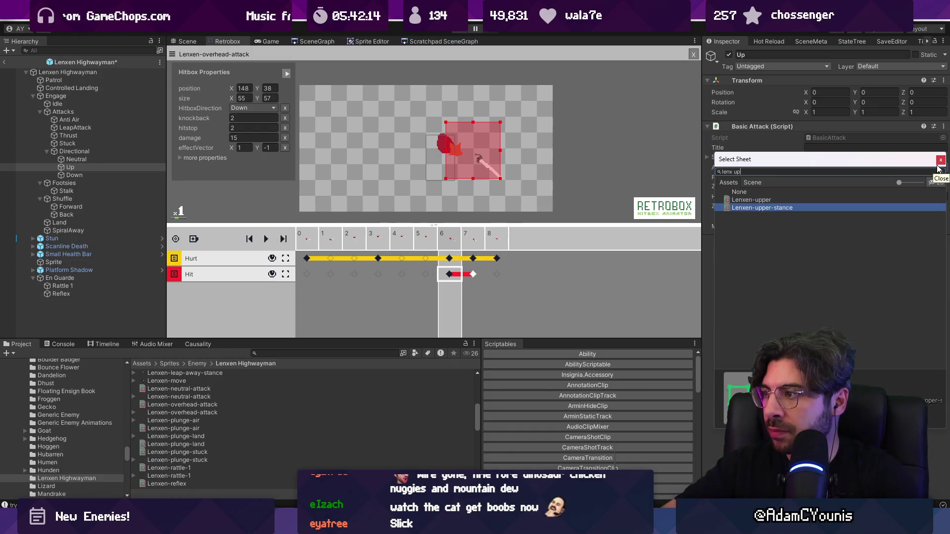
key("Up")
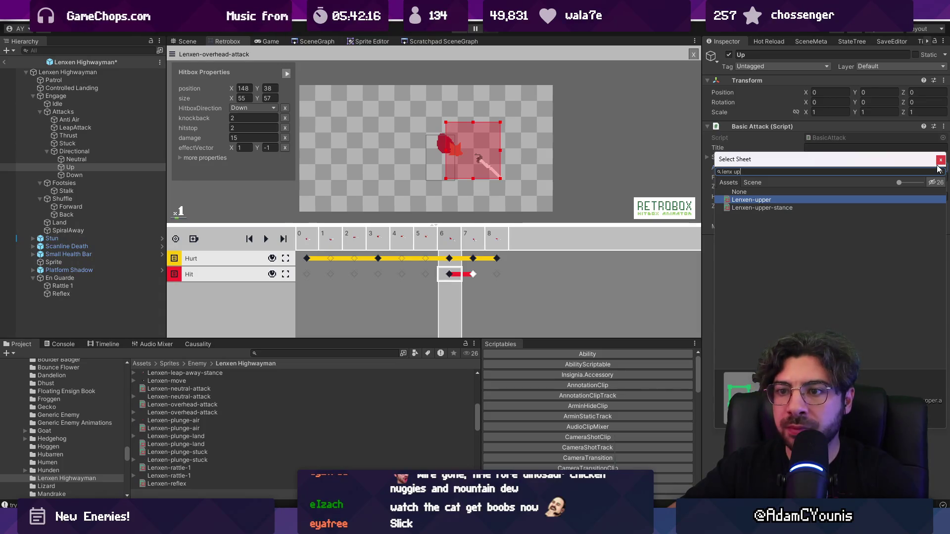
key("Return")
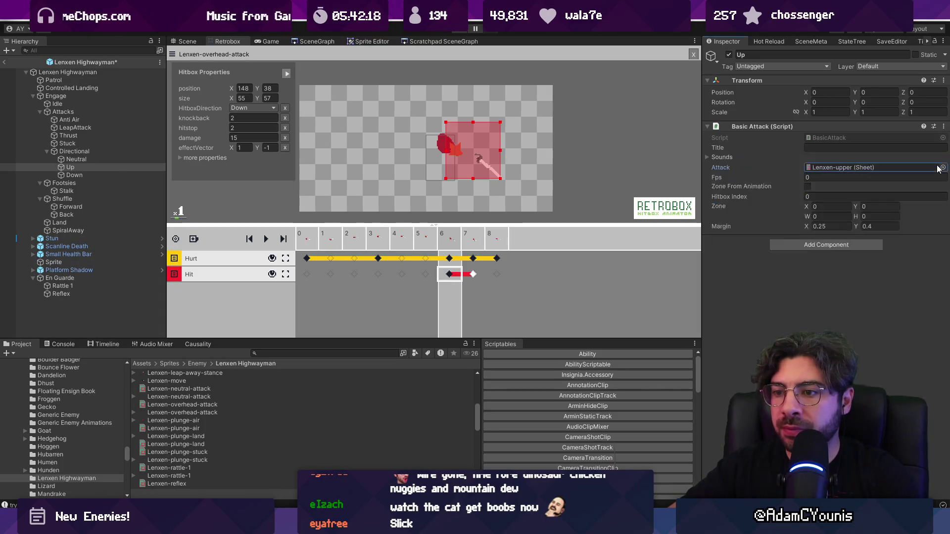
left_click(937, 169)
left_click(942, 168)
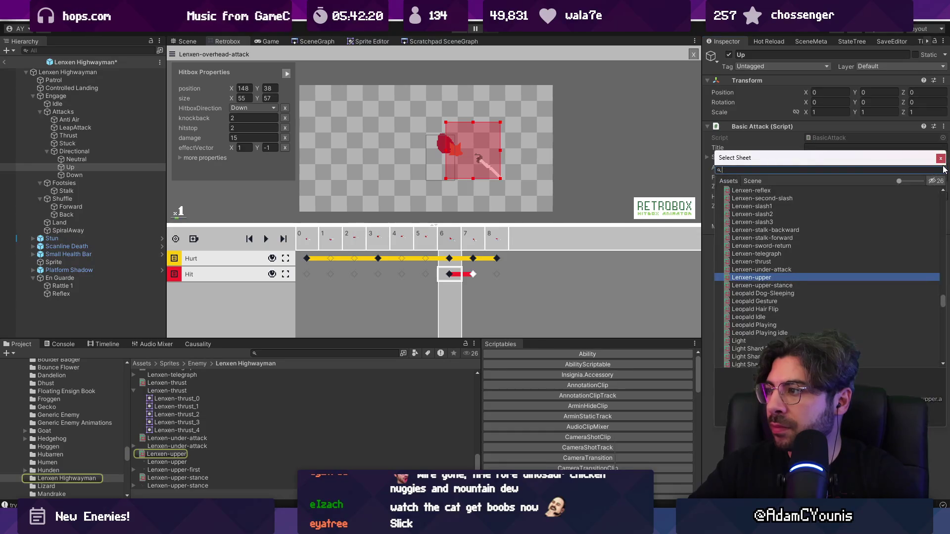
type("up atta")
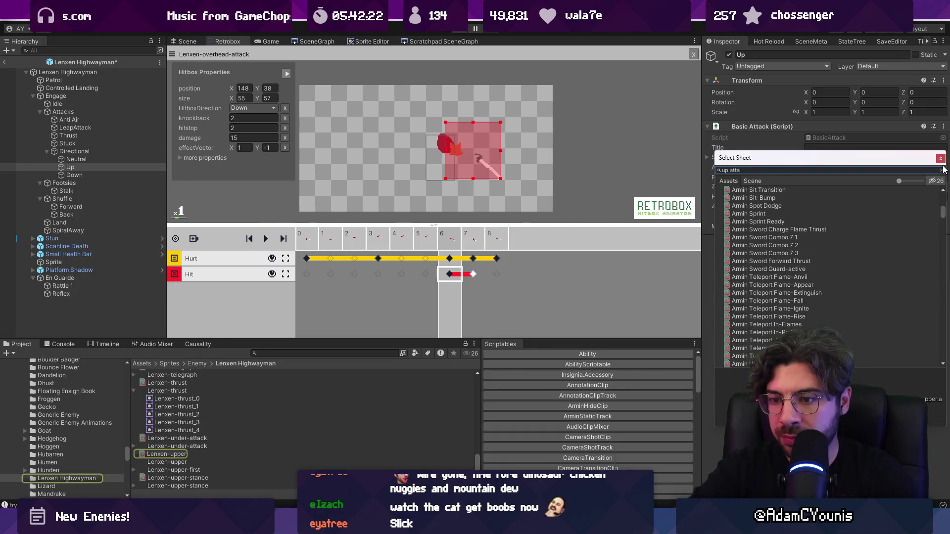
key("BackSpace")
key("BackSpace")
key("BackSpace")
type("under")
key("Return")
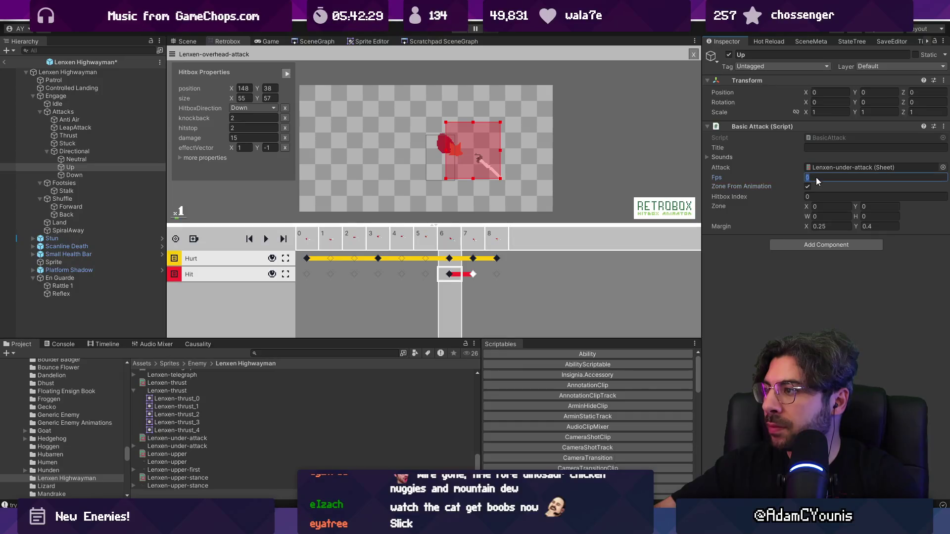
Step: Give Down the Lenxen-overhead-attack sheet at 12 fps with Zone From Animation, and save
left_click(156, 174)
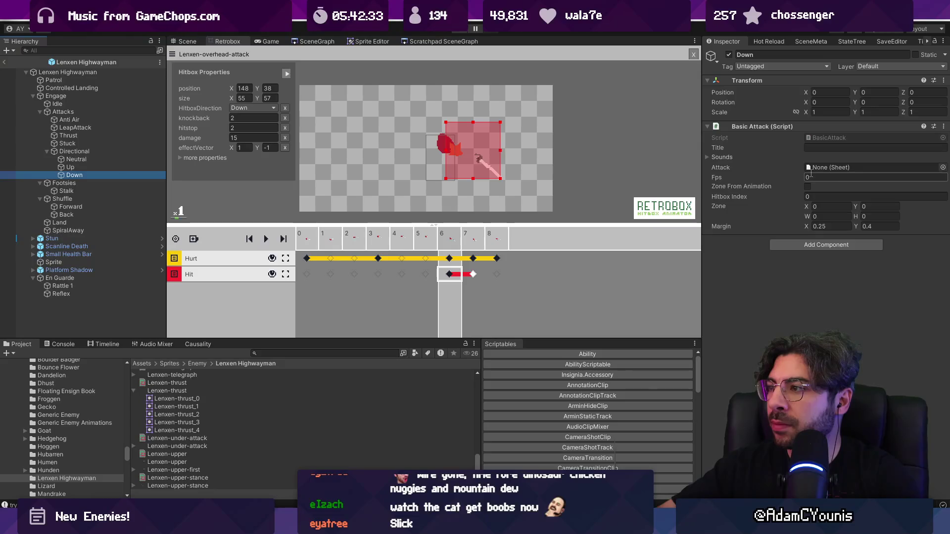
left_click(941, 168)
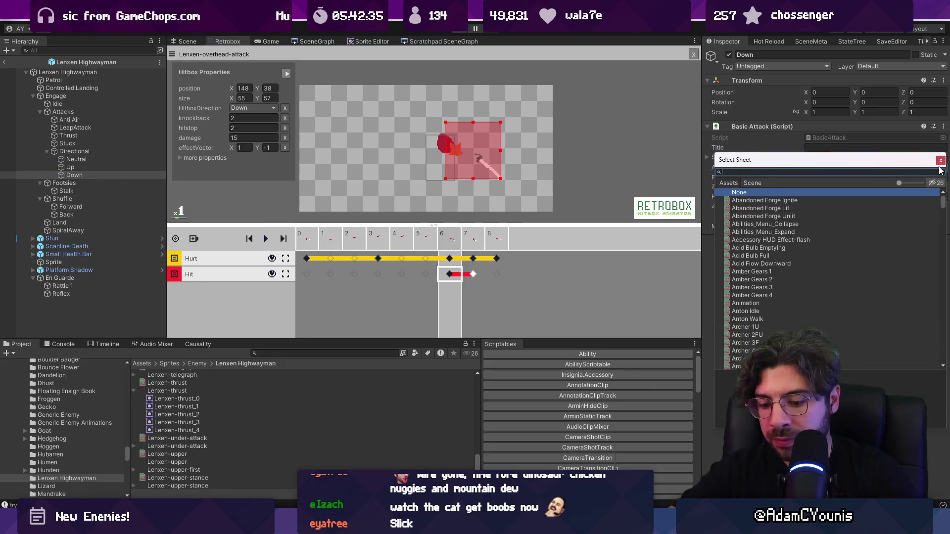
type("down atta")
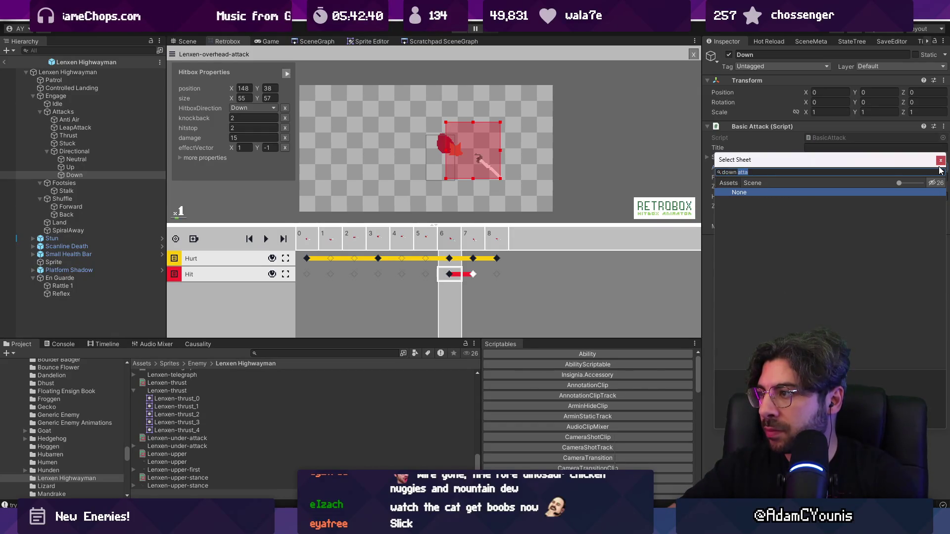
key("ctrl+a")
type("lenxen")
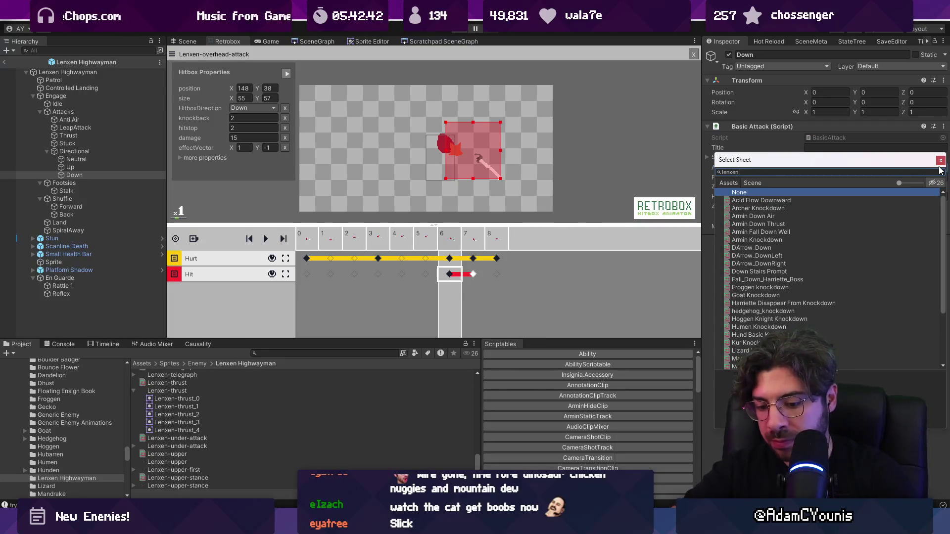
type(" attack")
key("Down")
key("Down")
key("Down")
key("Up")
key("Return")
left_click(830, 177)
type("12")
left_click(804, 187)
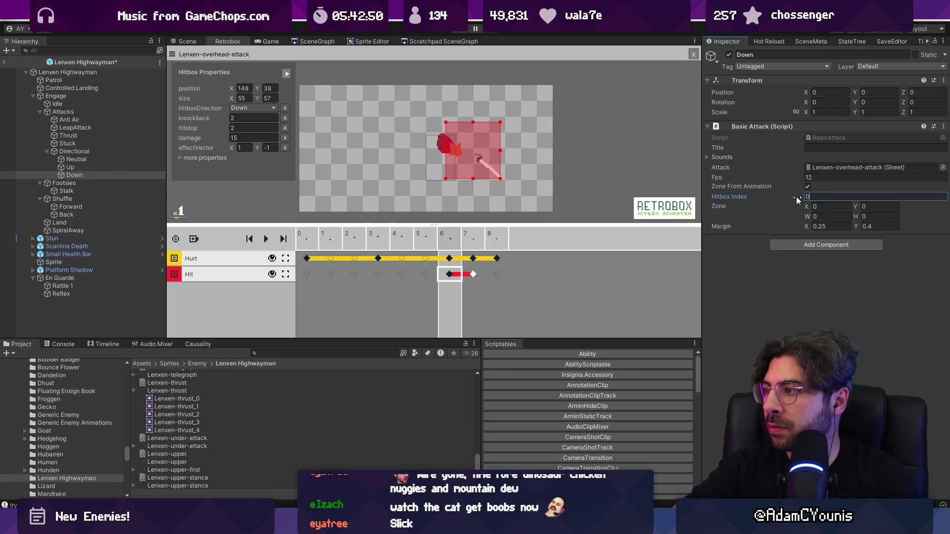
key("Escape")
key("ctrl+s")
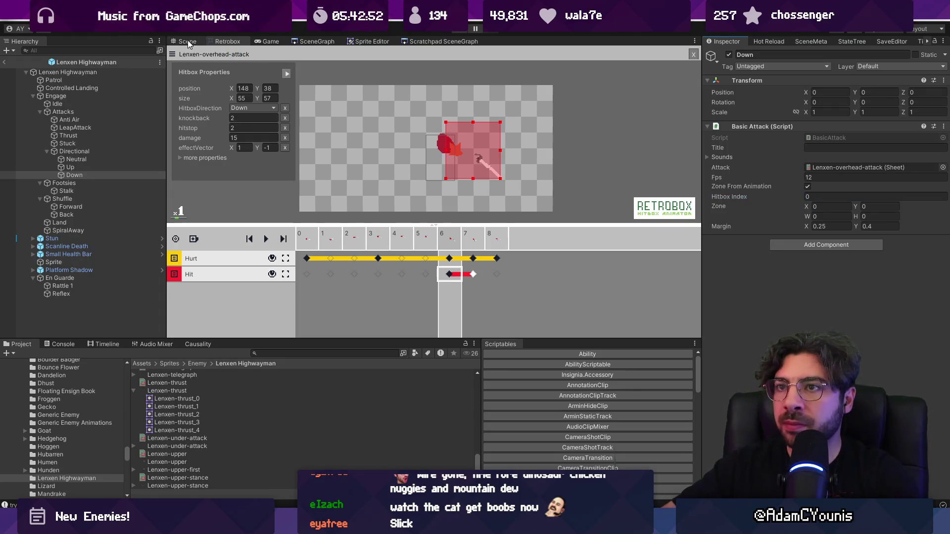
Step: Check the animation-derived zones on the Neutral, Up and Down attacks
scroll(292, 170, "up", 8)
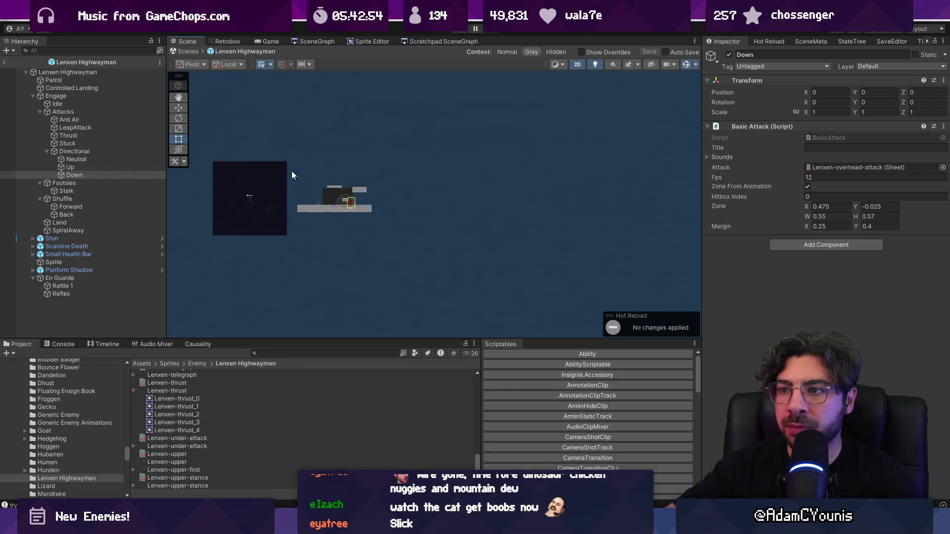
scroll(366, 212, "up", 2)
left_click(122, 167)
left_click(122, 159)
left_click(124, 169)
left_click(123, 176)
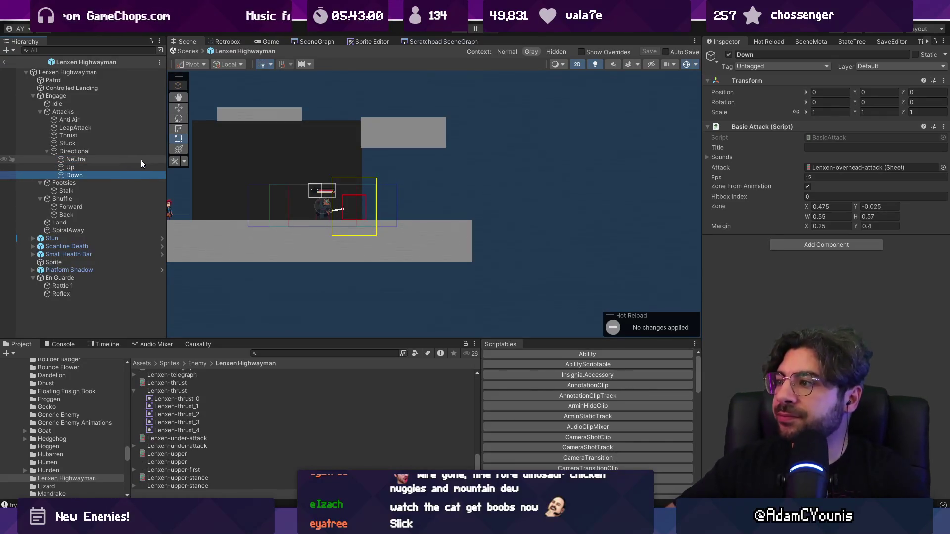
Step: Select the Engage object and expand its Lenxen Engage component
left_click(86, 152)
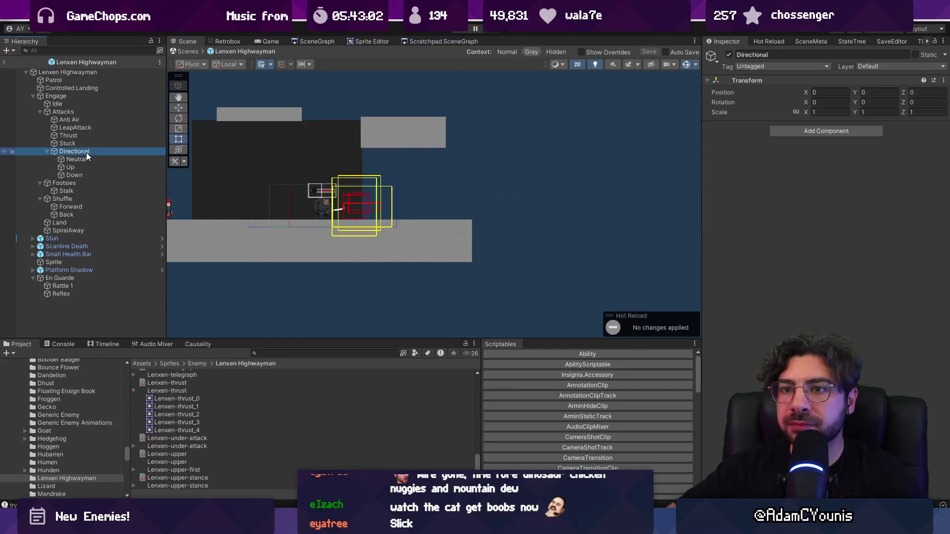
left_click(87, 96)
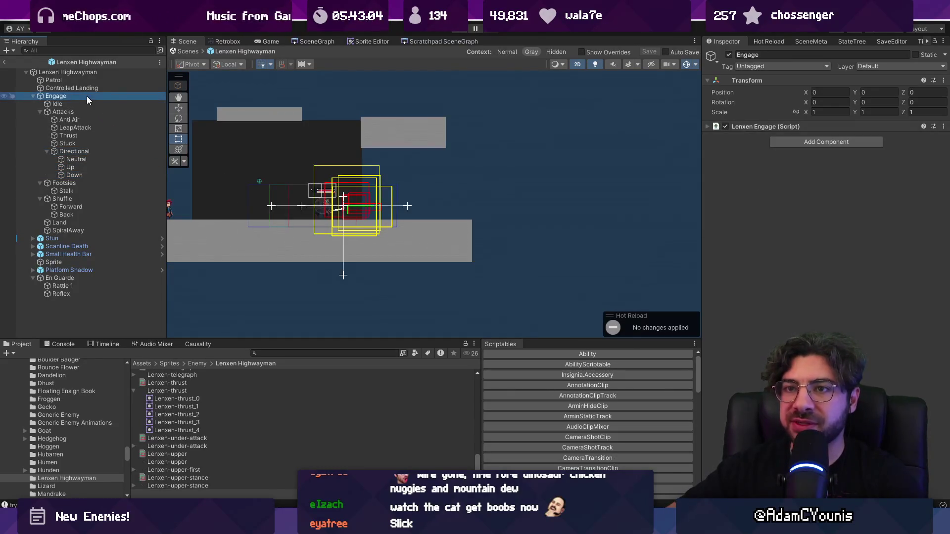
left_click(755, 129)
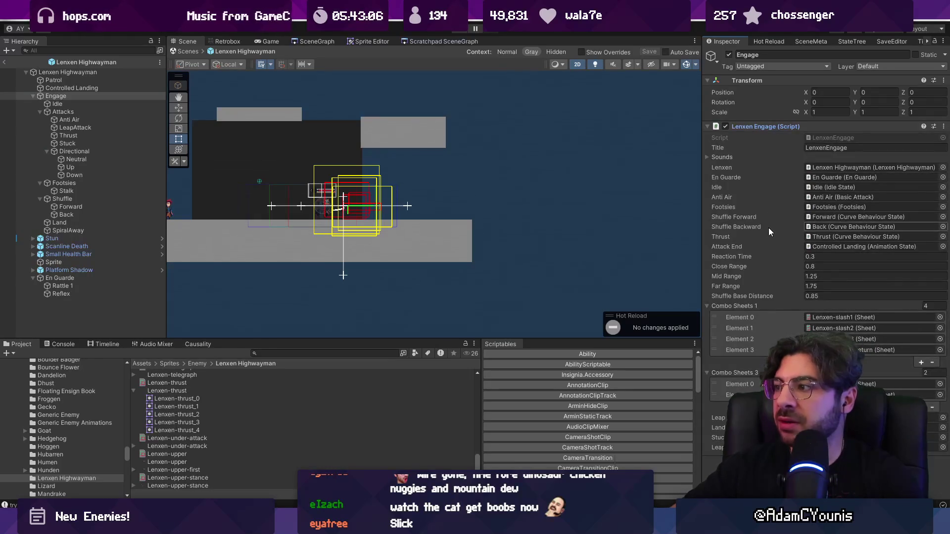
Step: Open LenxenEngage.cs and declare a public BasicAttack neutralAttack field
double_click(886, 137)
scroll(397, 267, "down", 6)
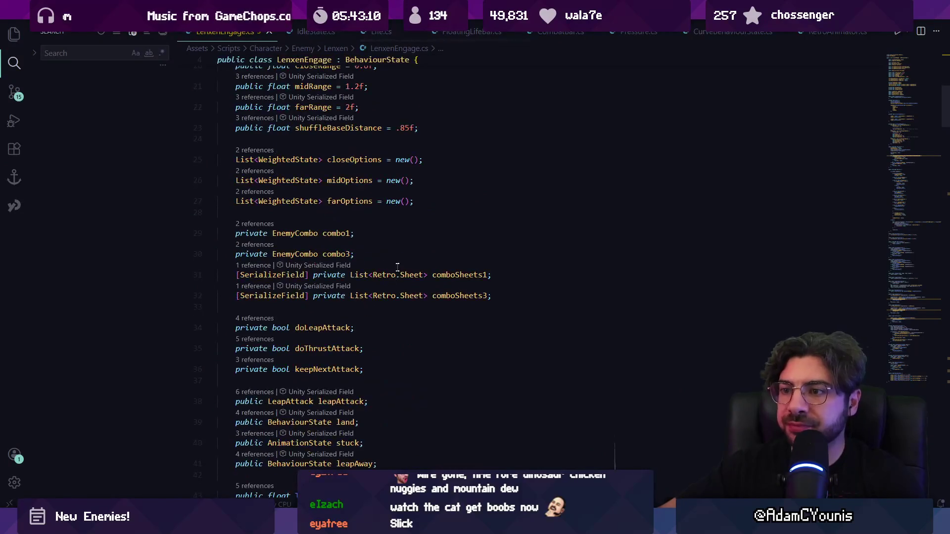
scroll(383, 213, "up", 5)
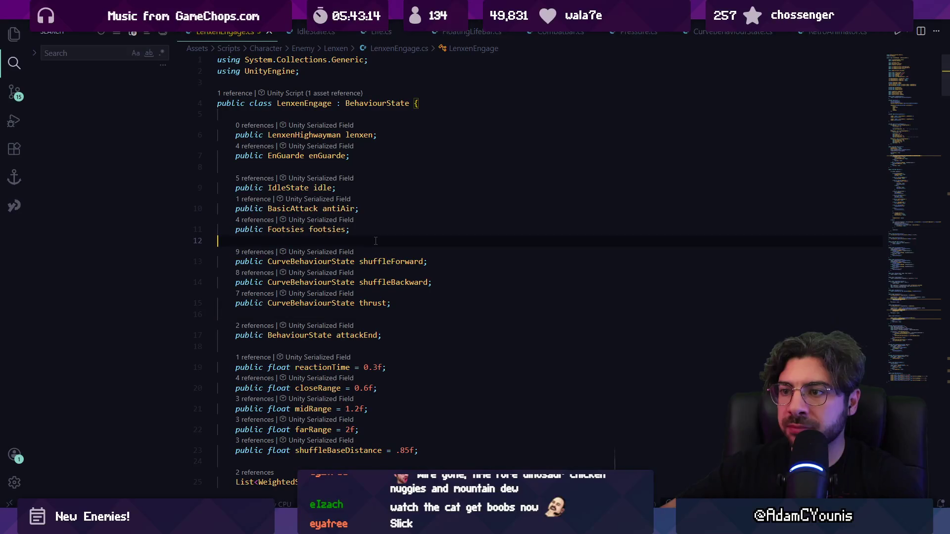
key("Return")
type("public Basica")
key("Tab")
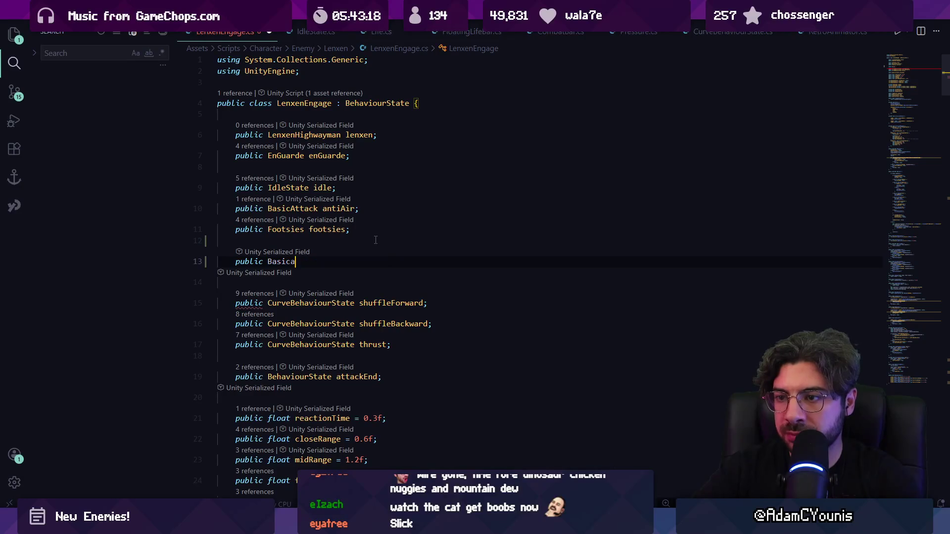
type("Att")
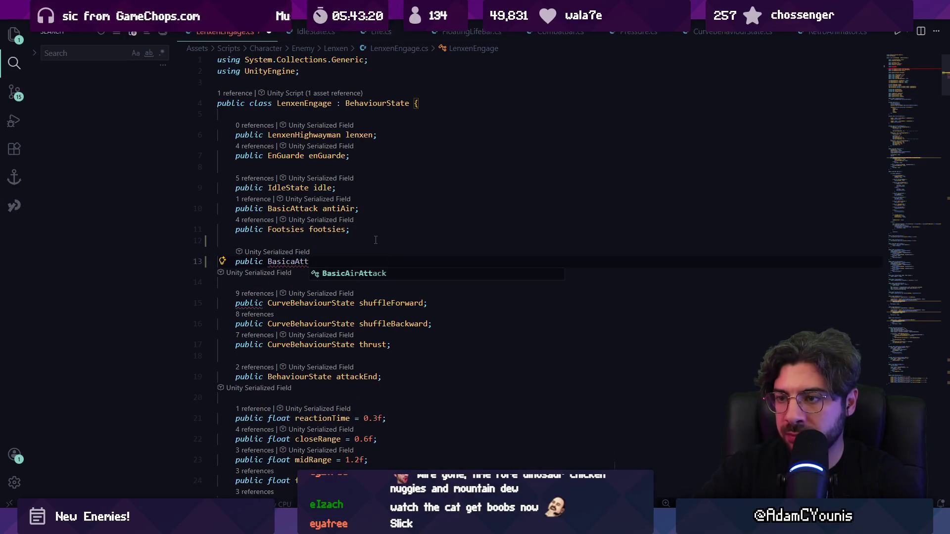
key("BackSpace")
key("BackSpace")
key("BackSpace")
key("Down")
key("Tab")
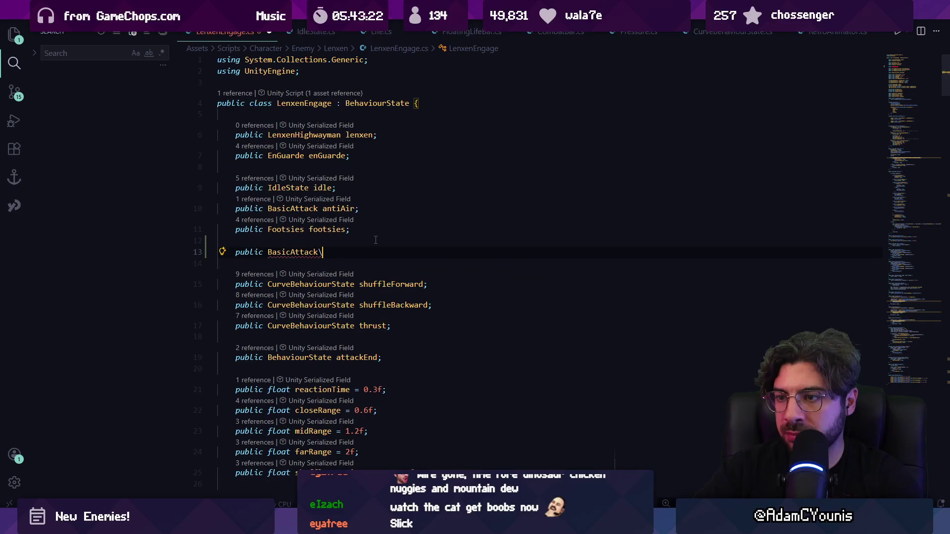
type("neutralAttack;")
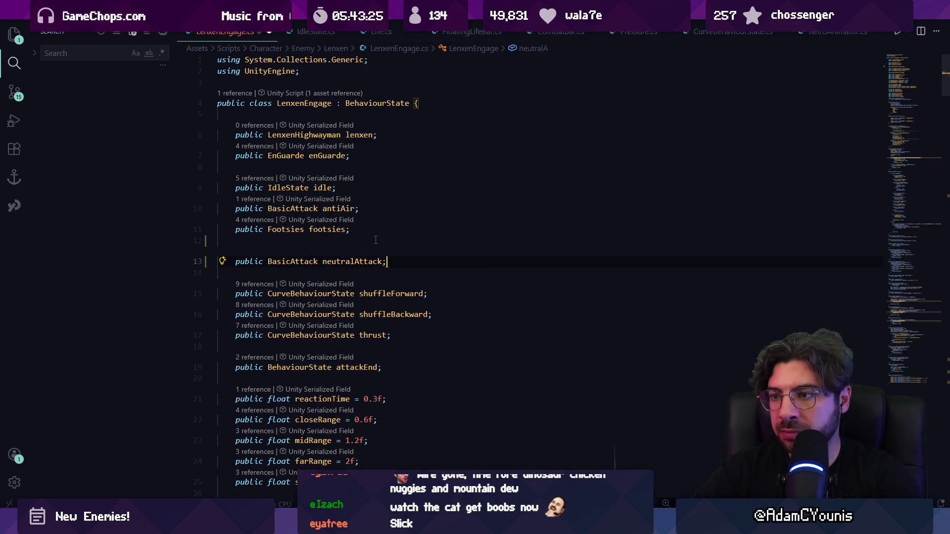
key("Return")
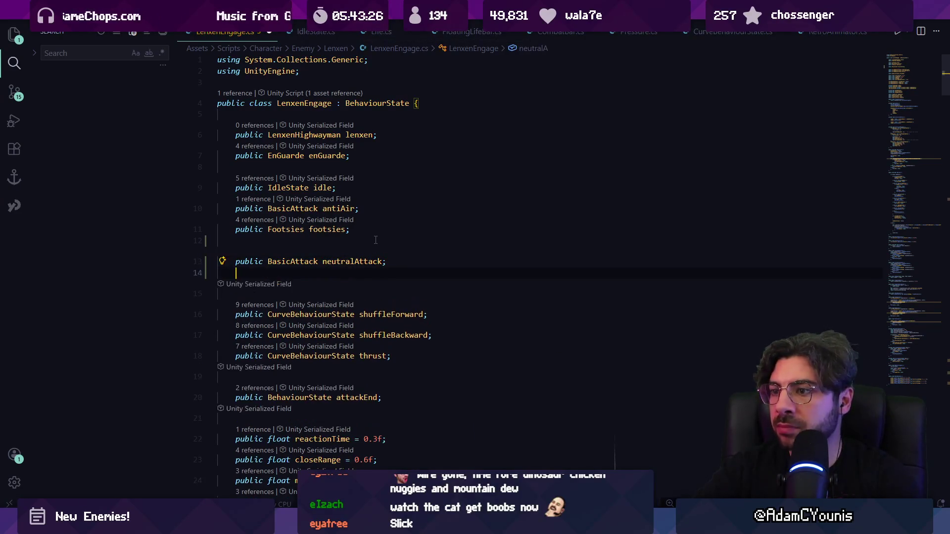
Step: Add public BasicAttack overheadAttack and underAttack fields below it
type("public Basic")
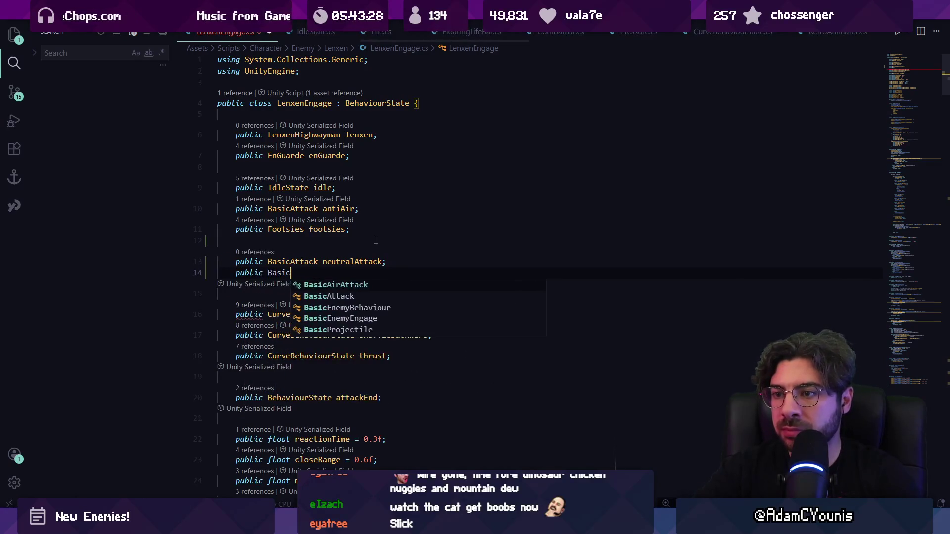
type("Attack down")
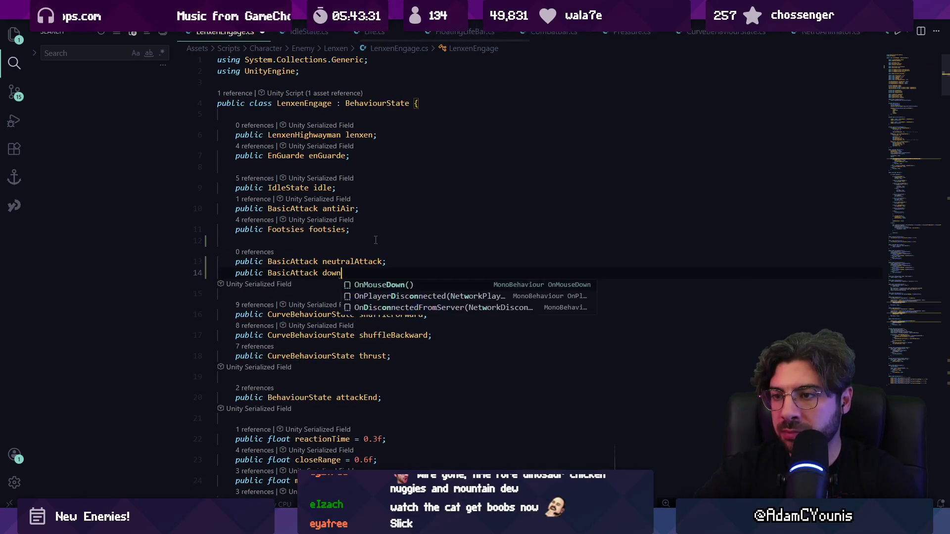
key("BackSpace")
key("BackSpace")
key("BackSpace")
key("BackSpace")
type("o")
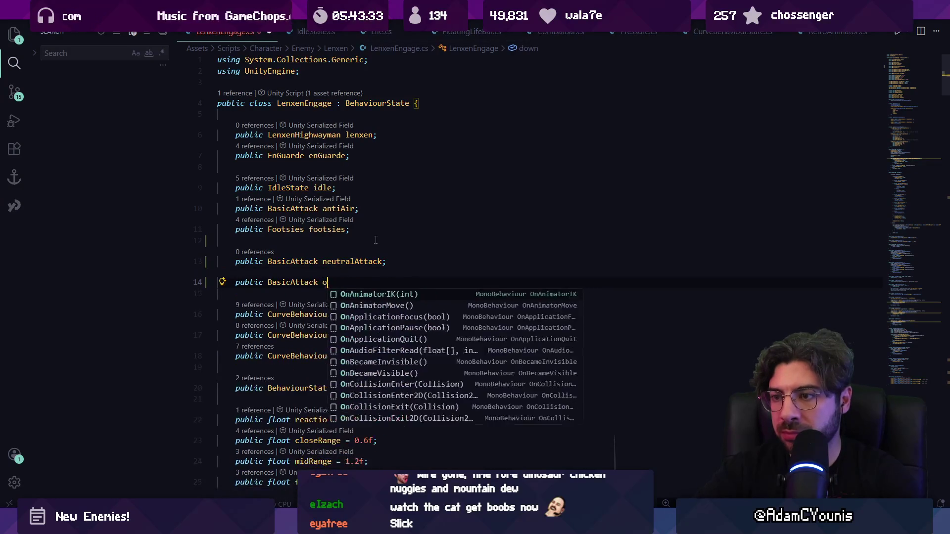
type("verhead")
key("Tab")
key("Return")
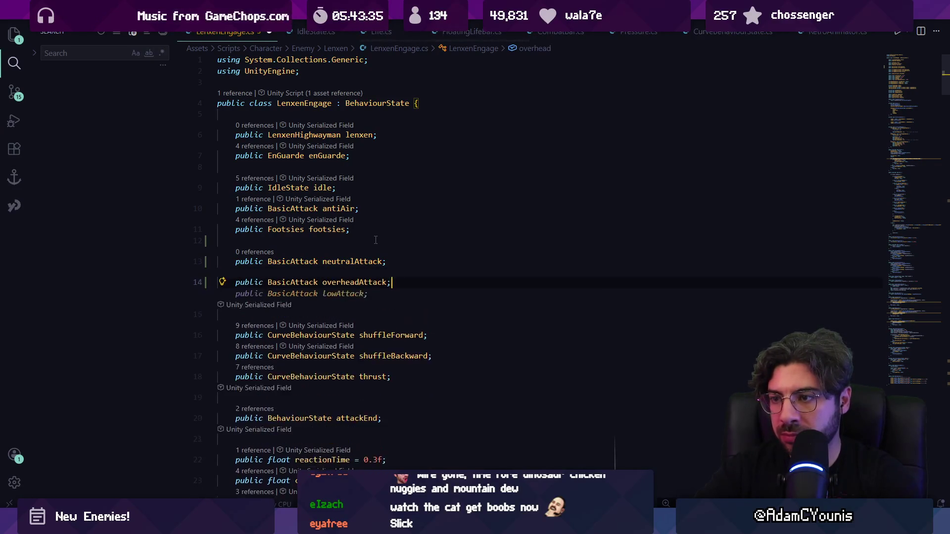
key("Tab")
key("ctrl+BackSpace")
type("underAttack;")
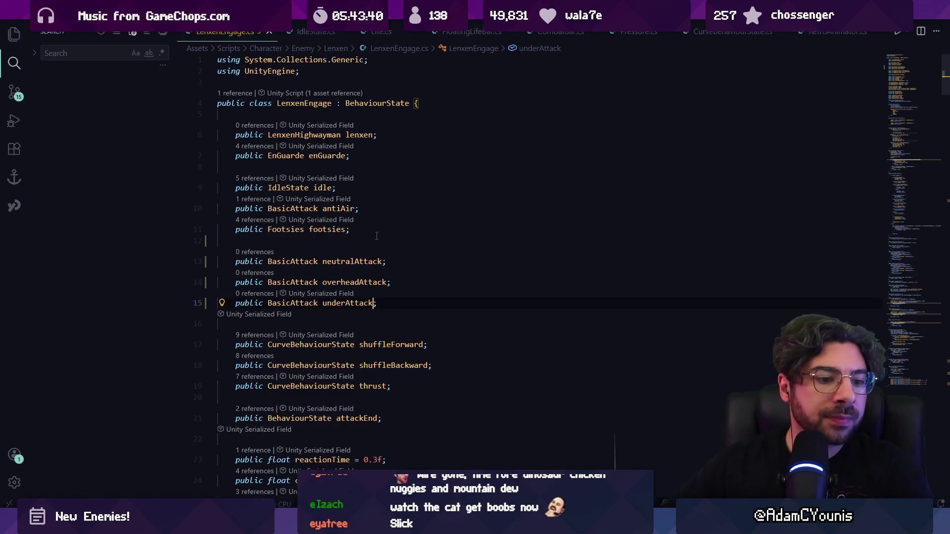
Step: Replace the commented combo entries in closeOptions with an overheadAttack entry at weight 30
left_click(415, 282)
scroll(416, 283, "down", 5)
scroll(415, 283, "down", 10)
left_click(351, 209)
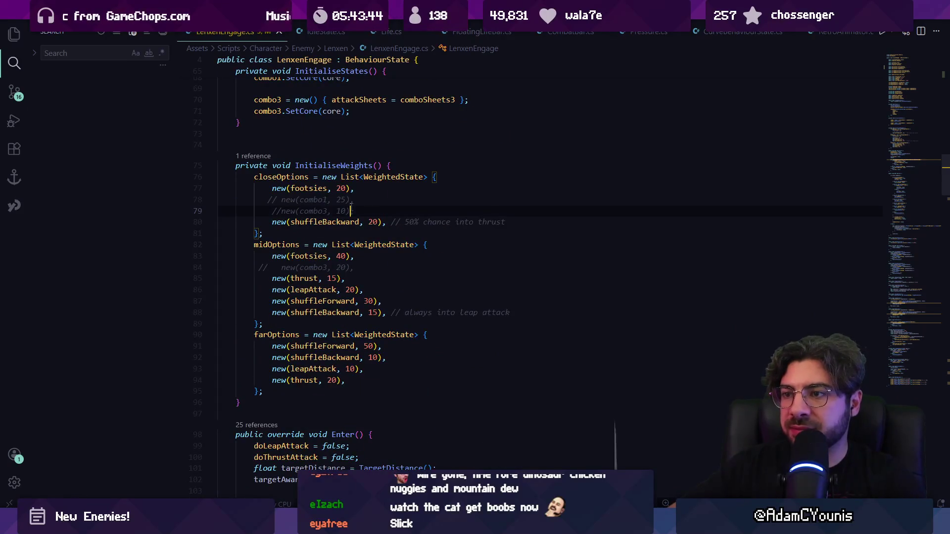
left_click_drag(366, 210, 268, 200)
key("BackSpace")
scroll(427, 204, "up", 1)
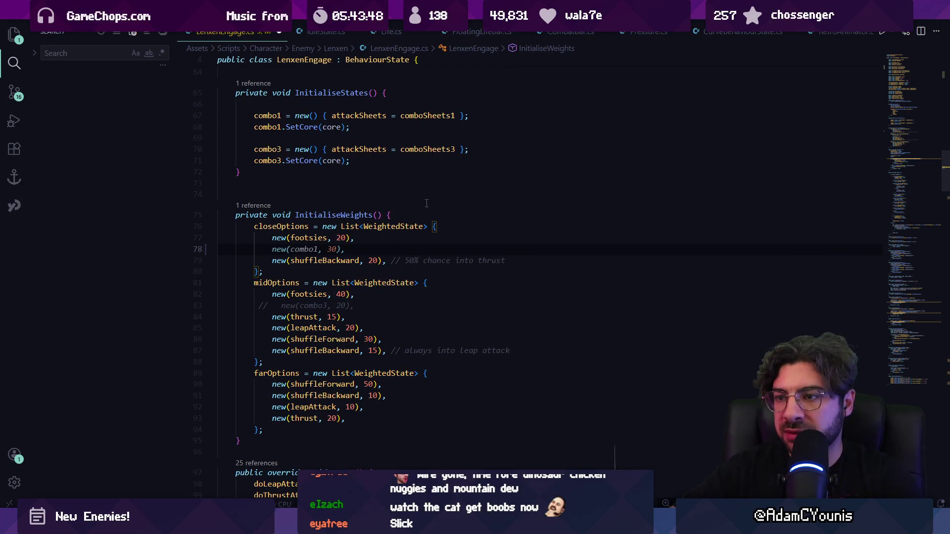
key("Tab")
key("ctrl+Left")
key("ctrl+Left")
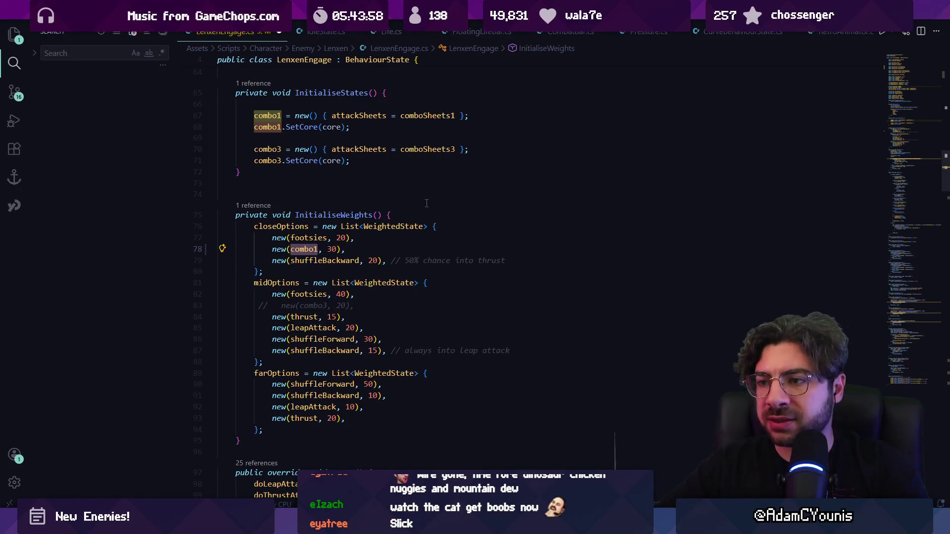
type("overheadAttack")
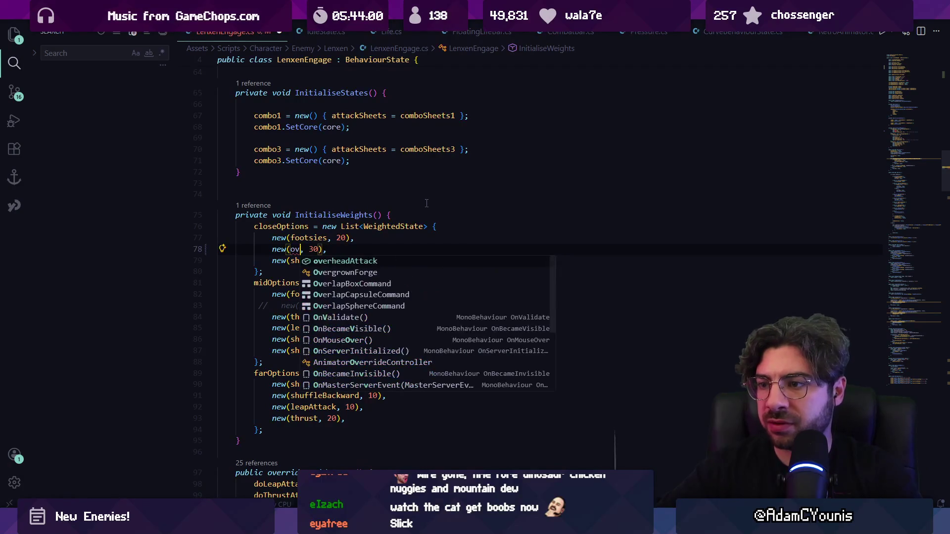
Step: Duplicate the overheadAttack entry into three lines in closeOptions
key("End")
key("shift+Home")
key("shift+Home")
key("ctrl+c")
key("End")
key("Return")
key("ctrl+v")
key("Return")
key("ctrl+v")
key("Return")
Step: Change the copied entries to underAttack and neutralAttack
key("Up")
key("Up")
key("Down")
key("ctrl+Right")
key("ctrl+shift+Right")
type("underAttack")
key("Up")
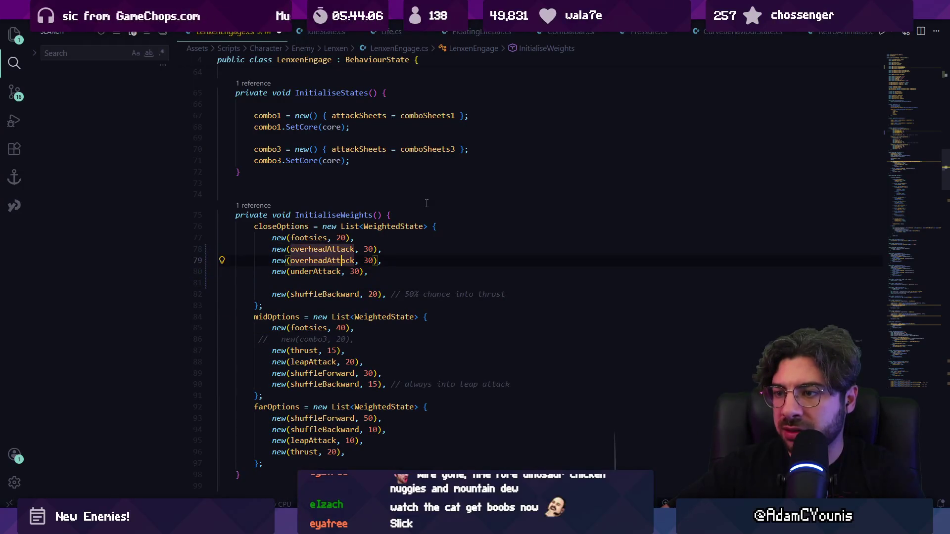
key("ctrl+shift+Right")
type("neutralAttack")
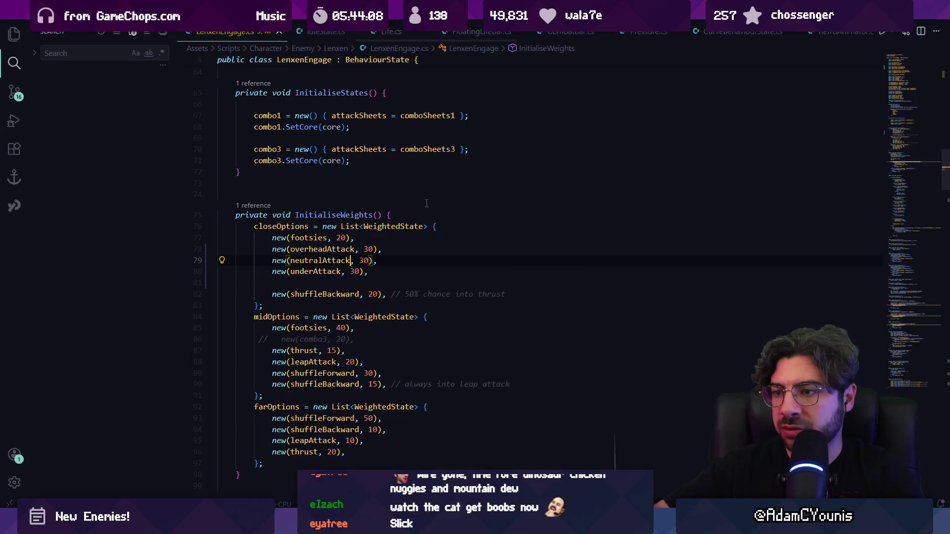
key("Delete")
Step: Paste the three weighted attack entries into midOptions, then return to Unity's scene
key("Down")
key("Down")
key("Down")
key("shift+Up")
key("ctrl+v")
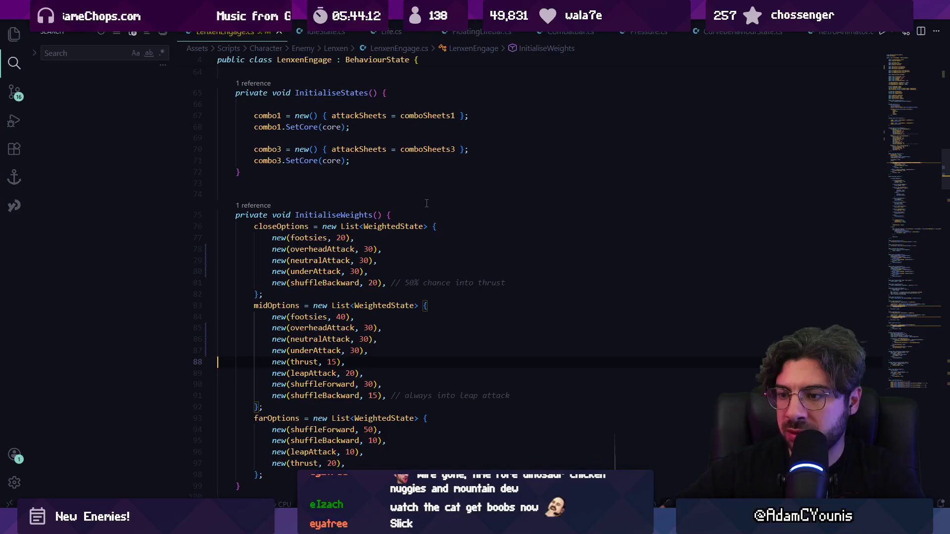
key("alt+Tab")
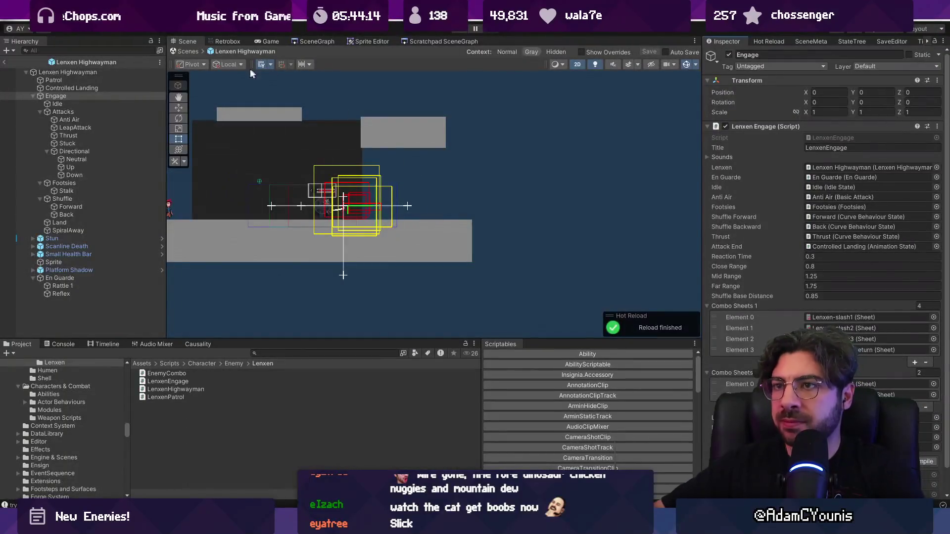
left_click(192, 51)
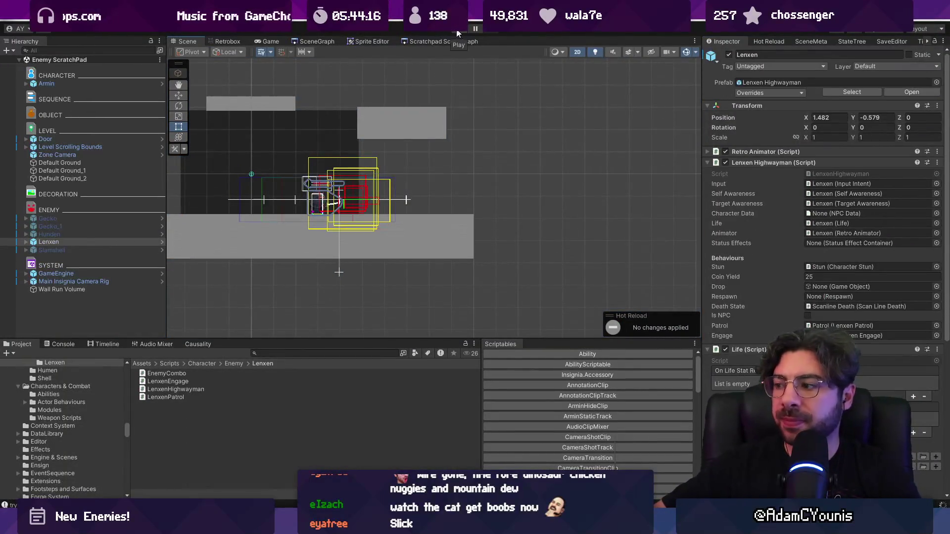
left_click(456, 30)
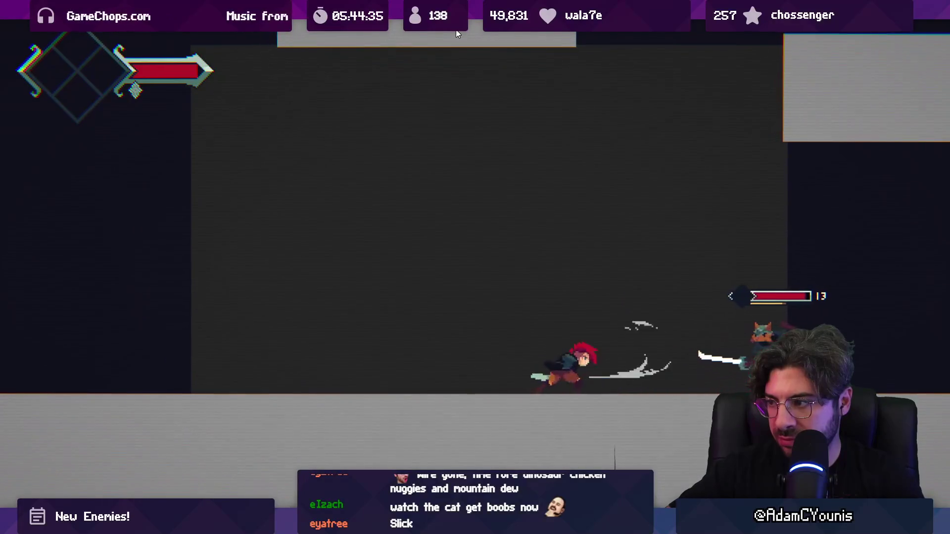
key("shift+space")
left_click(456, 32)
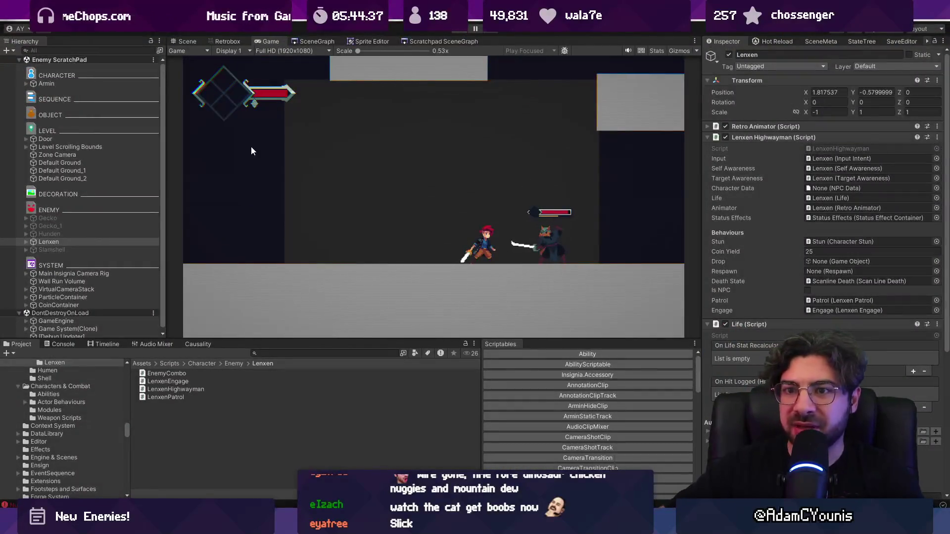
Step: In the Lenxen Highwayman prefab, assign Neutral as Neutral Attack and Down as Overhead Attack on Engage
left_click(161, 246)
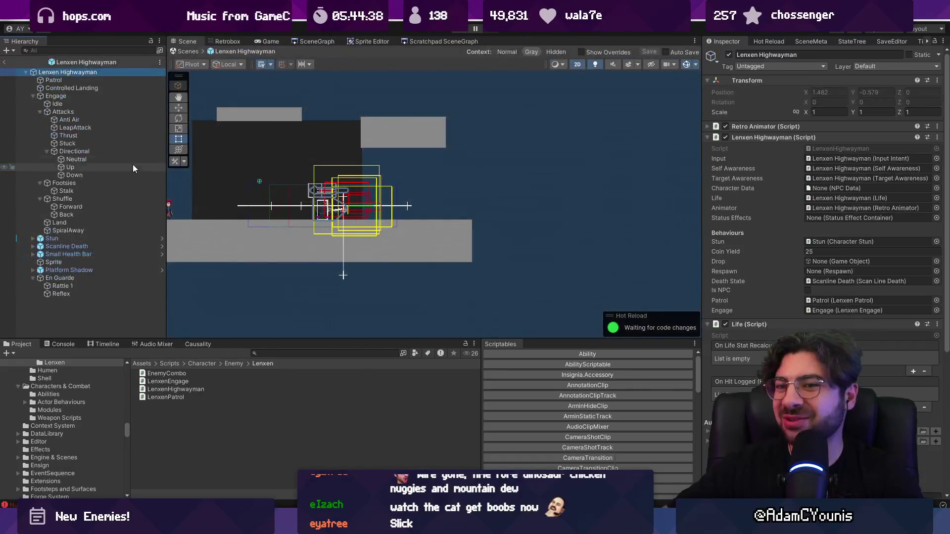
left_click(106, 95)
mouse_move(110, 159)
left_mouse_down()
mouse_move(468, 170)
mouse_move(850, 216)
left_mouse_up()
left_click_drag(69, 167, 842, 235)
left_click_drag(97, 175, 841, 227)
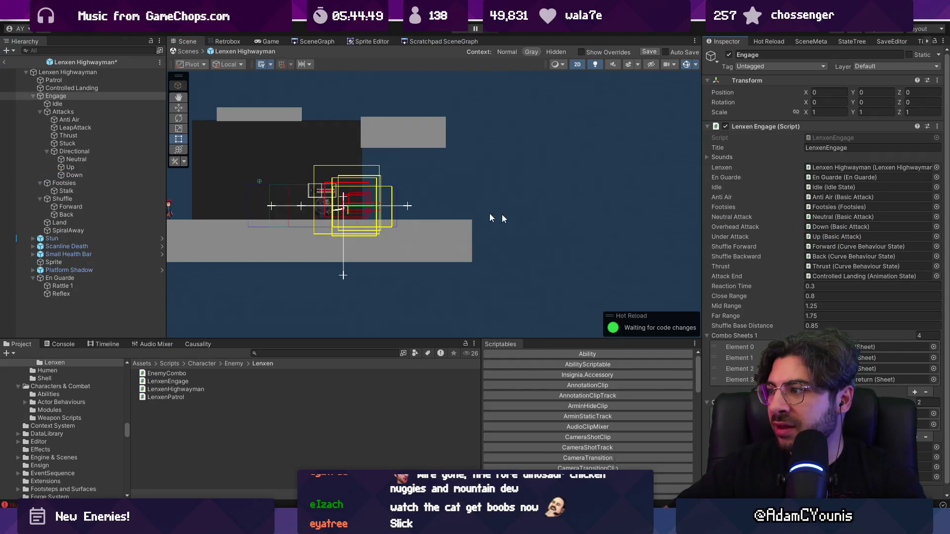
Step: Rename the Up and Down attack objects to Under and Overhead
left_click(108, 170)
left_click(91, 176)
left_click(143, 175)
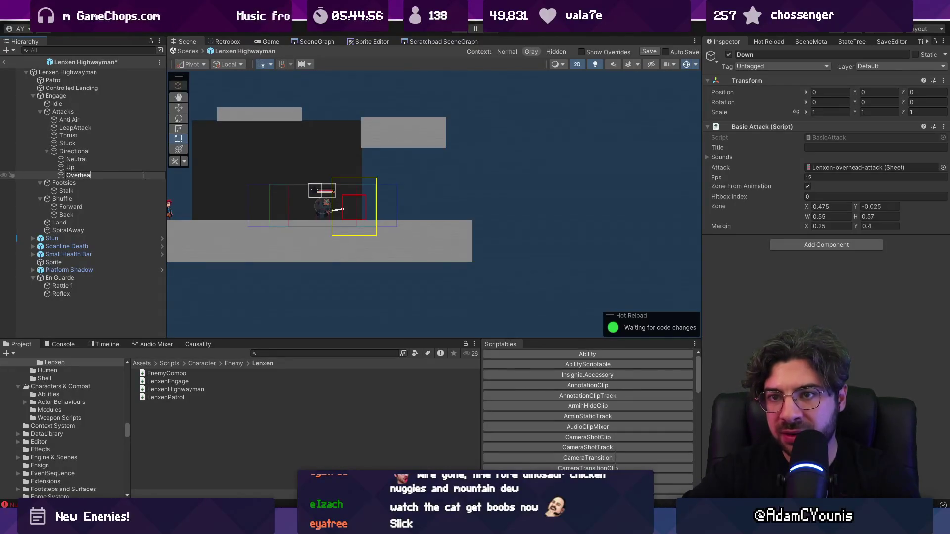
type("er")
left_click(121, 165)
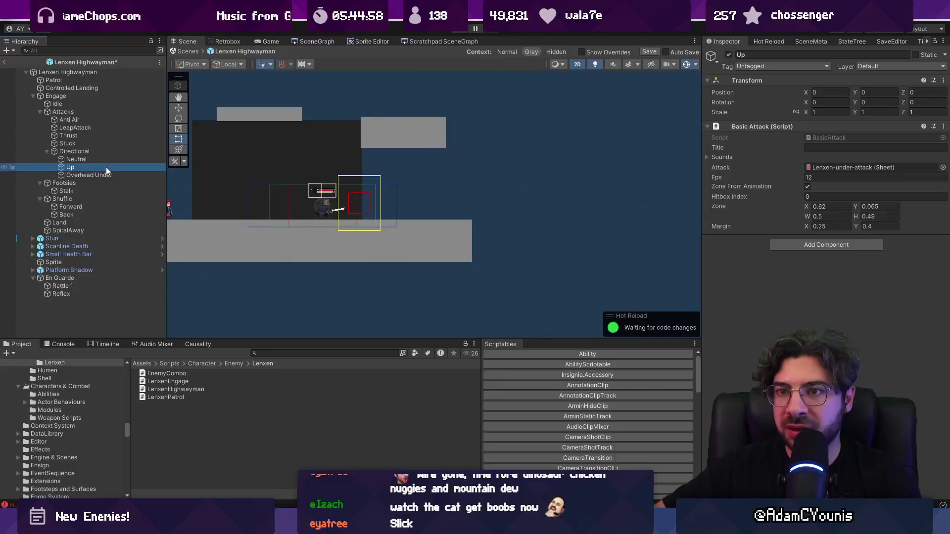
left_click(107, 167)
type("U")
key("Return")
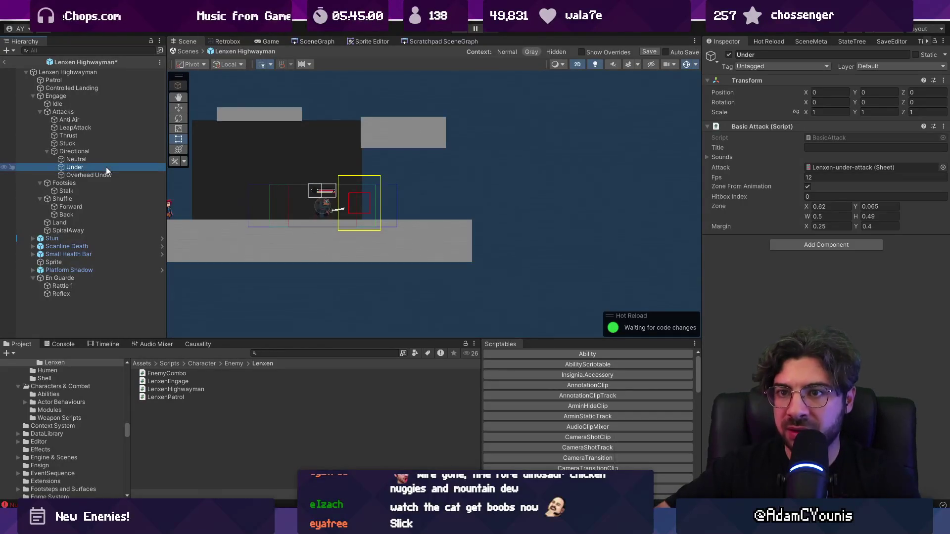
left_click(101, 174)
left_click(105, 173)
type("Overhead")
key("Return")
Step: Review the Engage state's attack references and exit the prefab to the scene
left_click(84, 151)
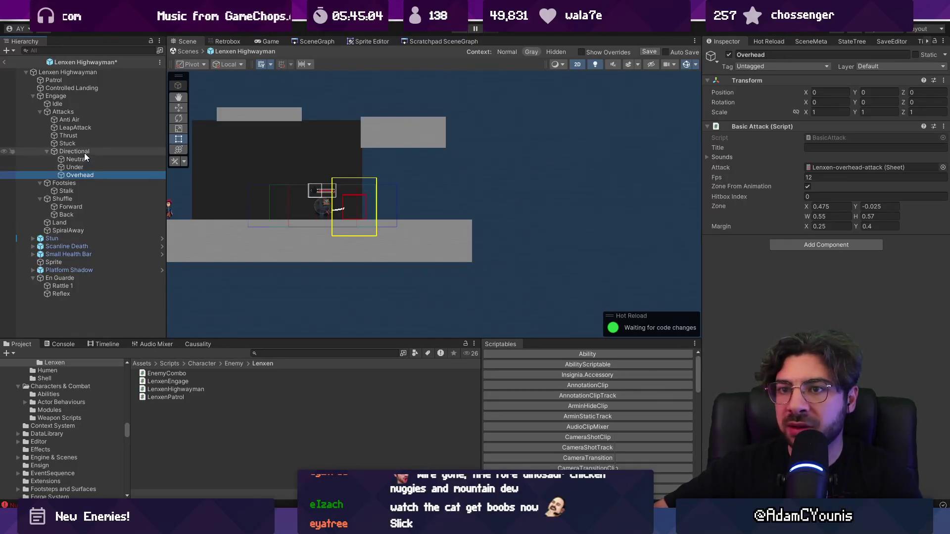
left_click(72, 96)
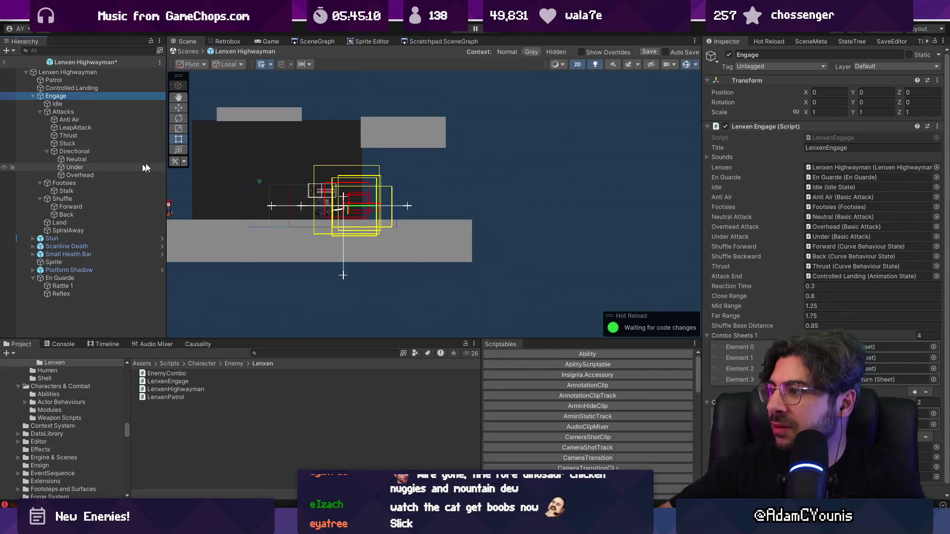
left_click(210, 52)
Step: Play the game to test Lenxen's directional attacks, then restore the editor layout and stop playback
left_click(458, 29)
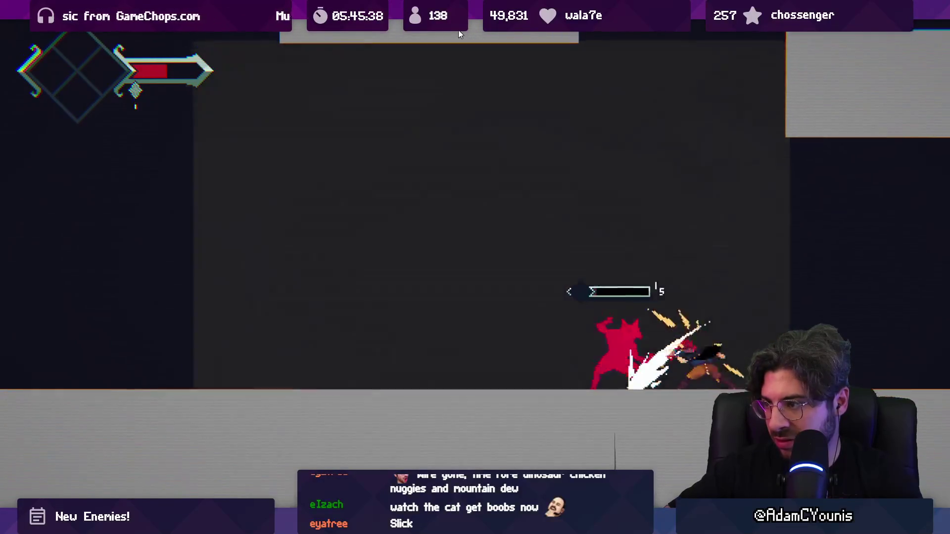
key("shift+space")
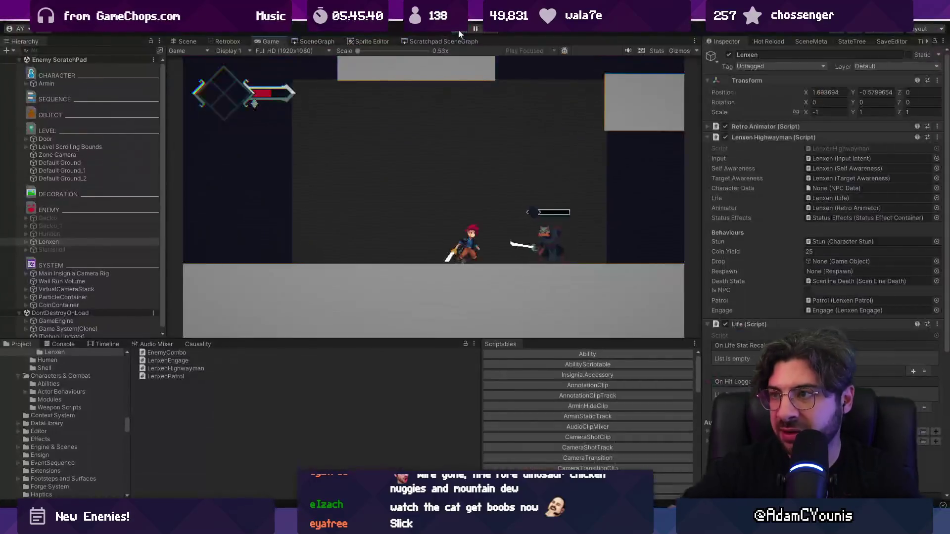
left_click(459, 31)
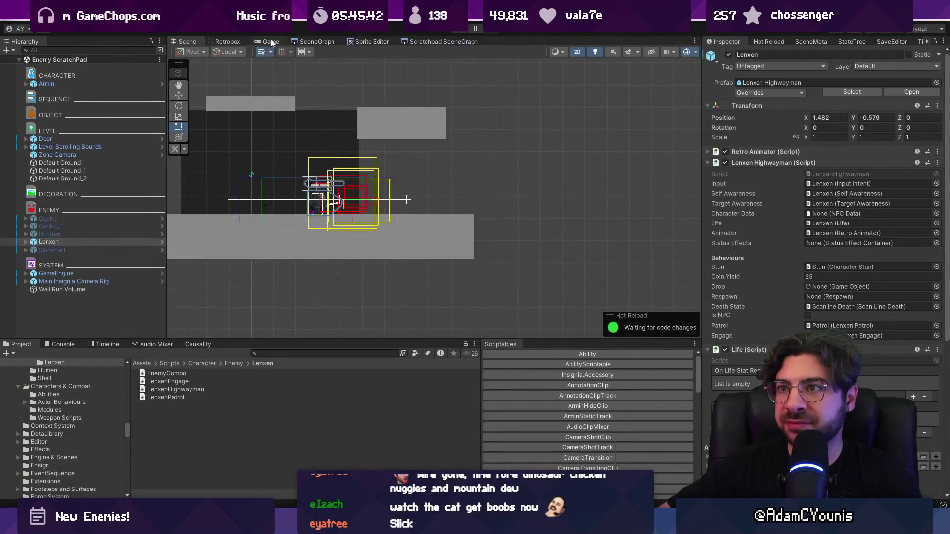
Step: Open the Retrobox animation editor and the Lenxen Highwayman prefab for editing
left_click(230, 41)
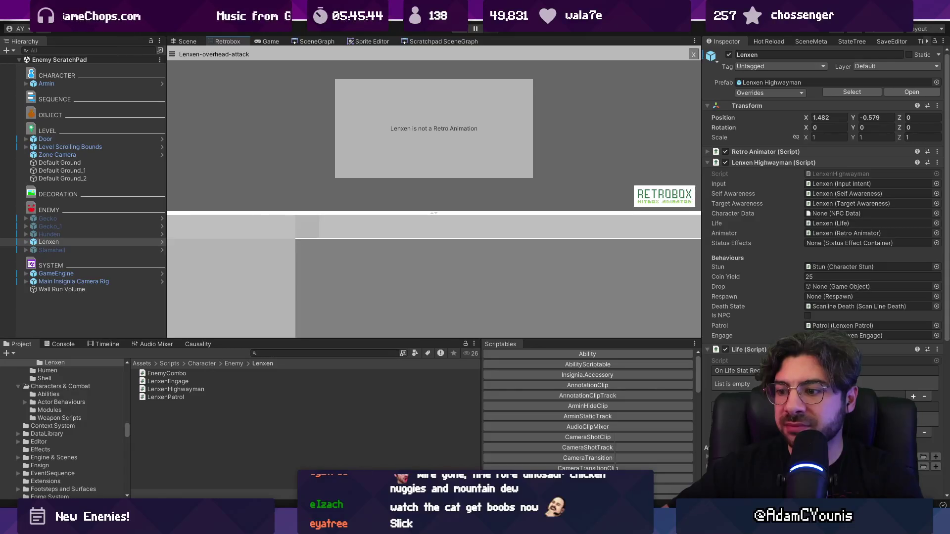
mouse_move(443, 524)
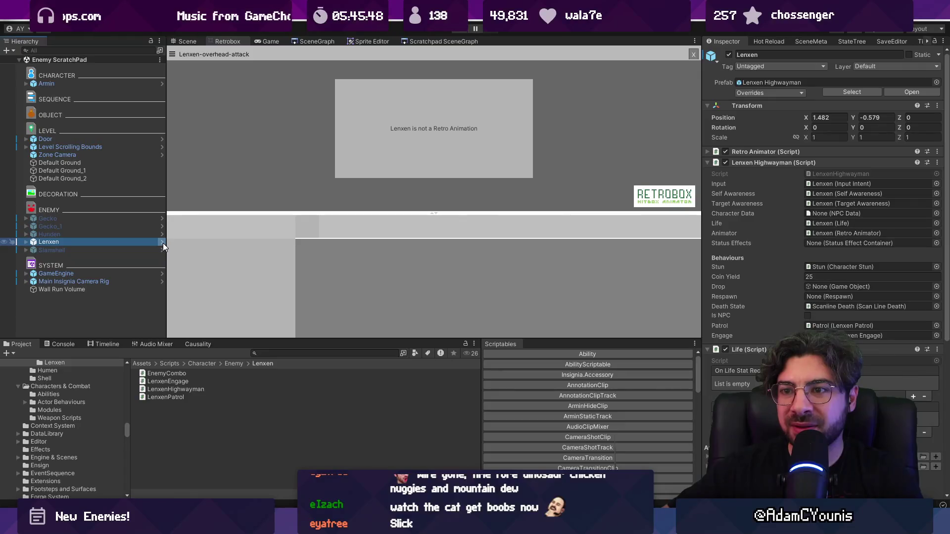
left_click(163, 244)
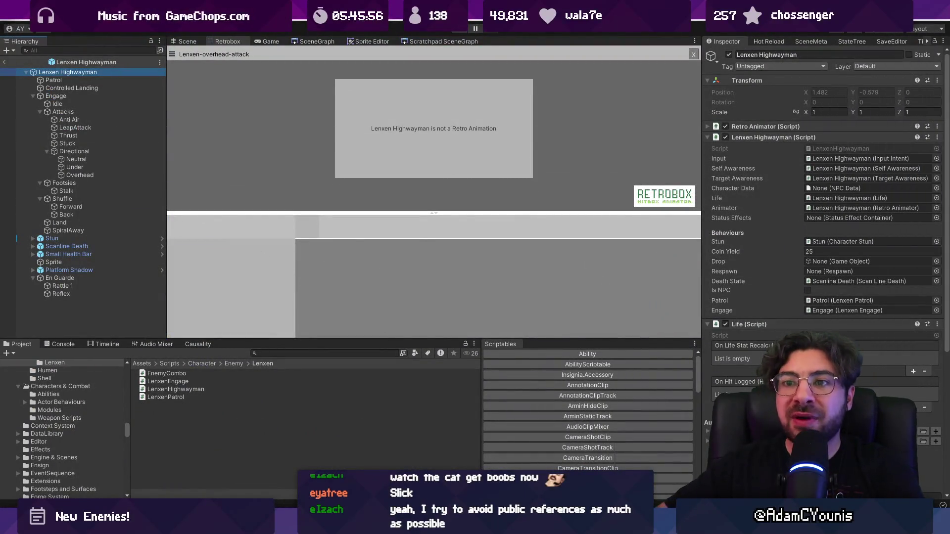
Step: Select the Neutral, Under and Overhead attacks and set their shared Fps to 10
left_click(67, 159)
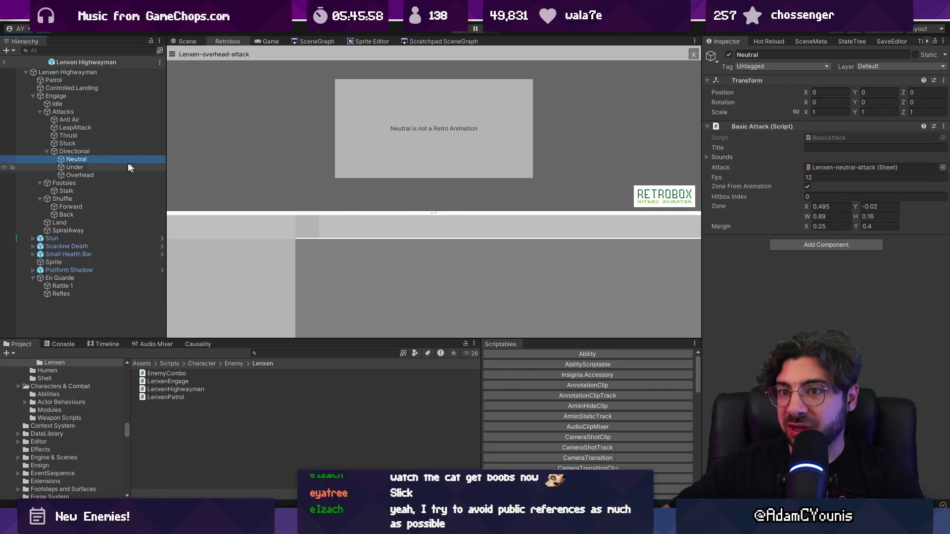
left_click(106, 162)
key("super")
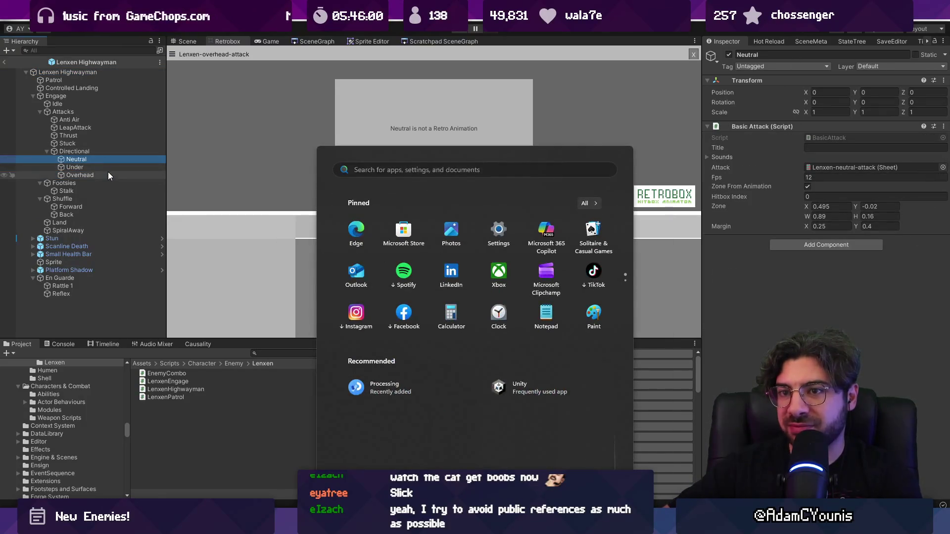
key("Escape")
left_click(106, 175, "shift")
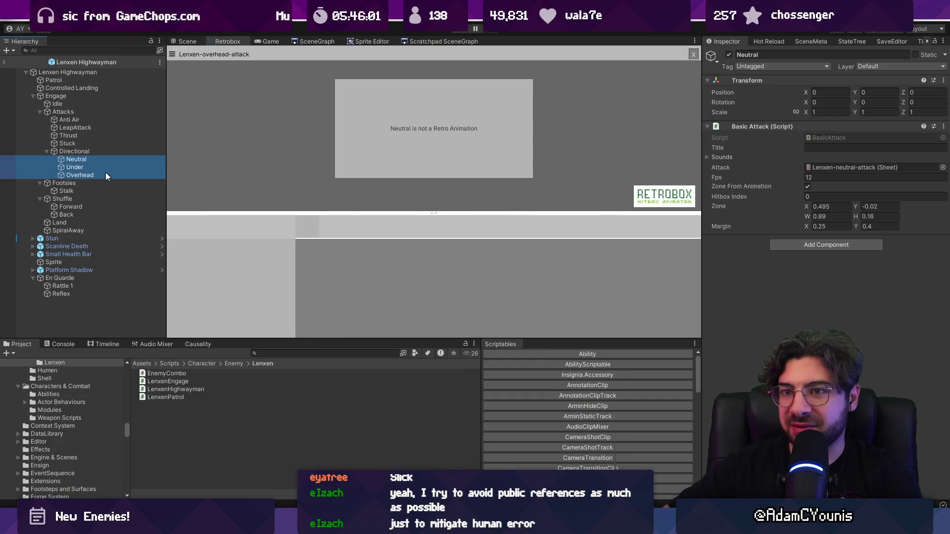
left_click(817, 178)
type("10")
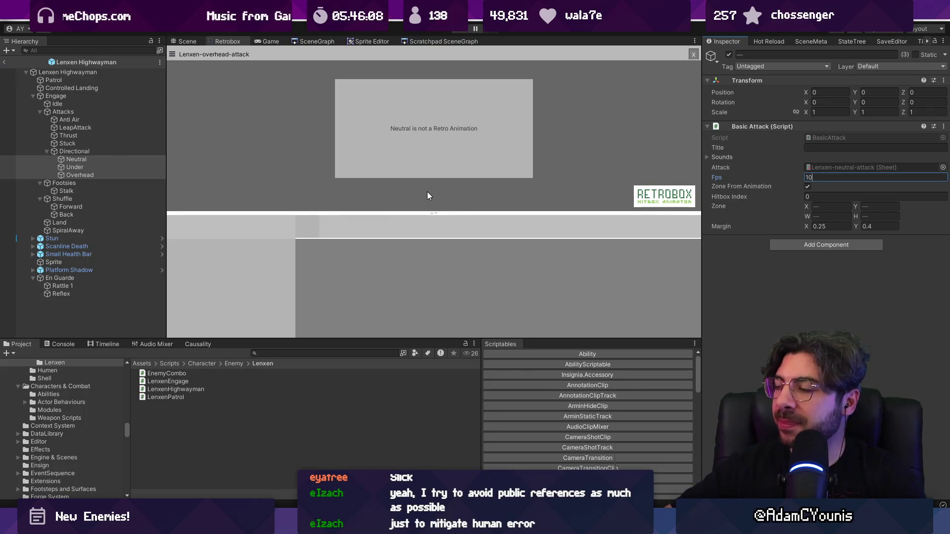
left_click(109, 158)
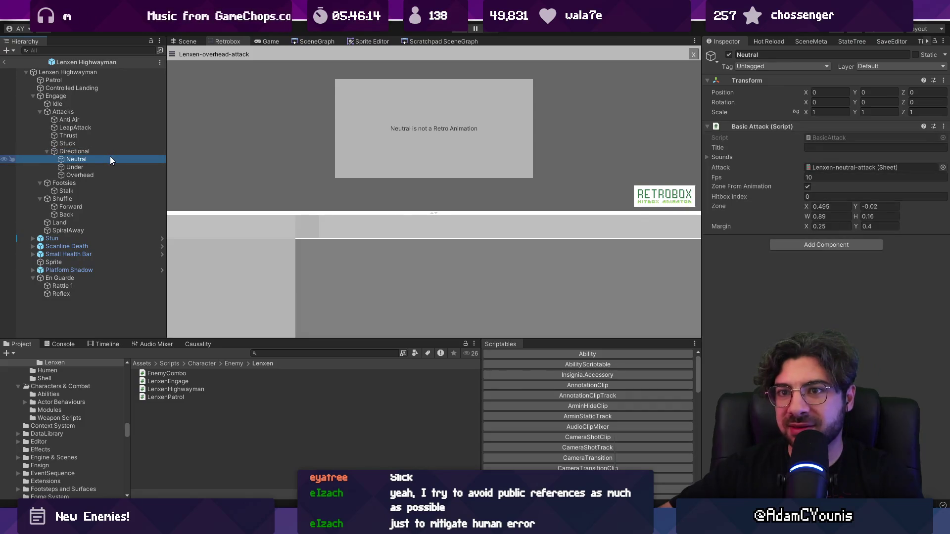
Step: Duplicate frame 4 in the Lenxen-neutral-attack and Lenxen-overhead-attack sheets
double_click(820, 167)
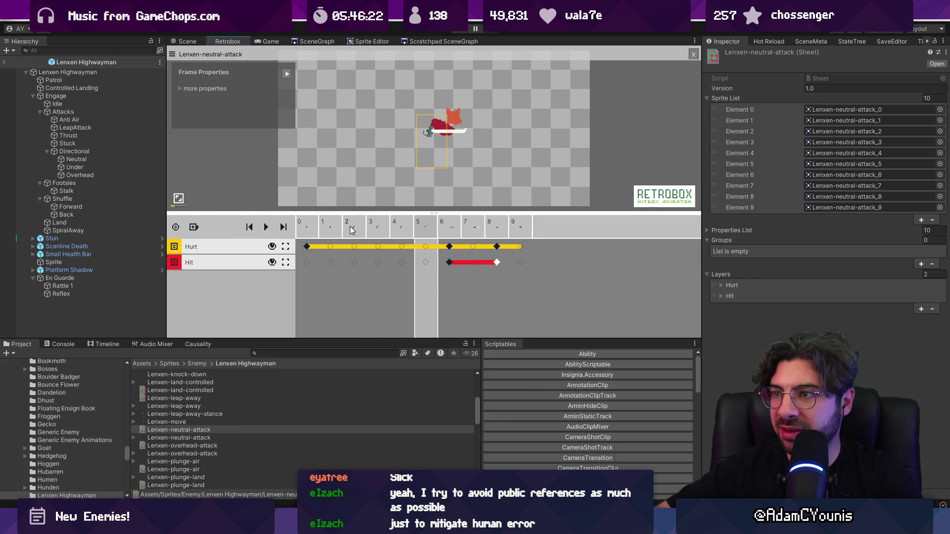
right_click(412, 231)
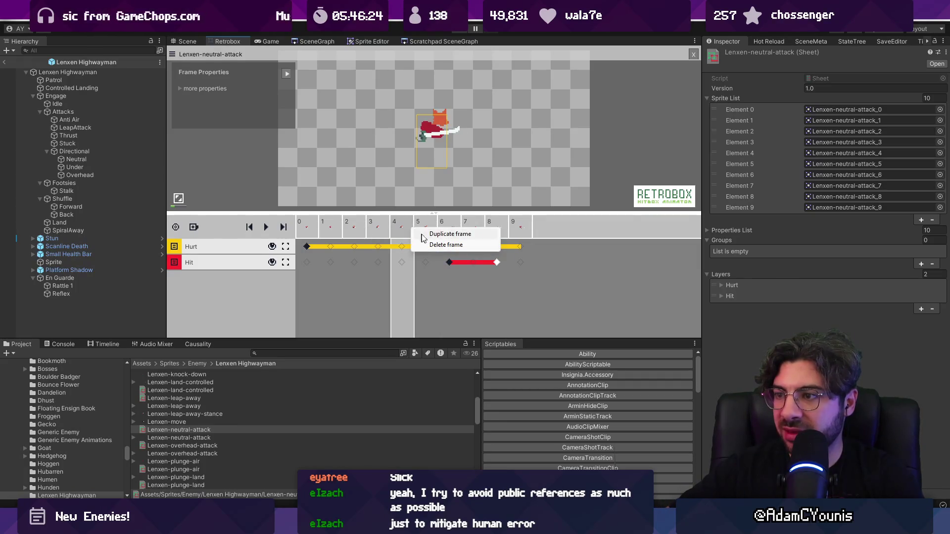
left_click(422, 234)
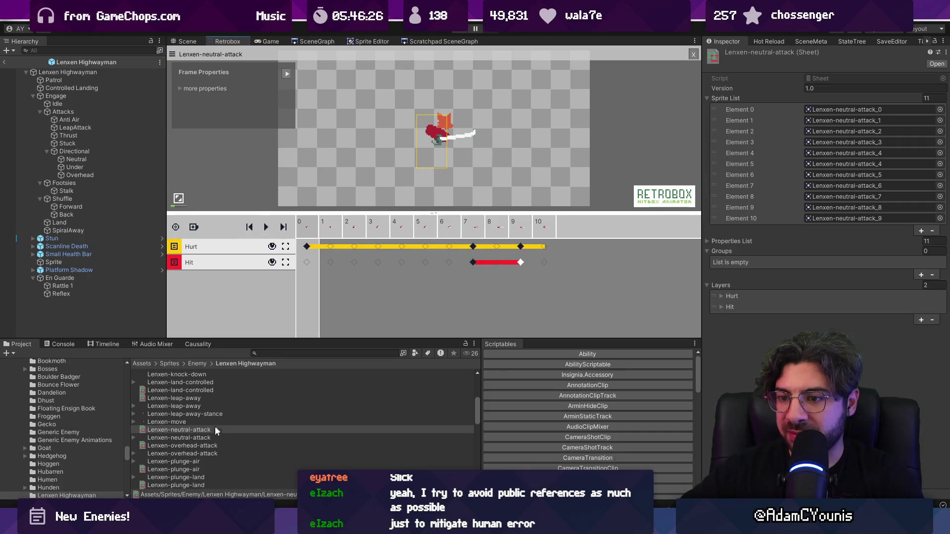
left_click(211, 446)
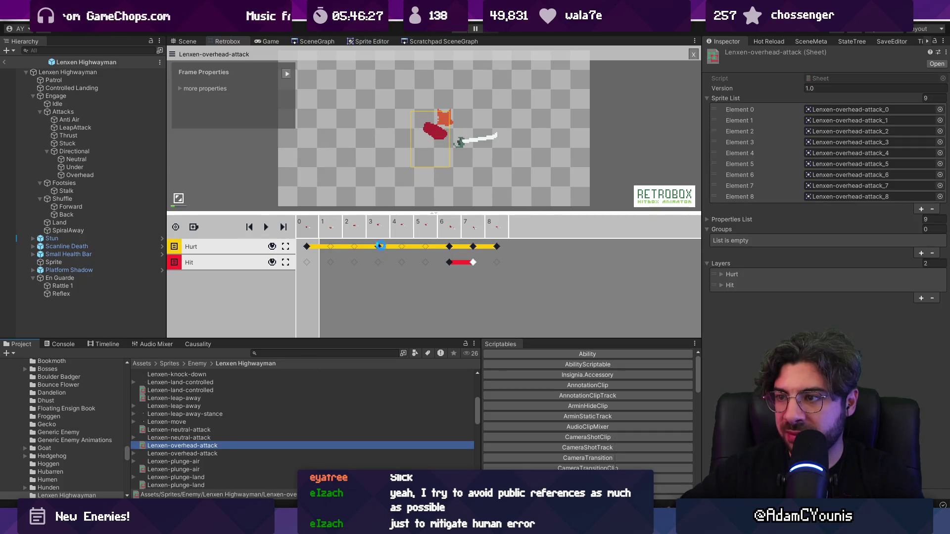
right_click(404, 233)
left_click(415, 238)
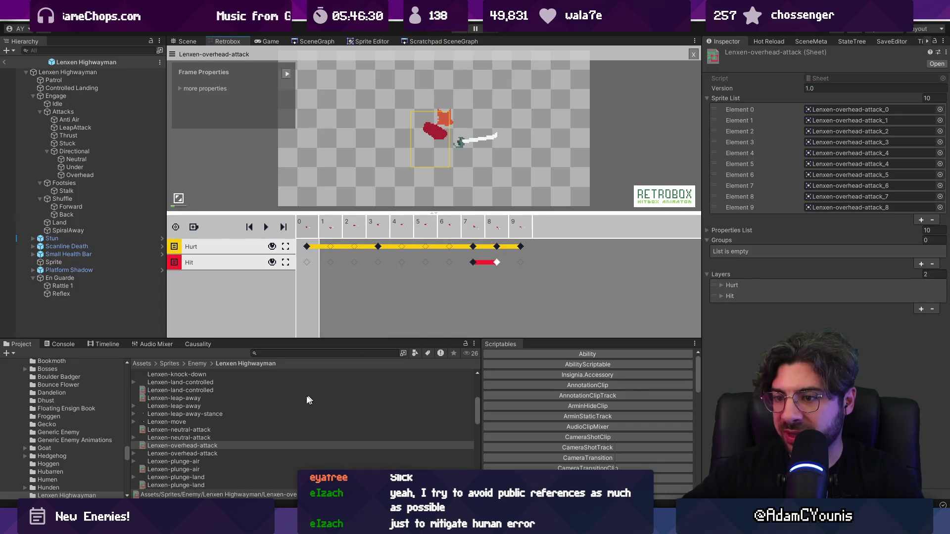
scroll(297, 403, "down", 5)
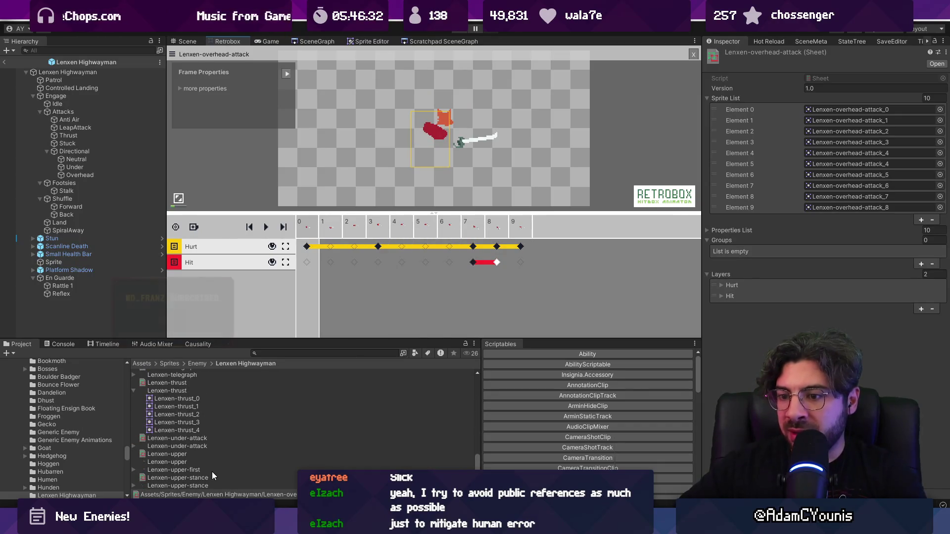
Step: Duplicate frame 2 of the Lenxen-under-attack sheet, making 11 frames, and preview the animation
left_click(204, 438)
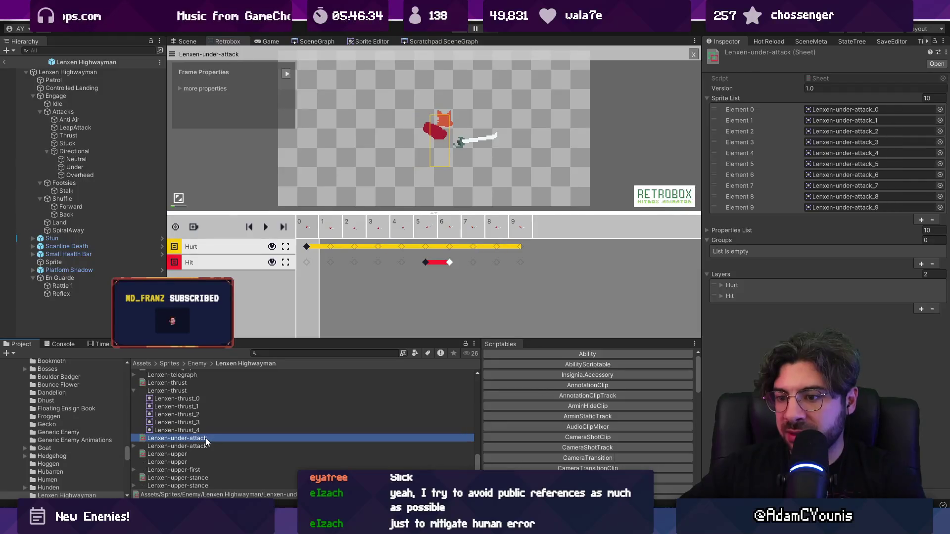
left_click(380, 234)
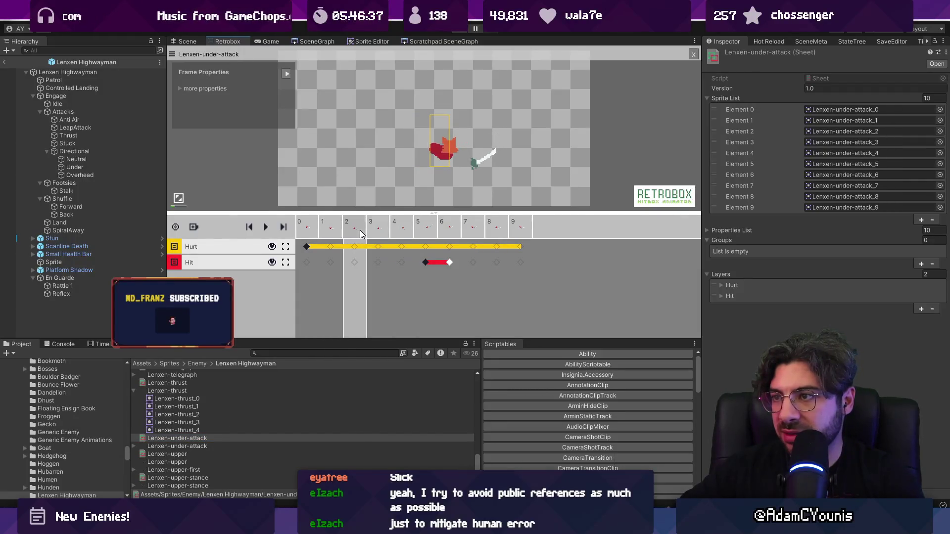
right_click(376, 234)
right_click(356, 231)
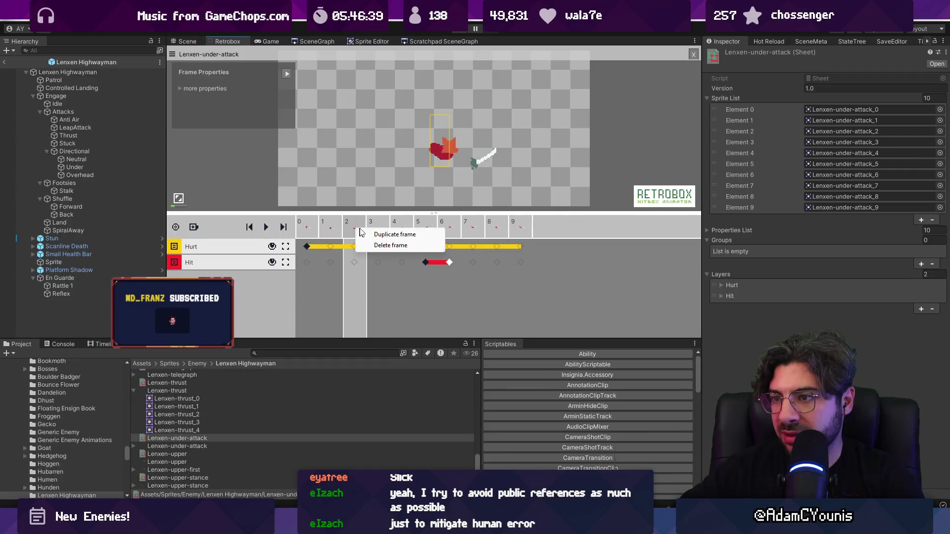
left_click(391, 234)
left_click(267, 227)
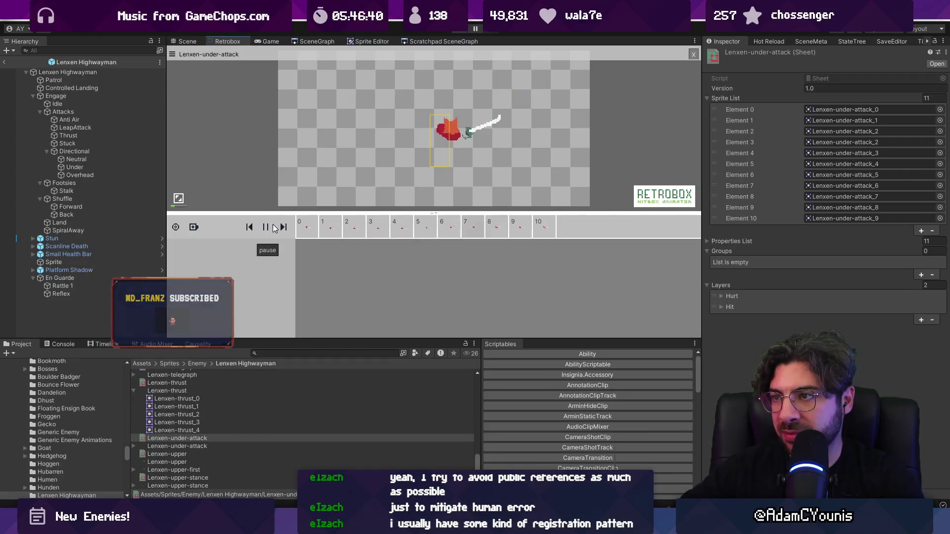
left_click(274, 227)
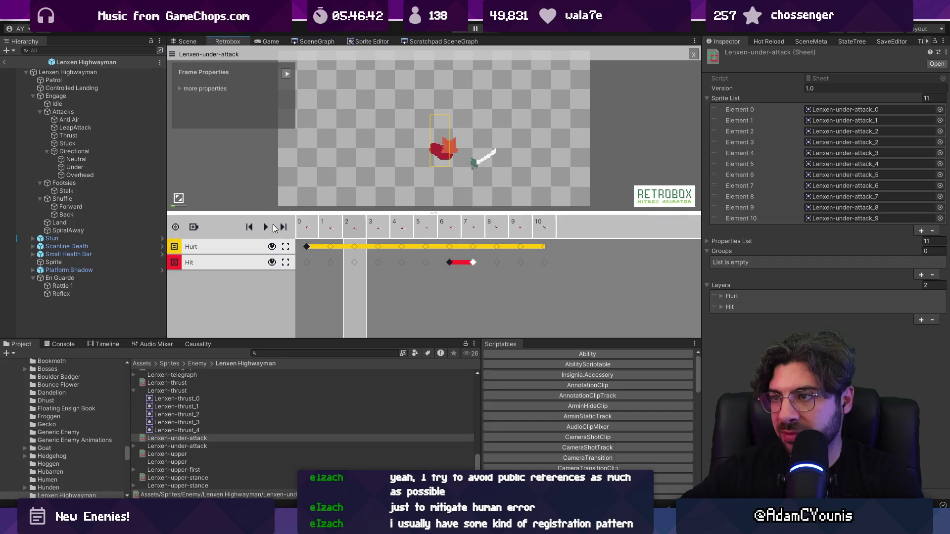
Step: Adjust the hurtbox keys on frames 0–2 of the under attack, then leave the prefab and play
left_click(307, 246)
left_click(331, 246)
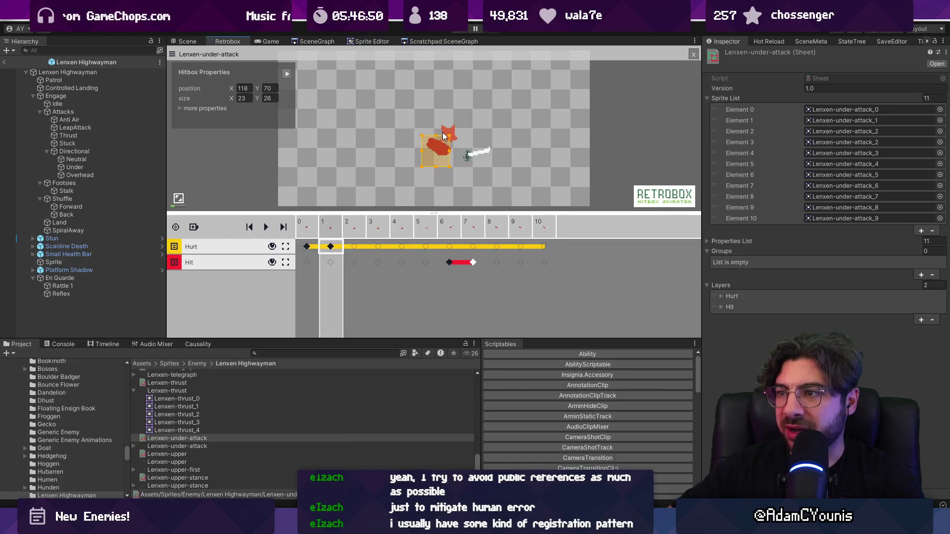
left_click(348, 227)
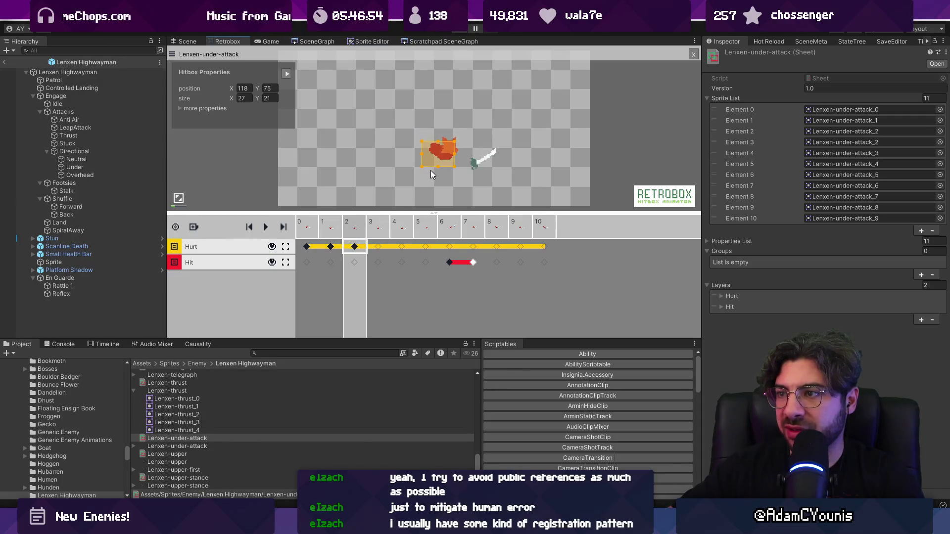
left_click_drag(366, 229, 446, 234)
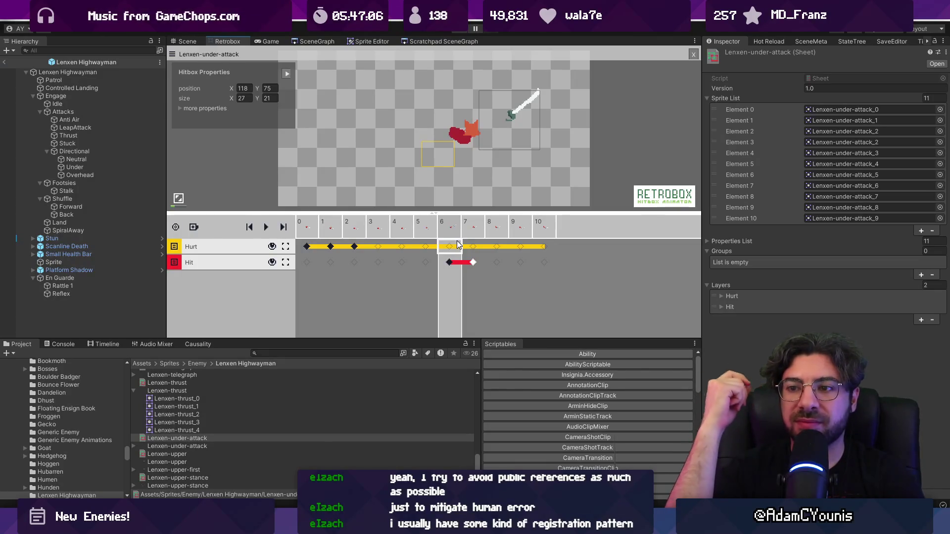
left_click(5, 62)
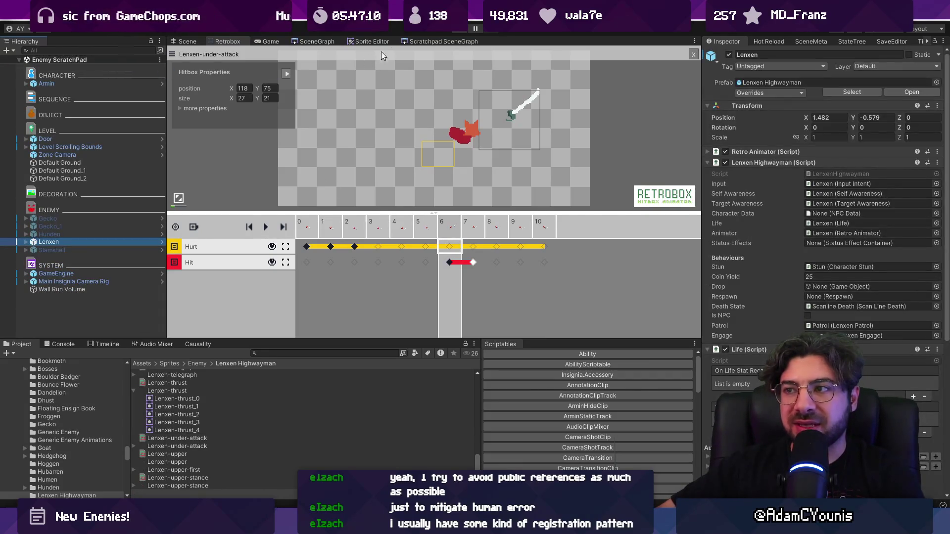
left_click(450, 36)
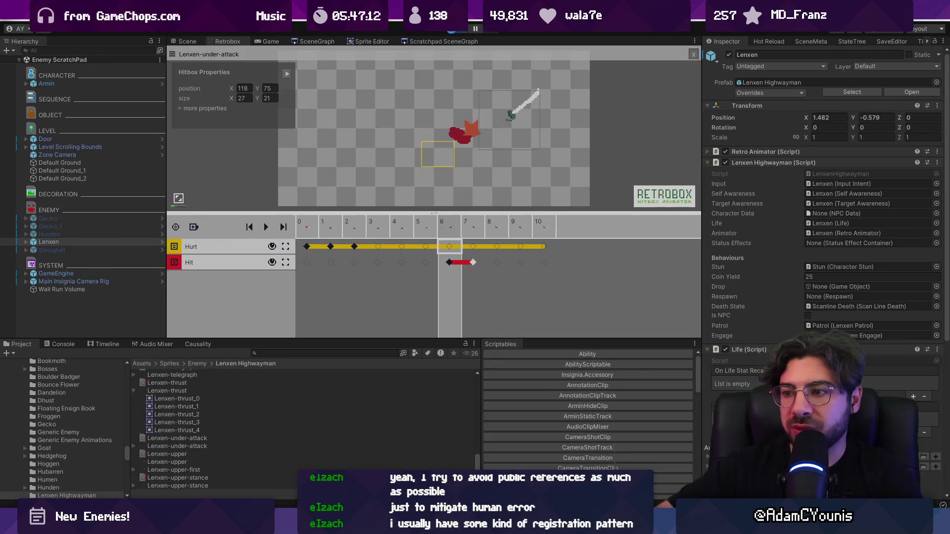
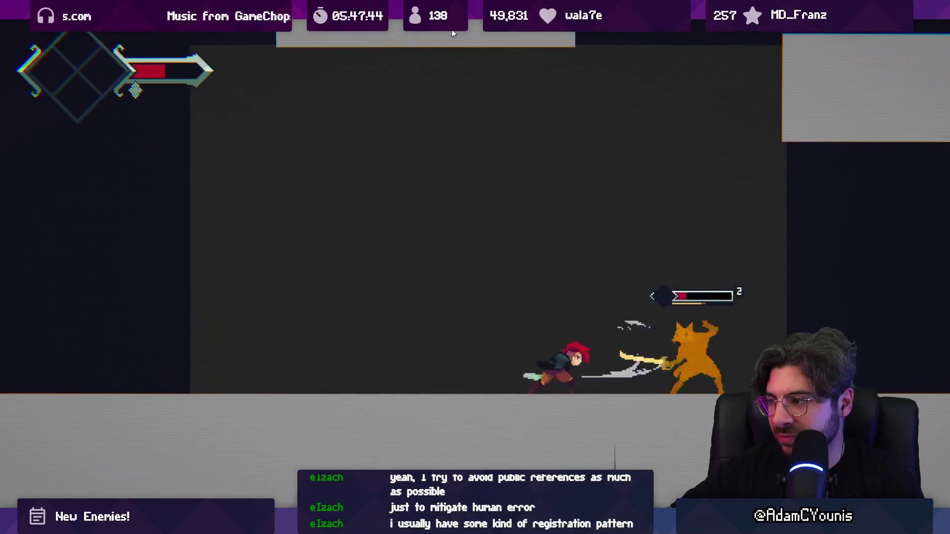
Step: Leave fullscreen play and check the Lenxen Highwayman prefab's Life (Base Health 200) and Audio settings
key("shift+space")
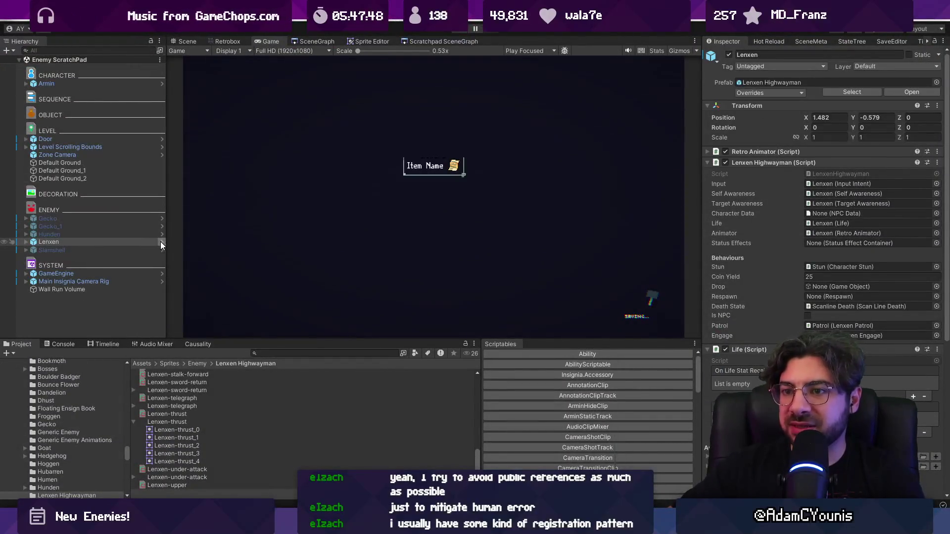
left_click(162, 241)
scroll(858, 320, "down", 5)
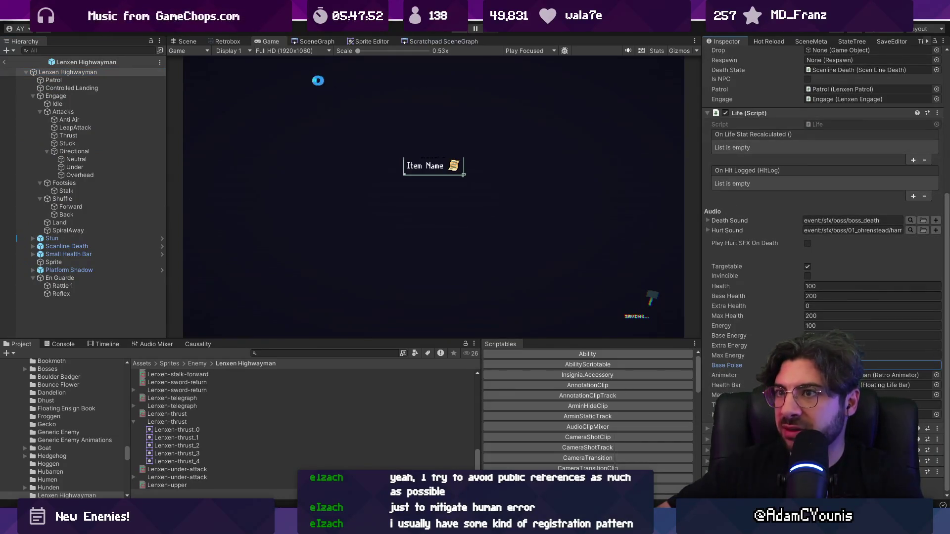
left_click(4, 62)
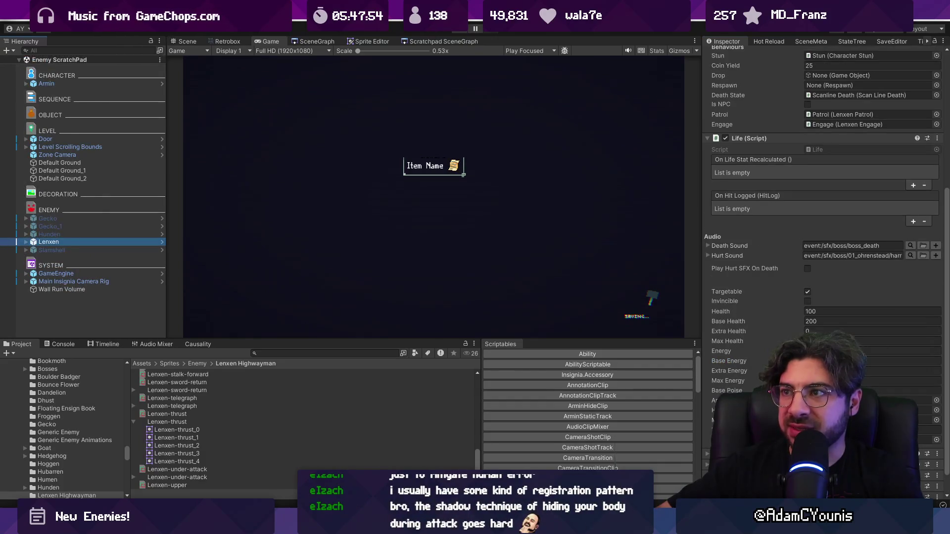
left_click(458, 32)
Step: Playtest against the Lenxen fox enemy with slash combos until dying, then reload the checkpoint
key("Right")
key("x")
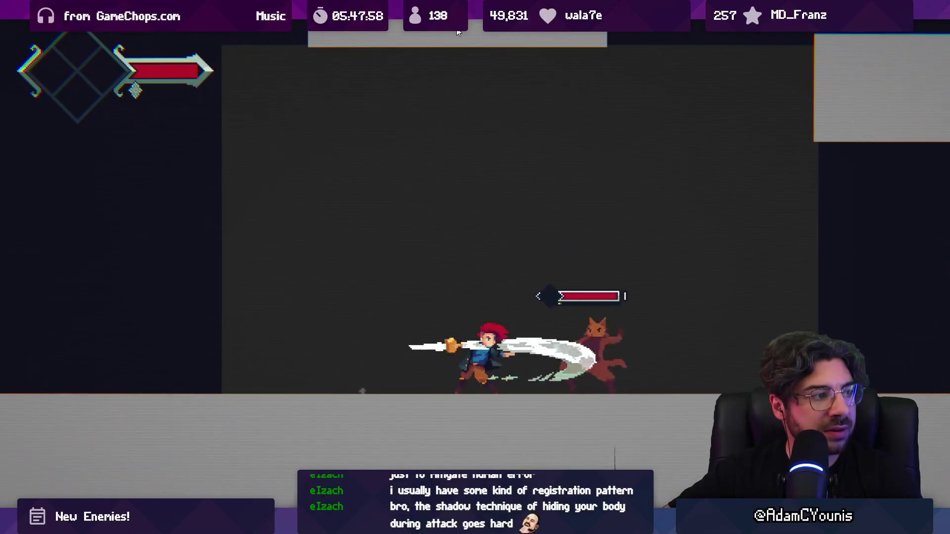
key("x")
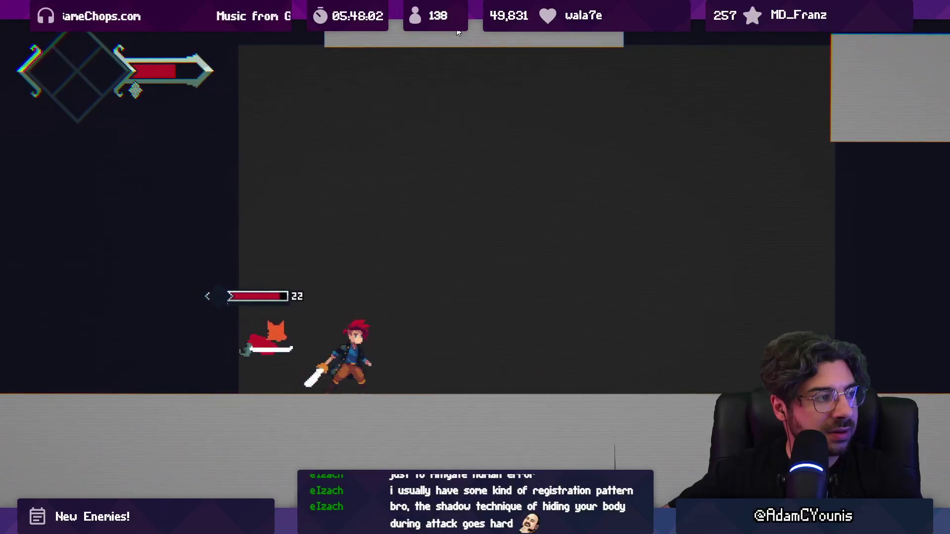
key("x")
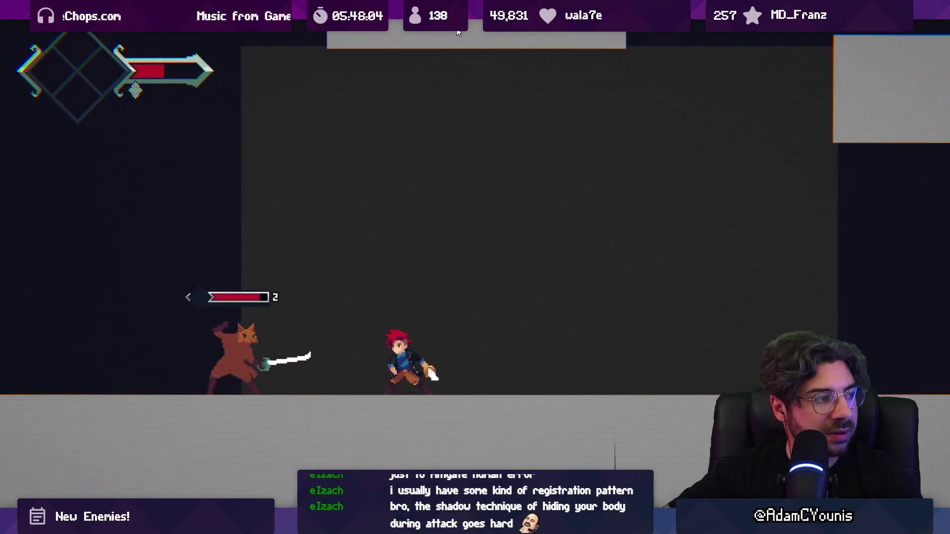
key("Left")
key("x")
key("x")
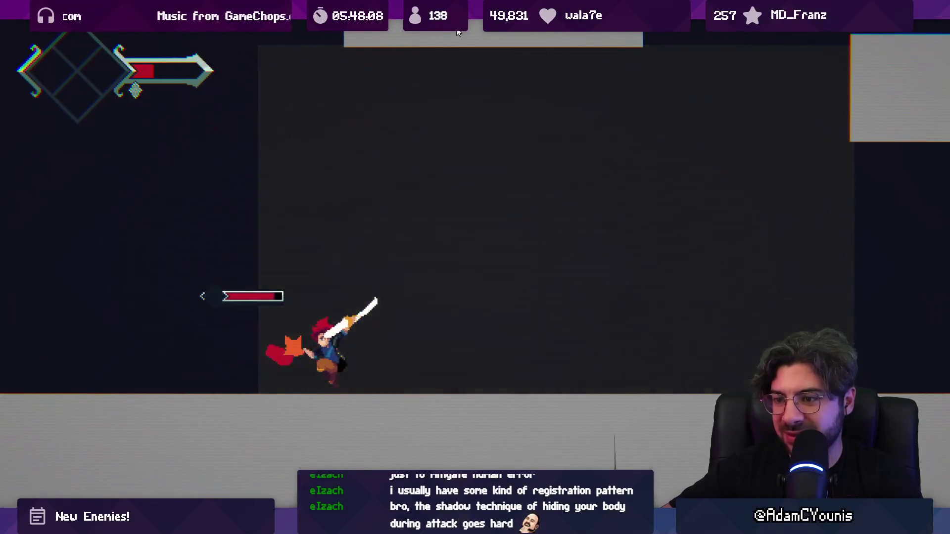
key("x")
key("x")
key("x")
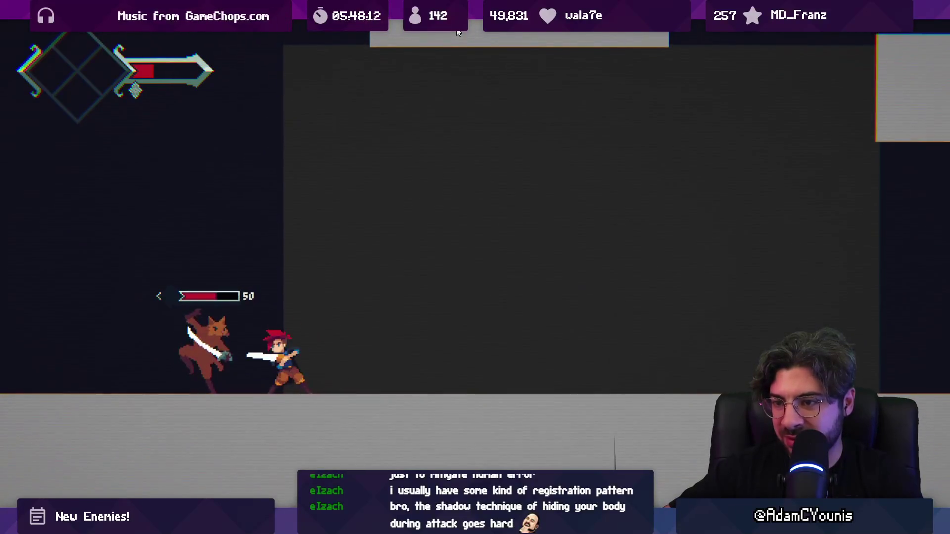
key("x")
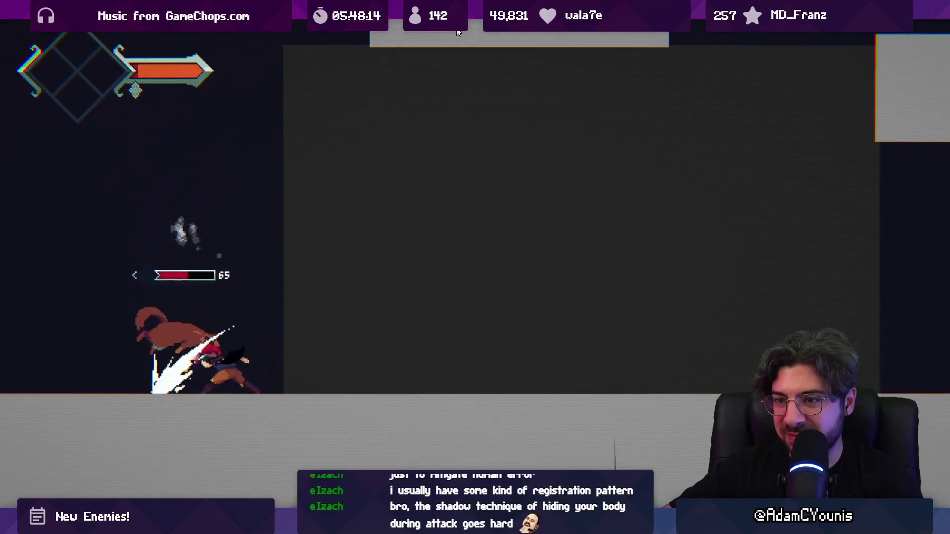
key("x")
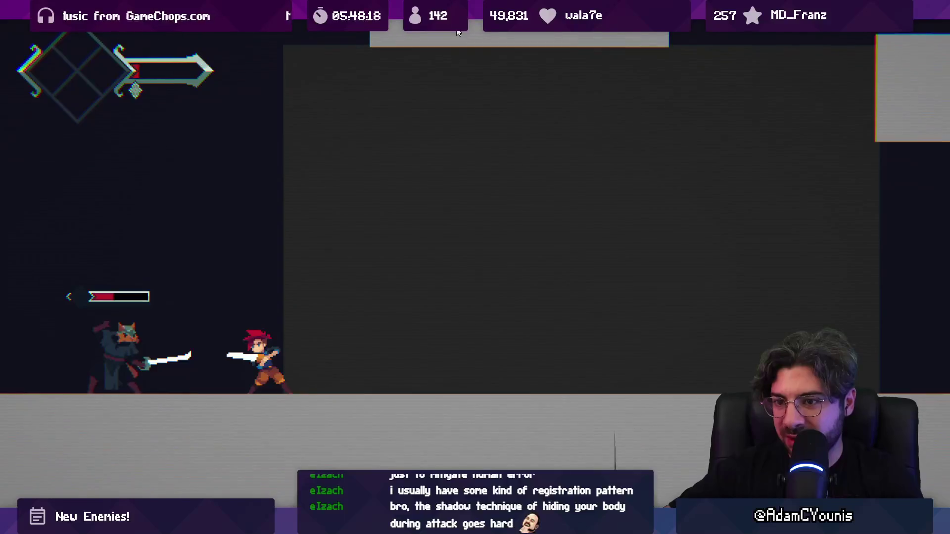
key("x")
key("x")
key("x")
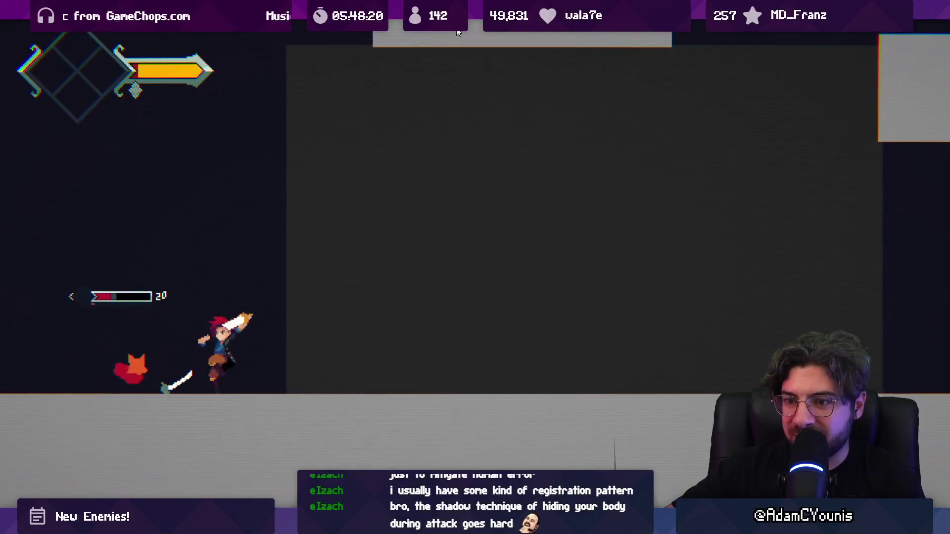
key("x")
key("x")
key("x")
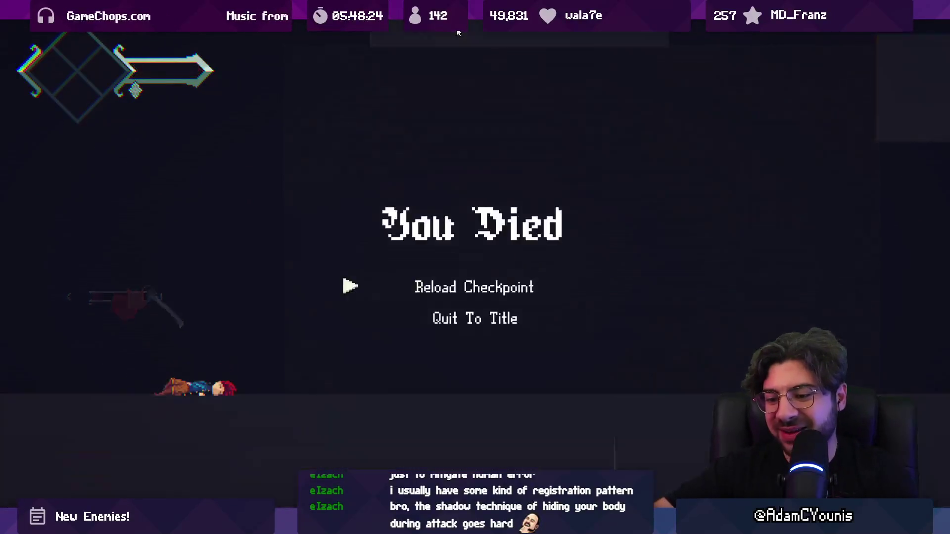
key("Return")
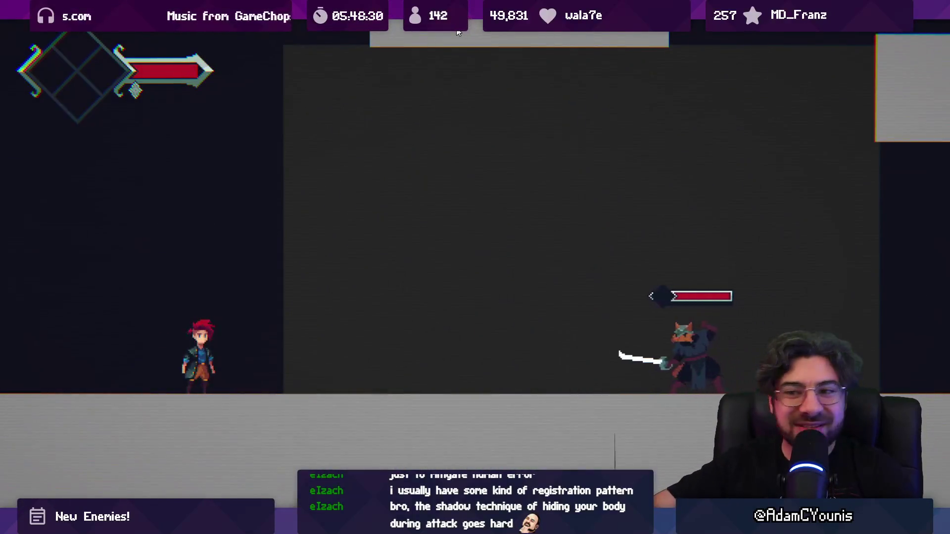
Step: Fight again to defeat the fox and armoured cat enemies, then exit the fullscreen Game view
key("Right")
key("x")
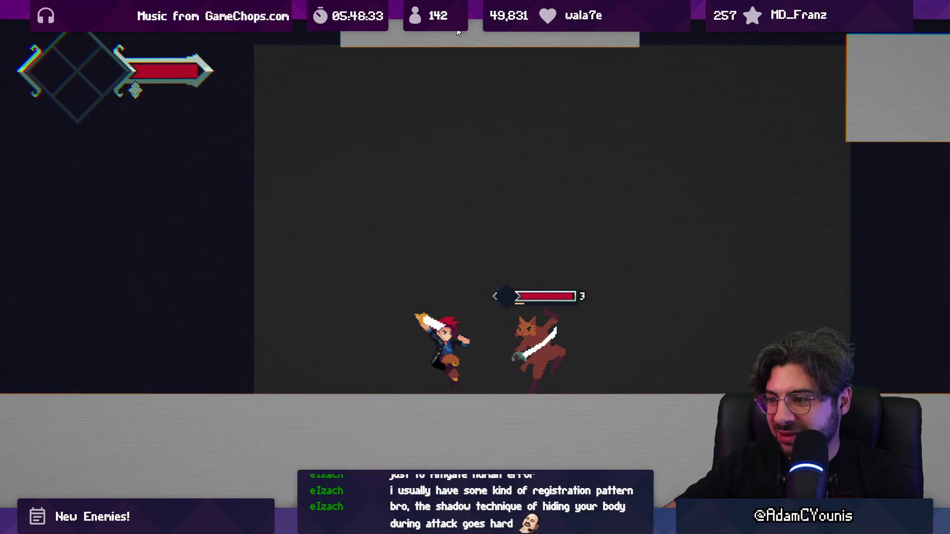
key("x")
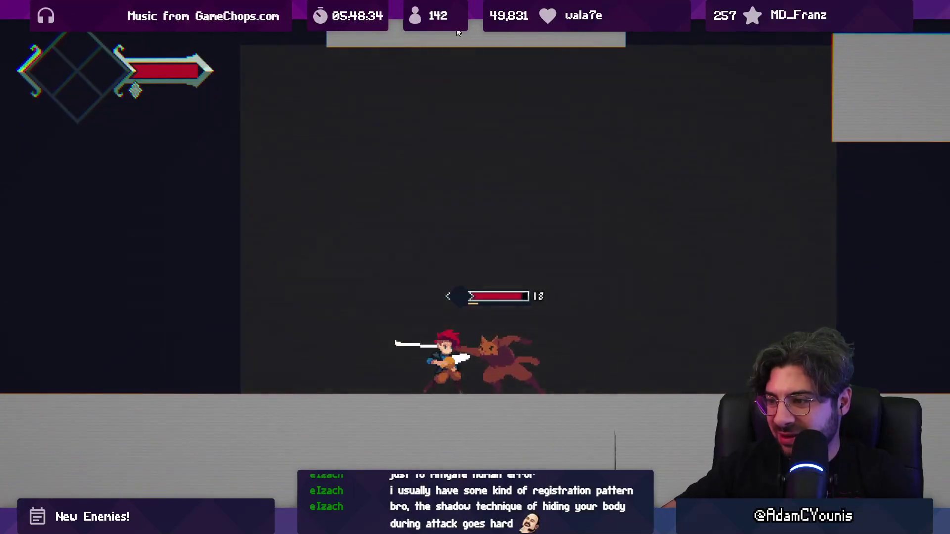
key("x")
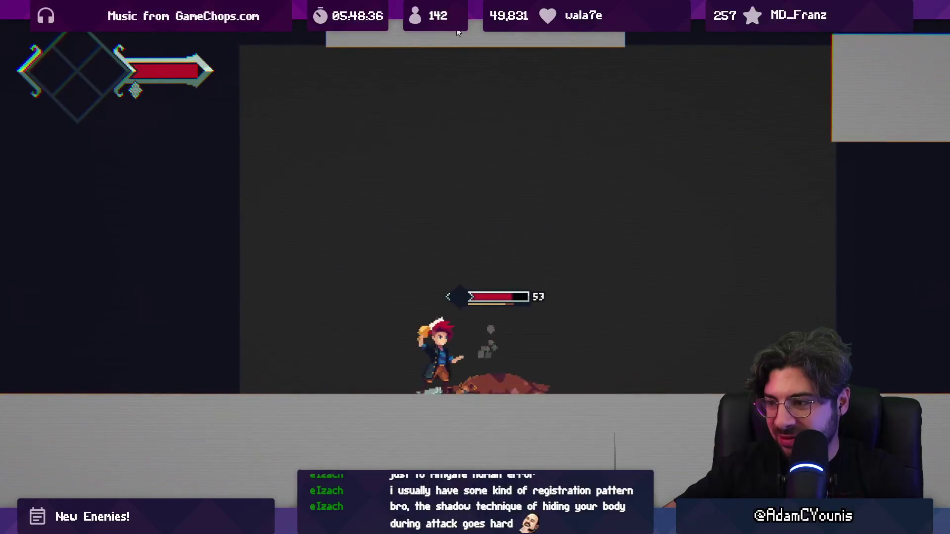
key("x")
key("x")
key("x")
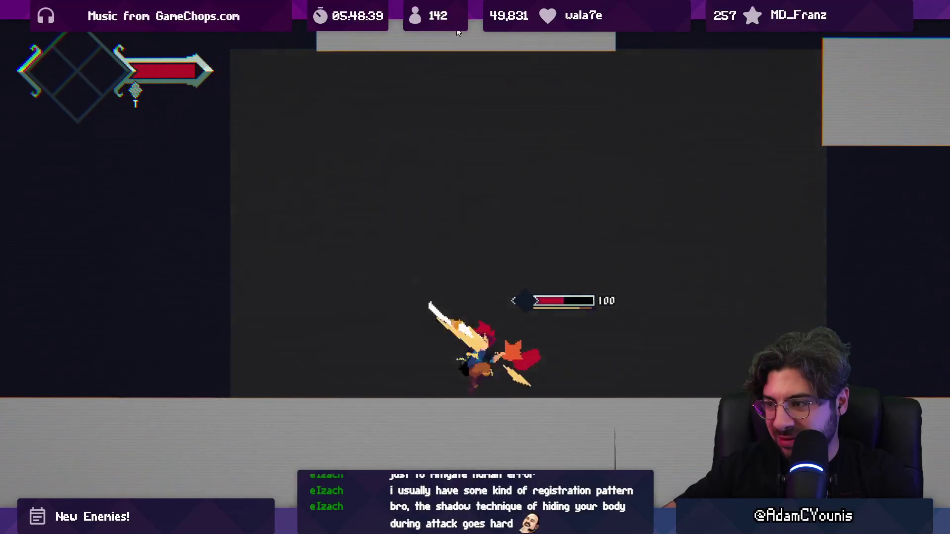
key("x")
key("x")
key("x")
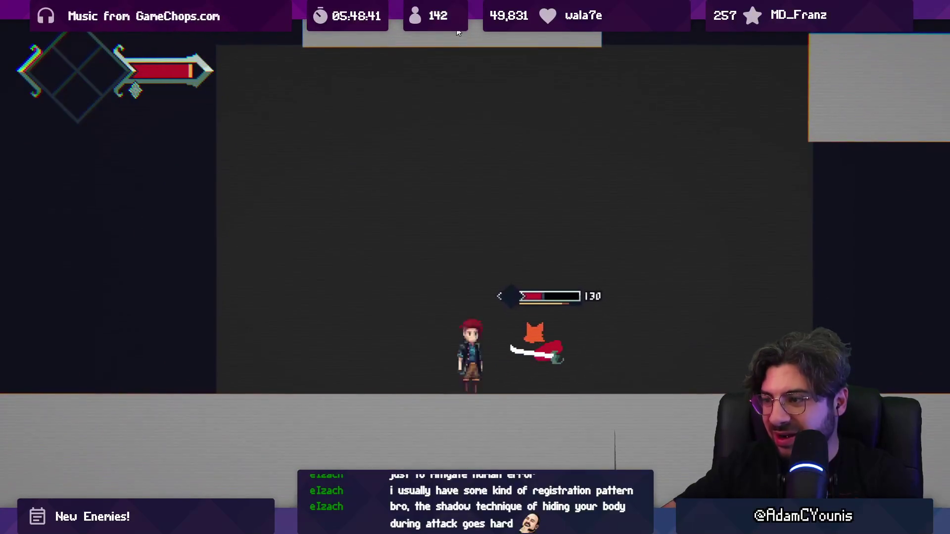
key("x")
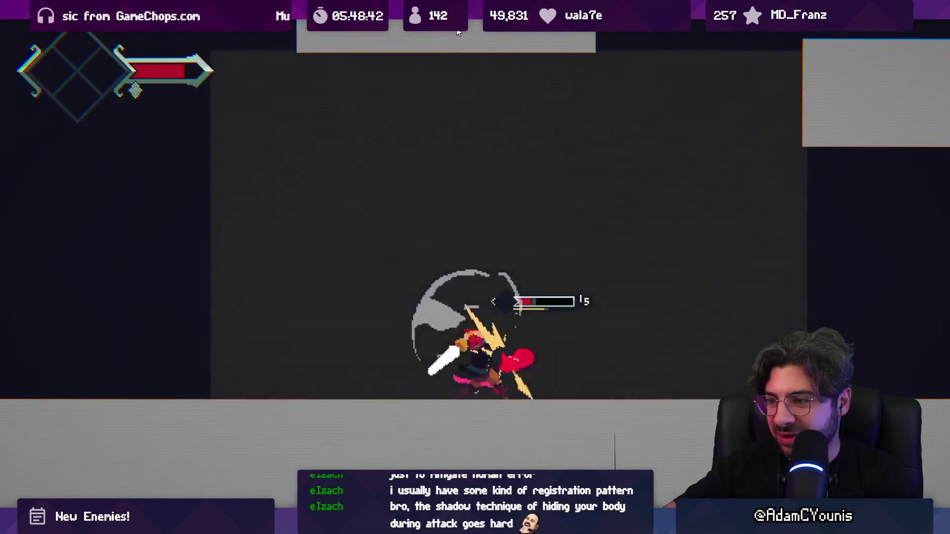
key("x")
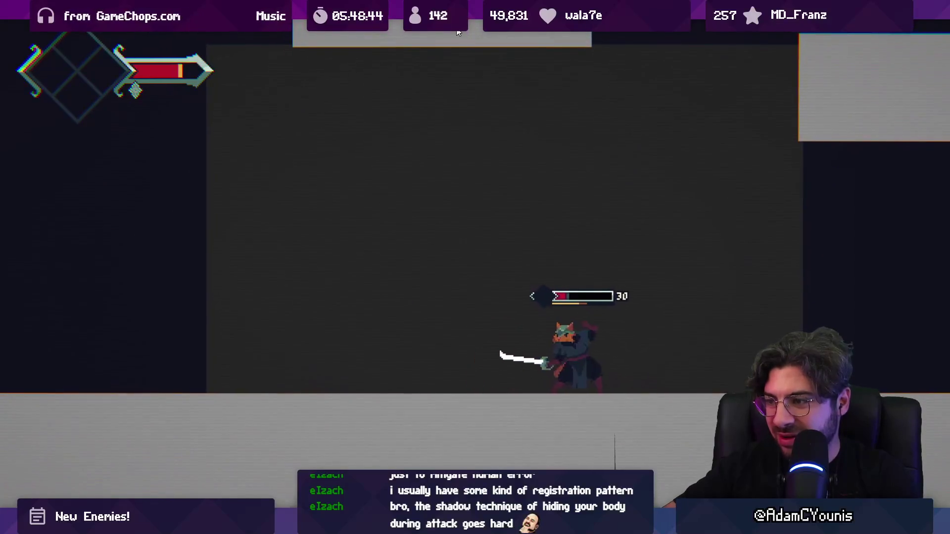
key("x")
key("x")
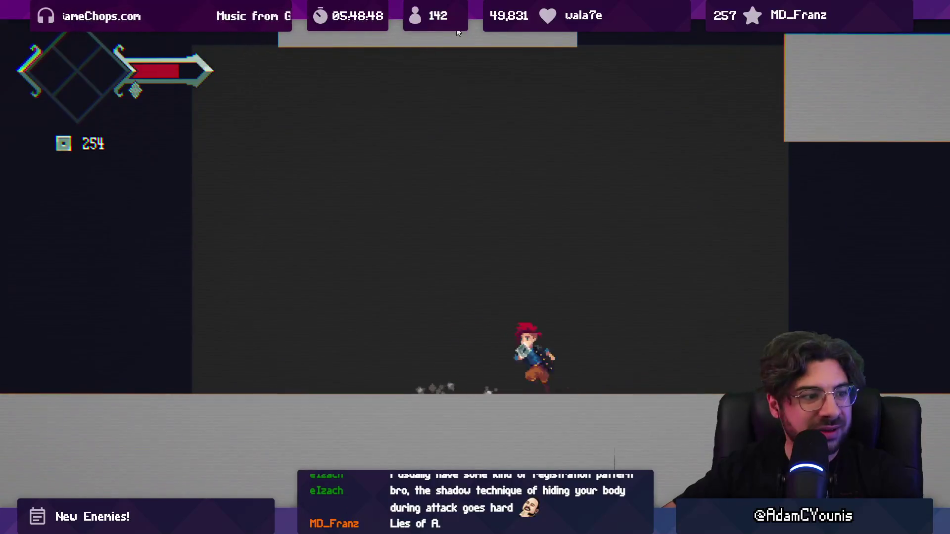
key("F11")
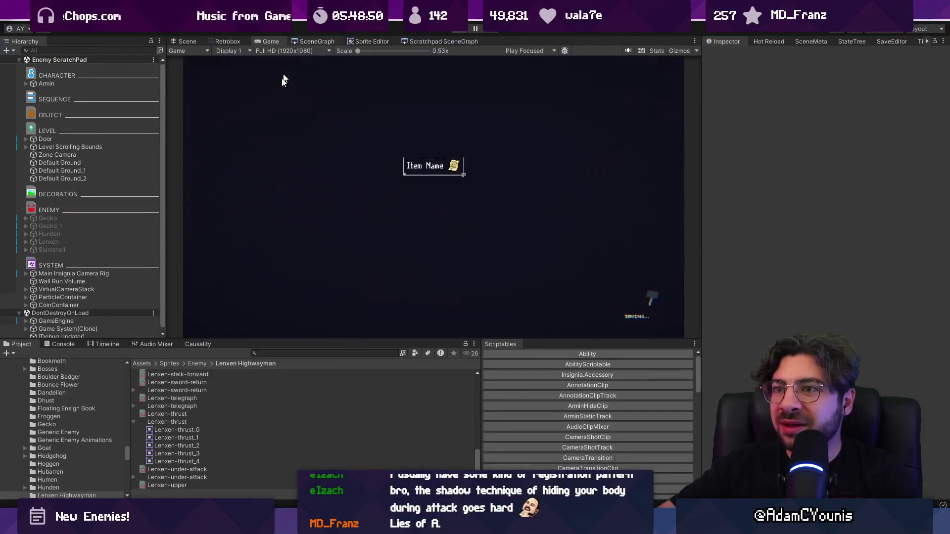
Step: Open the Lenxen-under-attack hitbox animation and fit the frame 6 hurtbox to the body
left_click(225, 41)
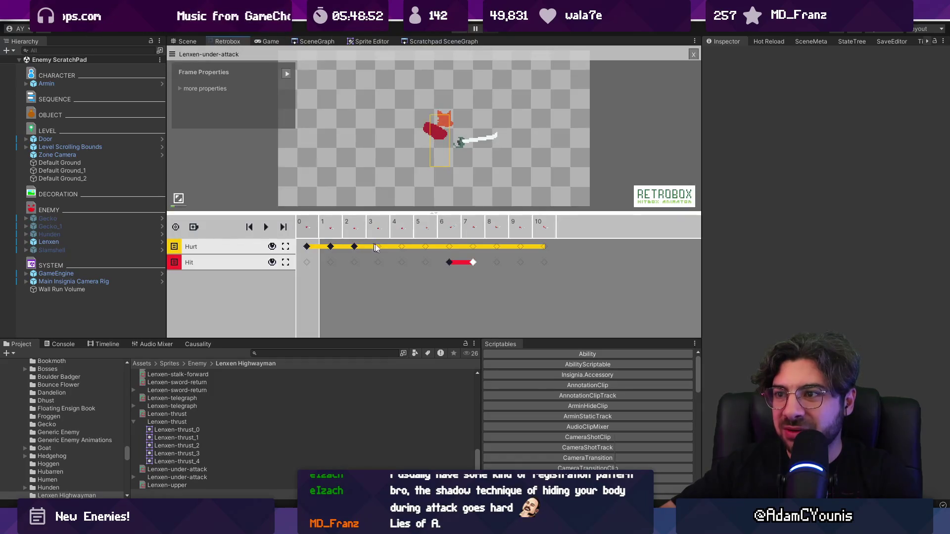
left_click_drag(356, 250, 426, 247)
left_click(448, 247)
left_click_drag(454, 142, 475, 128)
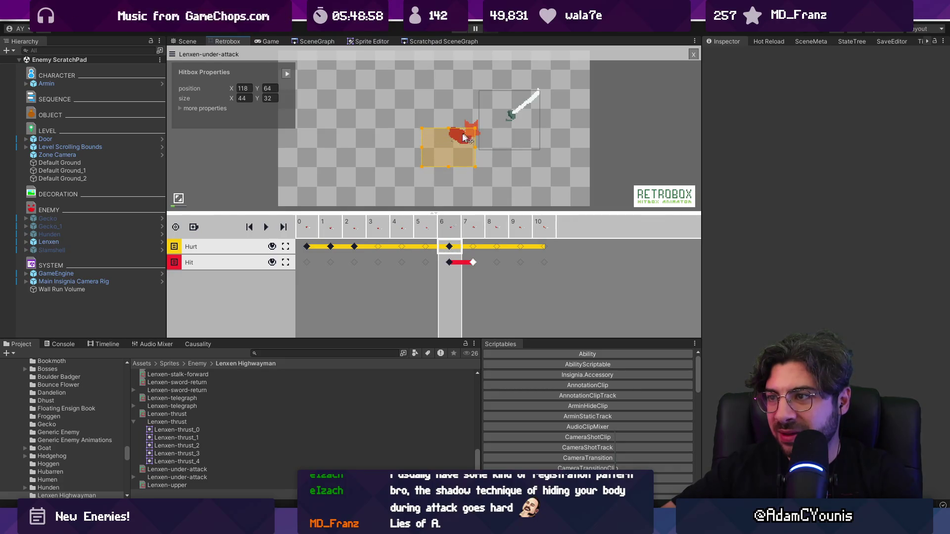
left_click_drag(421, 167, 430, 166)
Step: Key the frame 7 hurtbox and narrow the frame 8 hurtbox to 28 wide, stepping through frame 10
left_click(473, 246)
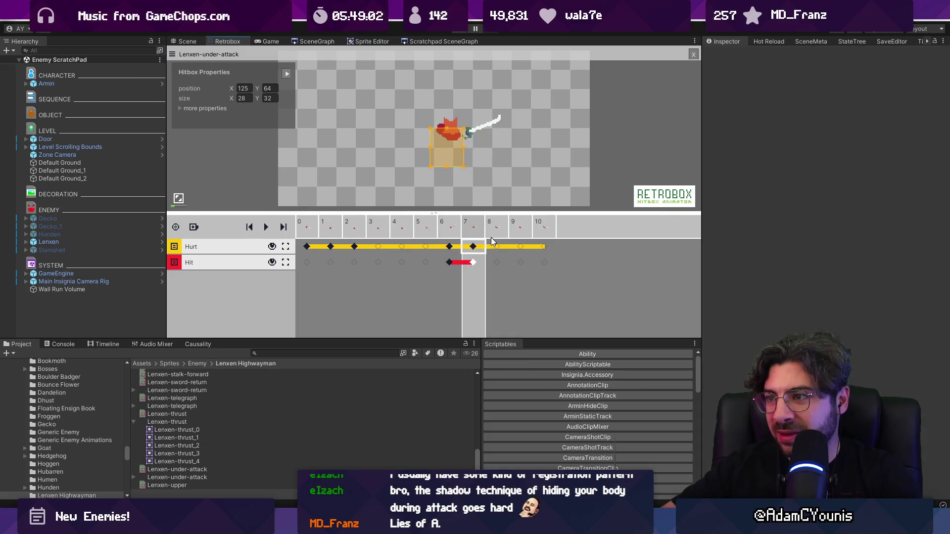
left_click(497, 246)
left_click_drag(451, 155, 429, 155)
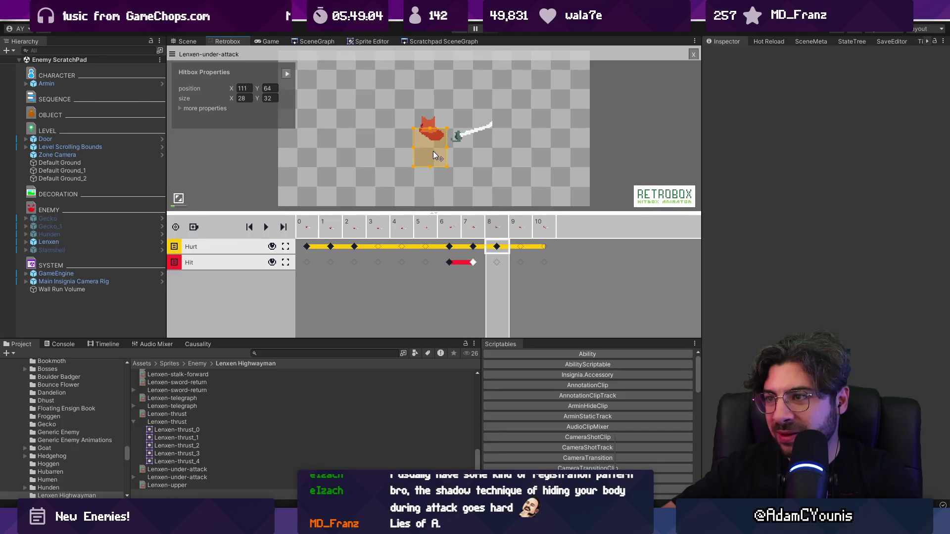
left_click(517, 225)
left_click(542, 225)
Step: Review frames 2–7, play back the animation, and expand the extra hurtbox properties
left_click(356, 225)
mouse_move(356, 225)
left_mouse_down()
mouse_move(402, 229)
mouse_move(444, 247)
left_mouse_up()
left_click(474, 248)
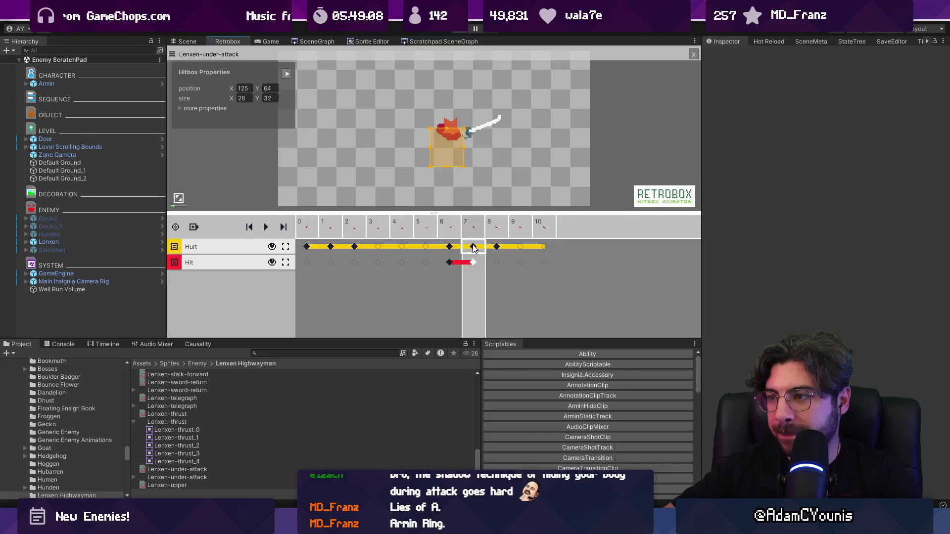
left_click(455, 233)
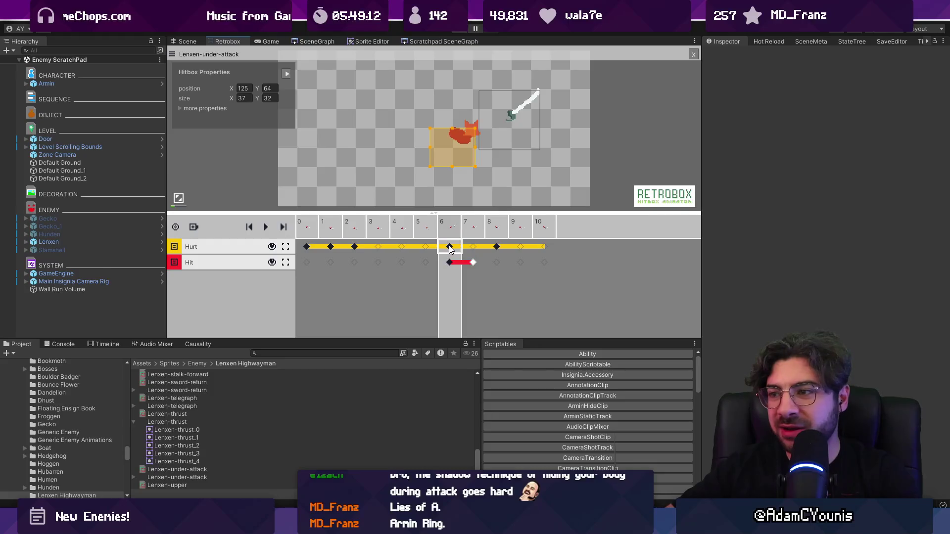
left_click(317, 246)
key("space")
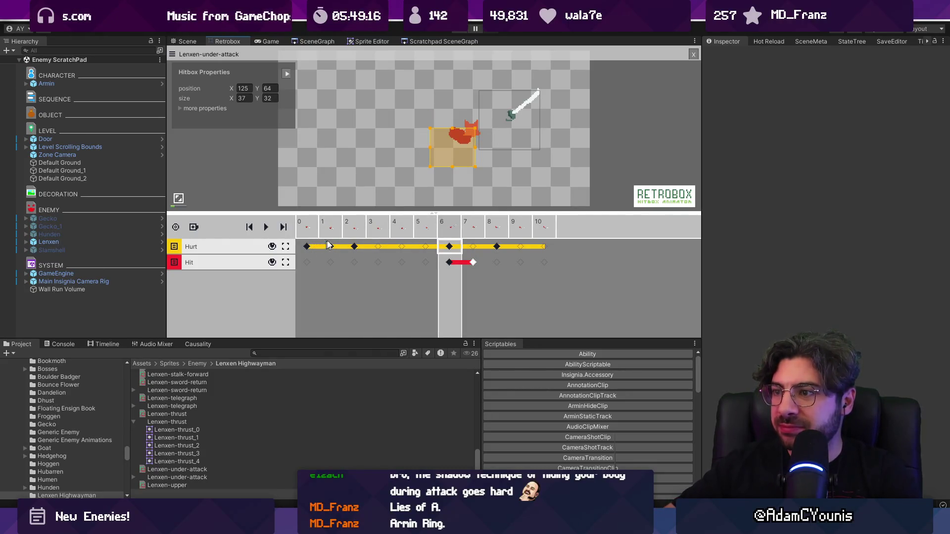
left_click(180, 109)
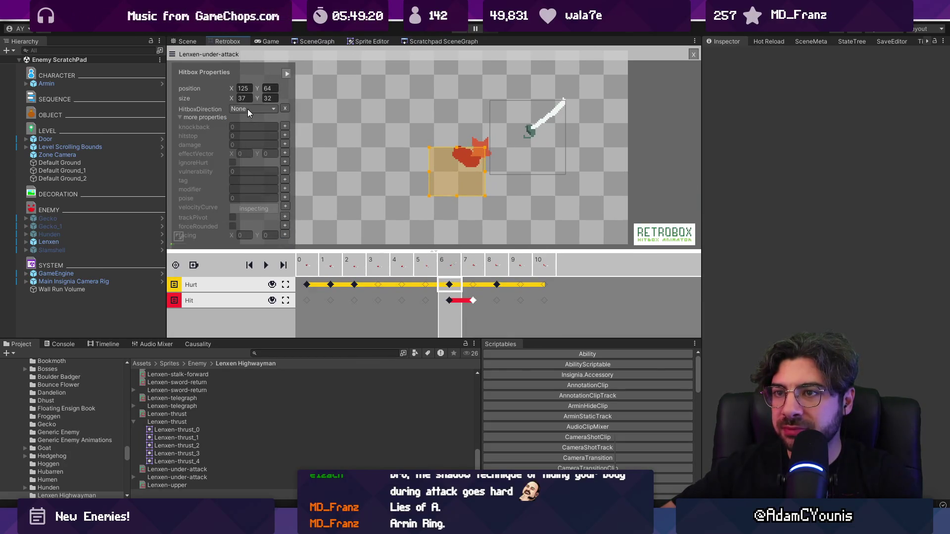
Step: Set the frame 6 hurtbox's HitboxDirection to Up and check the frame 6 Hit box values
left_click(248, 108)
left_click(257, 131)
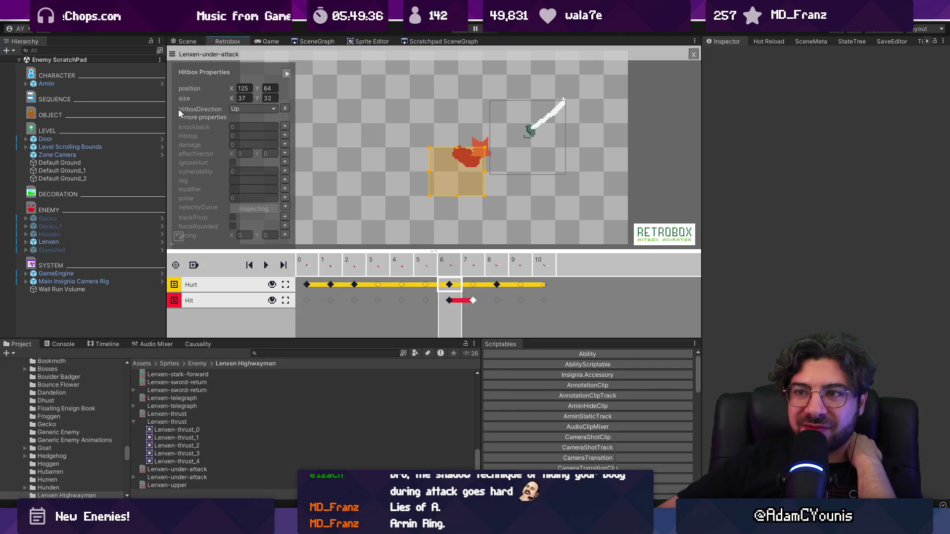
left_click(449, 300)
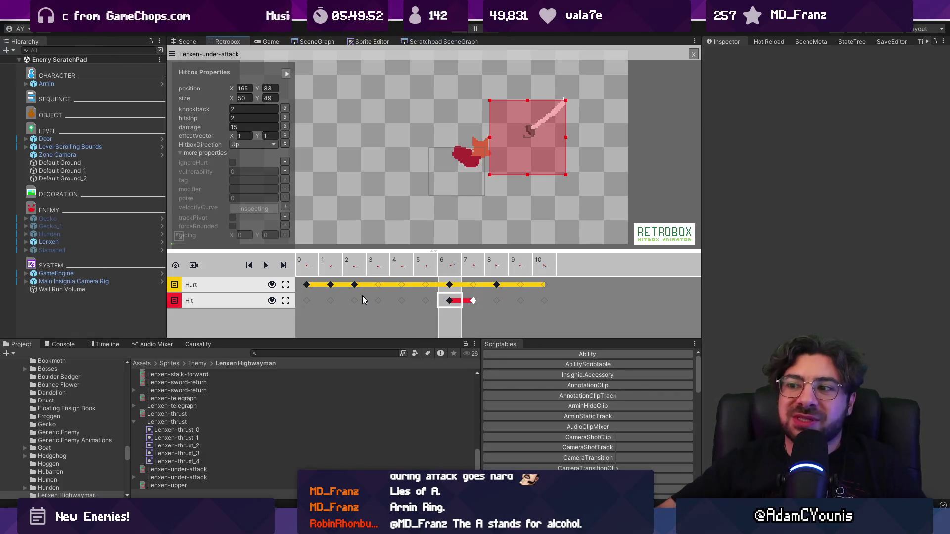
left_click(451, 284)
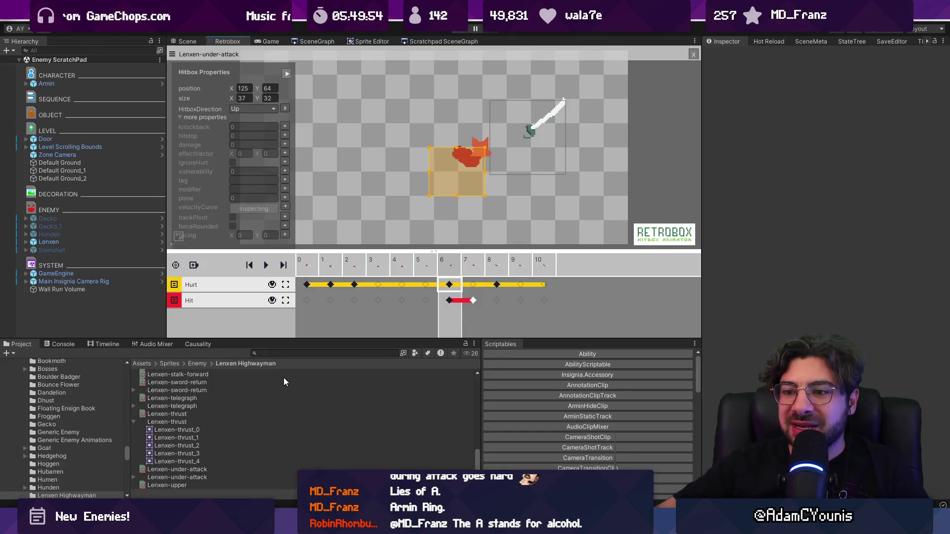
scroll(212, 401, "up", 4)
Step: Filter the Project by t:sheet and open the Lenxen-neutral-attack sheet
scroll(212, 405, "down", 3)
left_click(283, 354)
type(":sheet ")
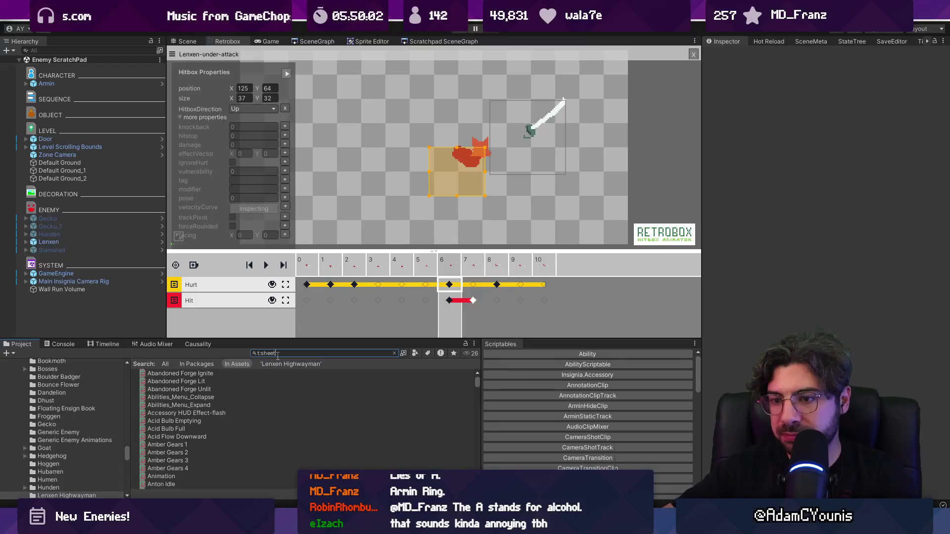
type("enxen")
scroll(250, 411, "down", 4)
scroll(207, 413, "up", 2)
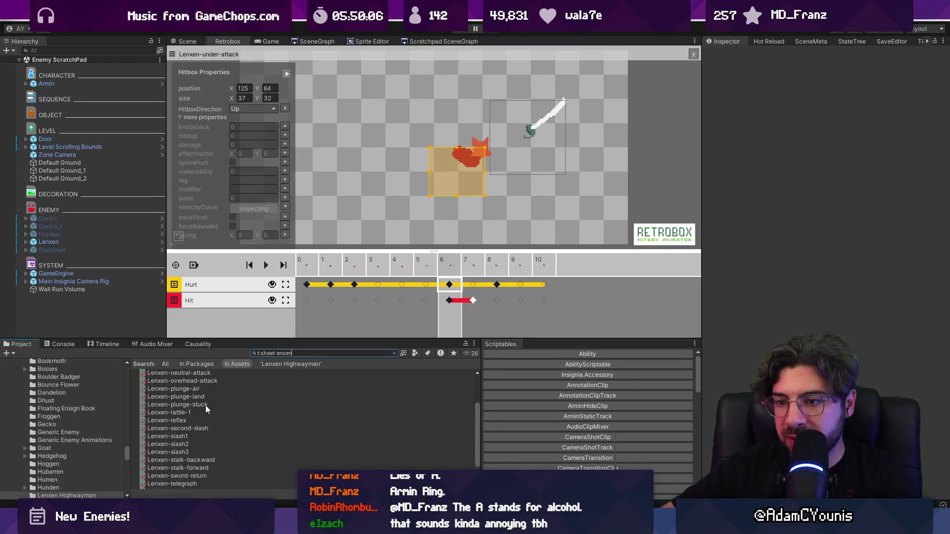
scroll(187, 407, "up", 2)
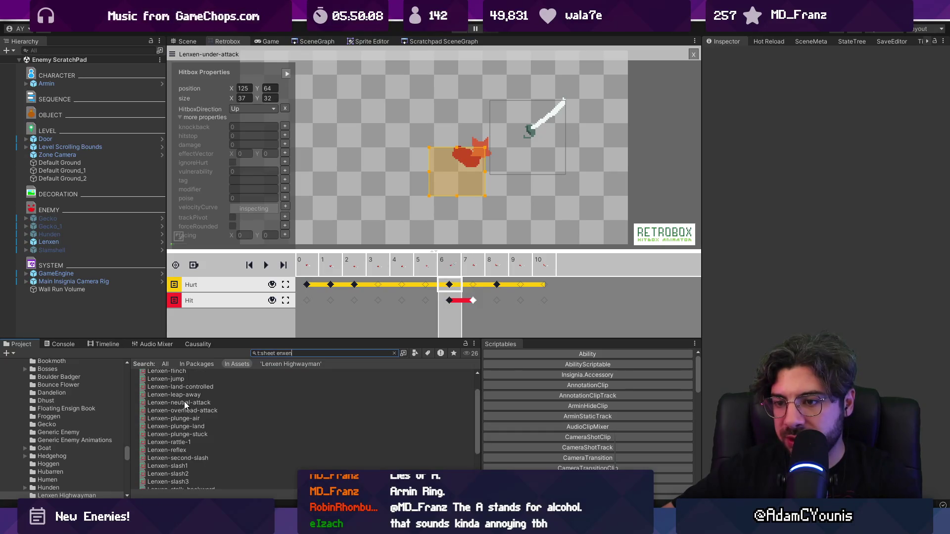
left_click(184, 403)
Step: Make frame 6 its own hurtbox keyframe and widen it to 42×44
left_click(473, 246)
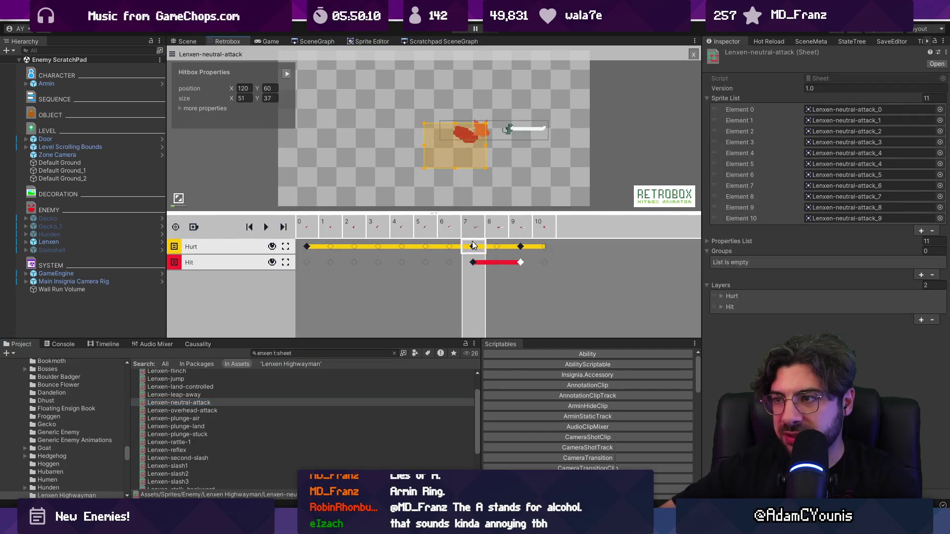
left_click(451, 246)
left_click(473, 247)
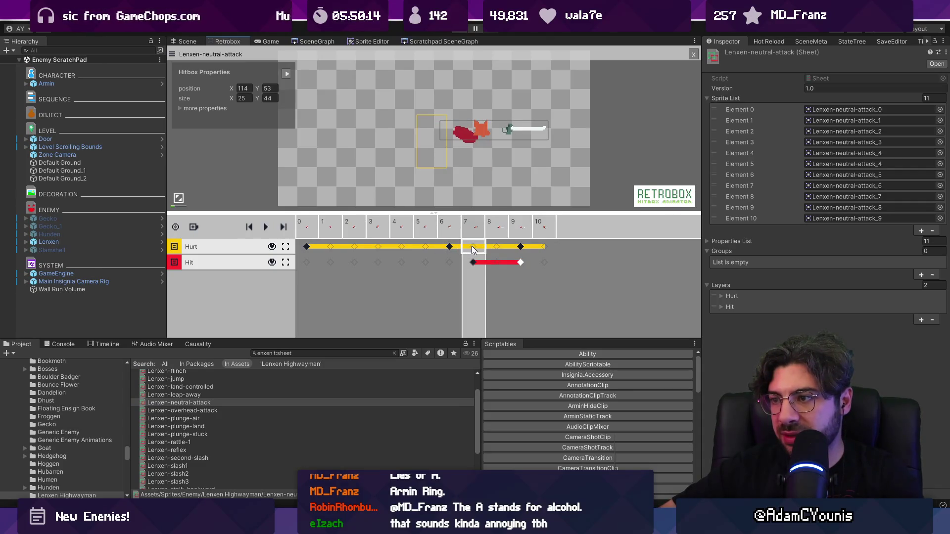
left_click(450, 247)
left_click_drag(446, 143, 463, 140)
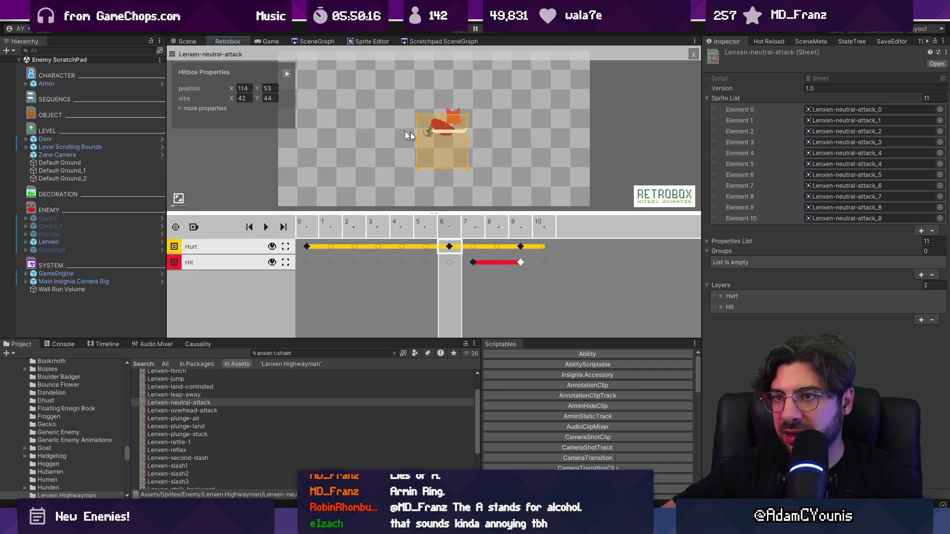
Step: Set the frame 6 hurtbox's HitboxDirection to Forward
left_click(180, 108)
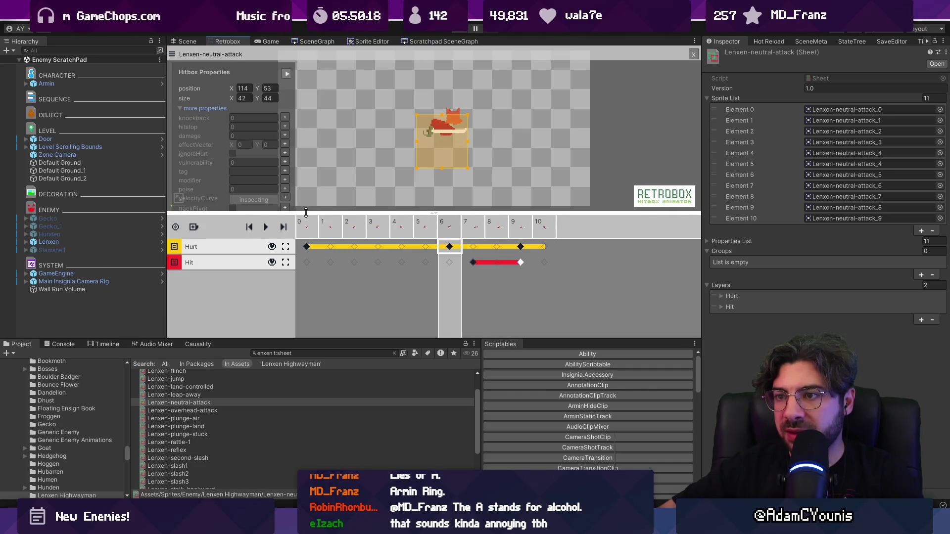
left_click_drag(301, 211, 297, 251)
left_click(250, 109)
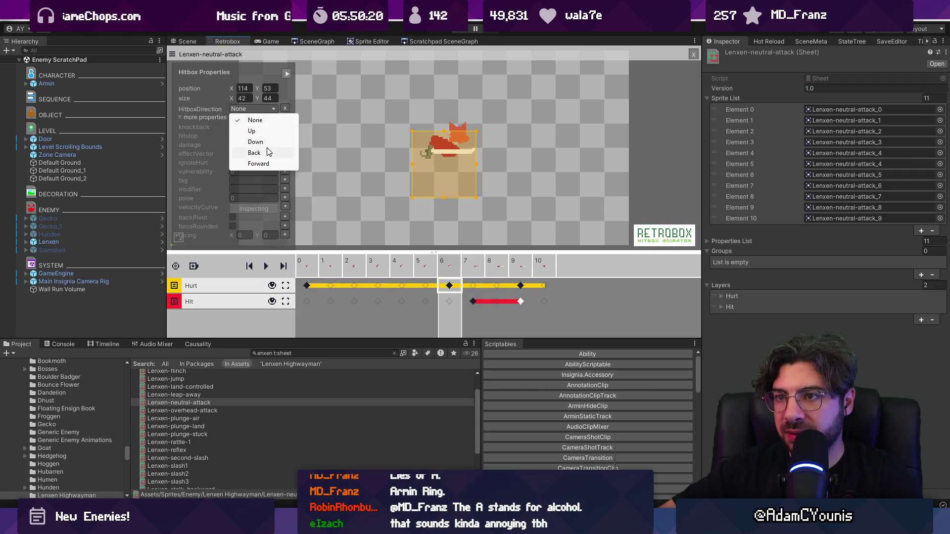
left_click(265, 164)
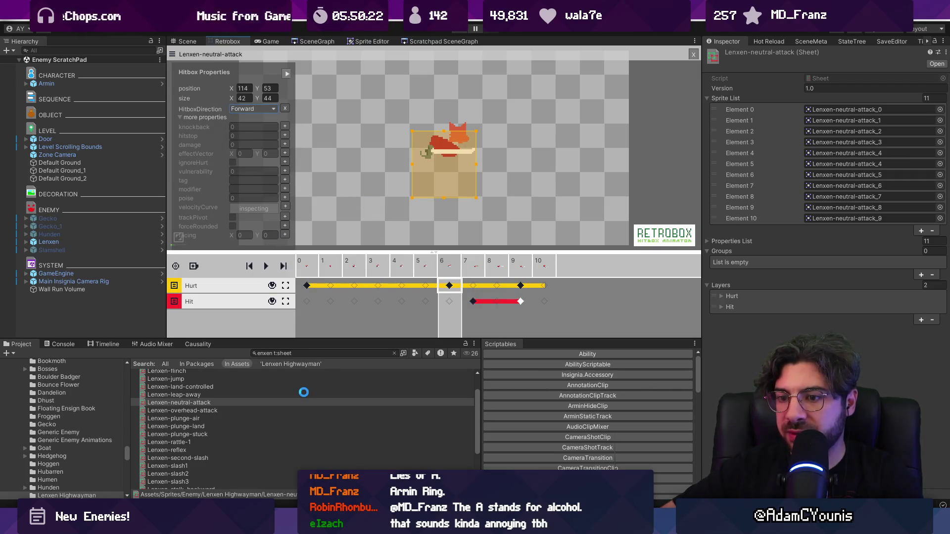
Step: Open Lenxen-overhead-attack and compare the hurtboxes on frames 6 through 8
left_click(209, 411)
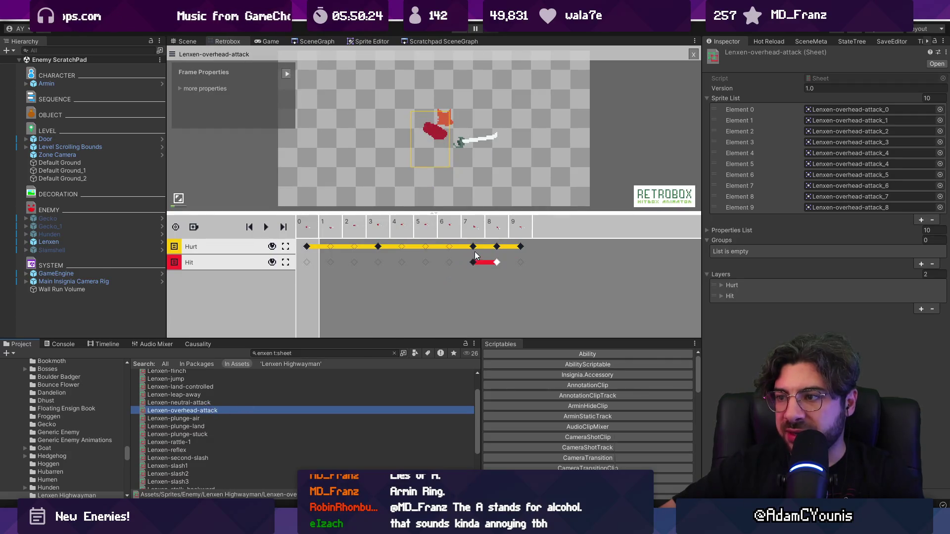
left_click(450, 250)
left_click(473, 250)
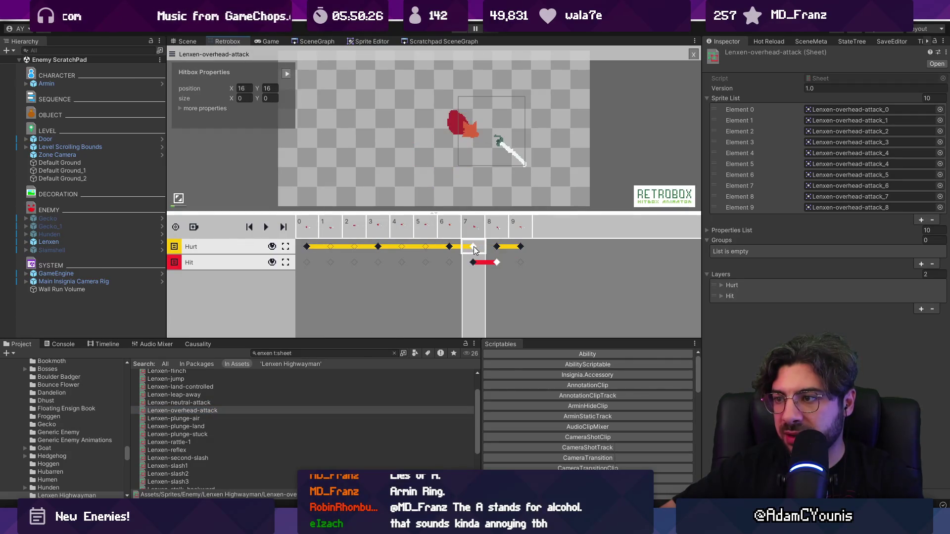
left_click(449, 248)
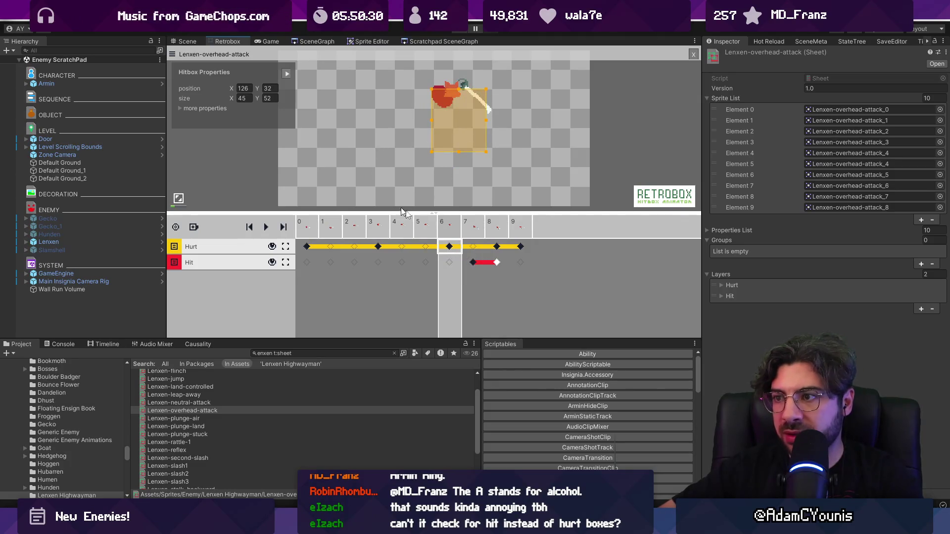
left_click(479, 233)
left_click(496, 234)
left_click(473, 233)
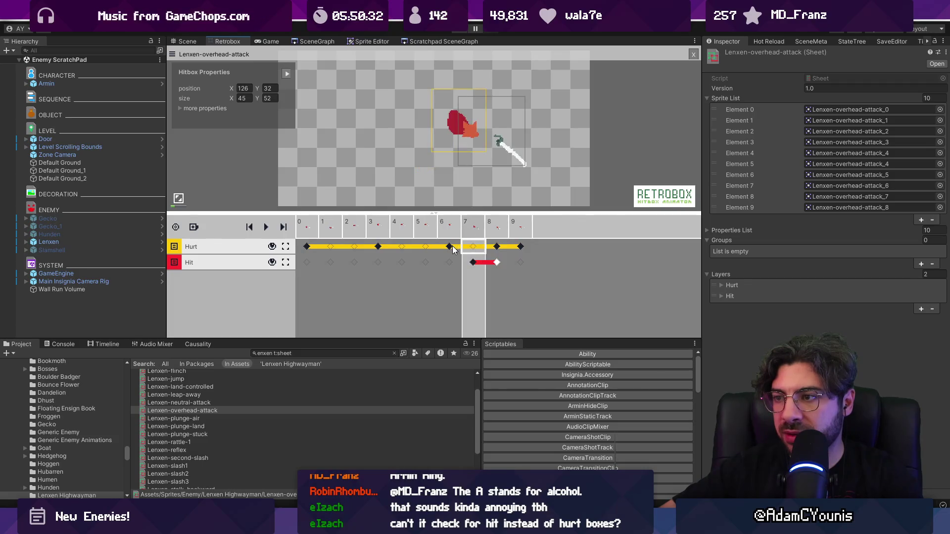
key("Left")
Step: Give the frame 6 hurtbox a HitboxDirection of Down, then start a playtest
left_click(205, 108)
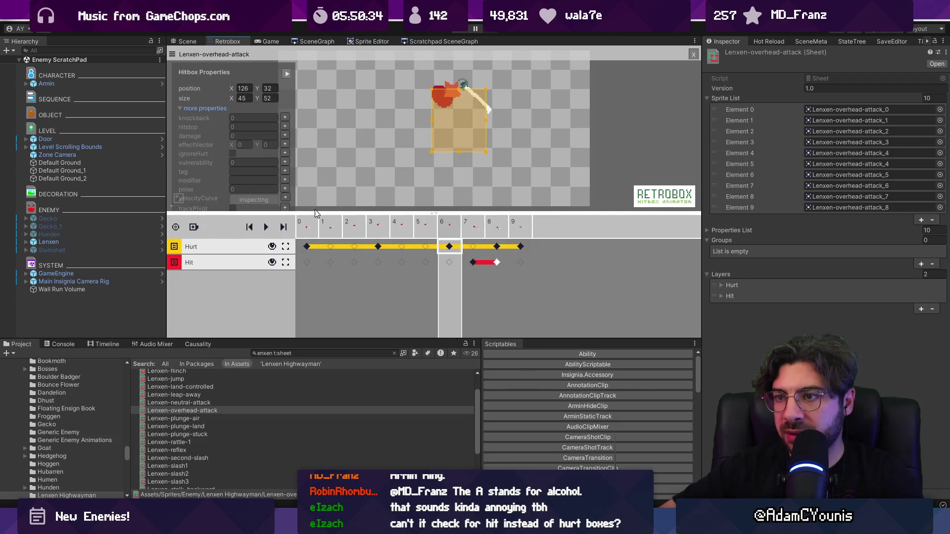
left_click_drag(316, 212, 318, 249)
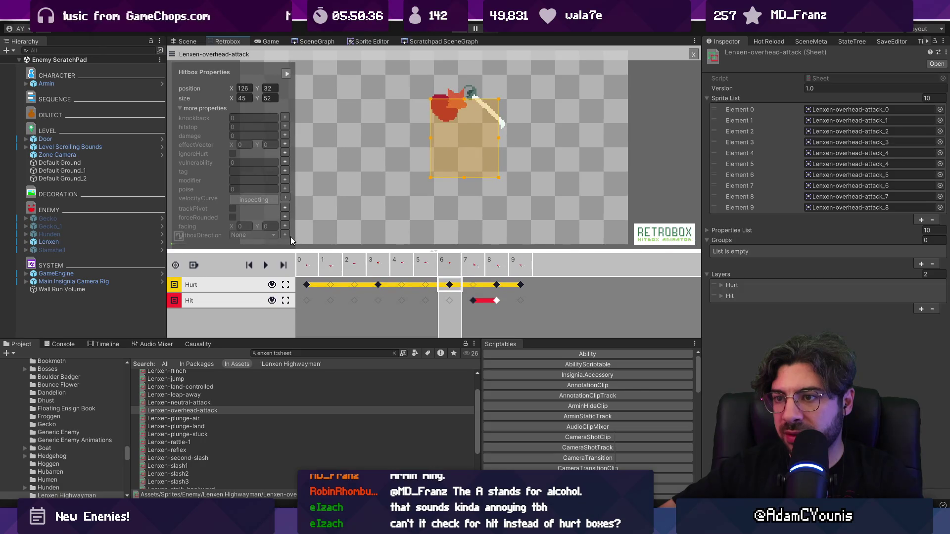
left_click(284, 234)
left_click(284, 109)
left_click(285, 234)
left_click(262, 108)
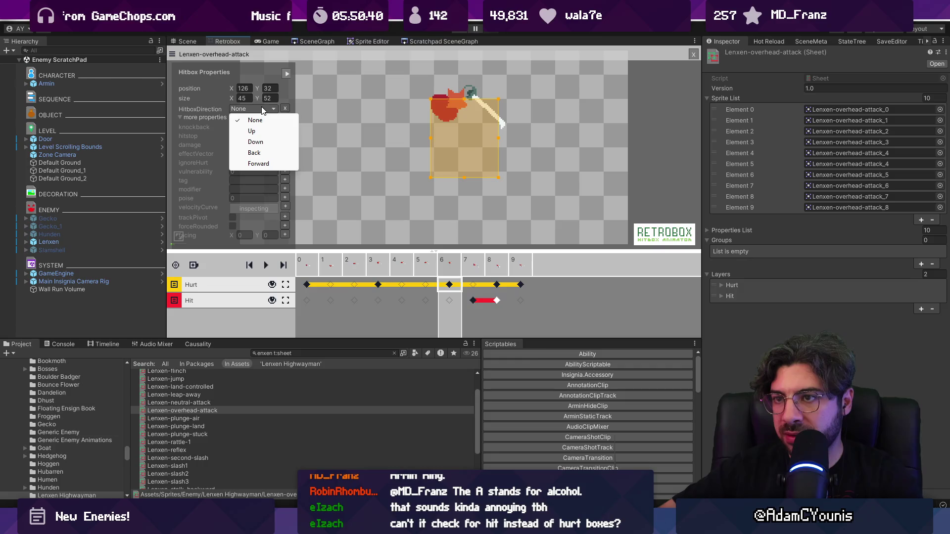
left_click(255, 142)
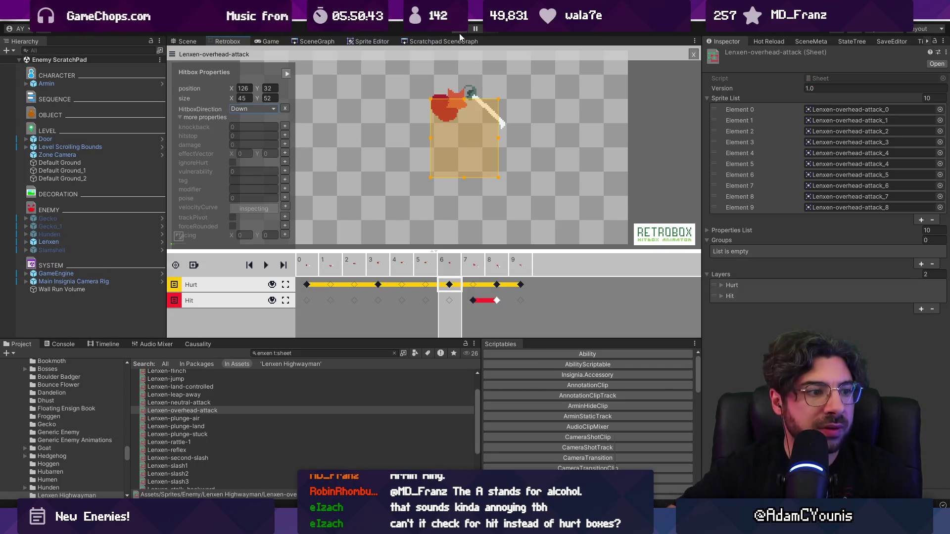
left_click(459, 33)
key("Right")
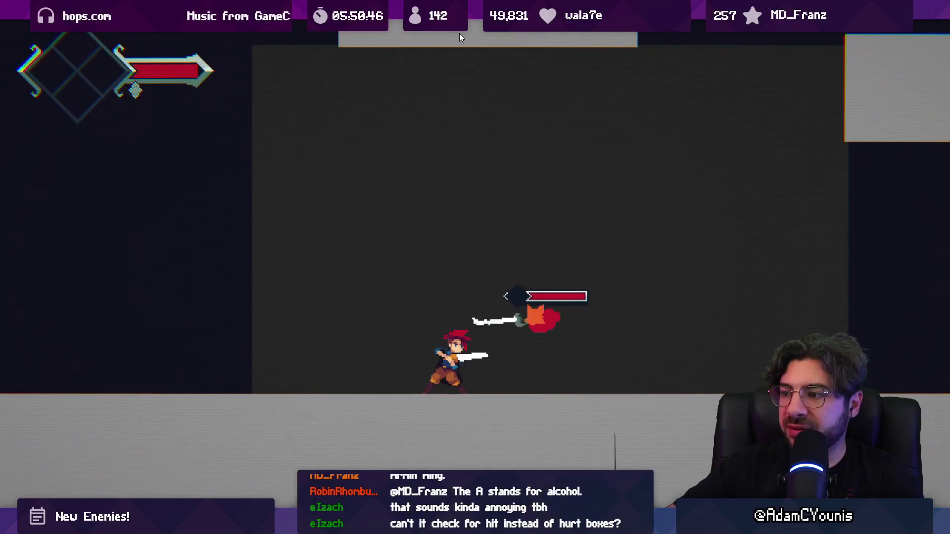
Step: Slash the Lenxen enemies until defeated, then un-maximize the Game view with Shift+Space
key("x")
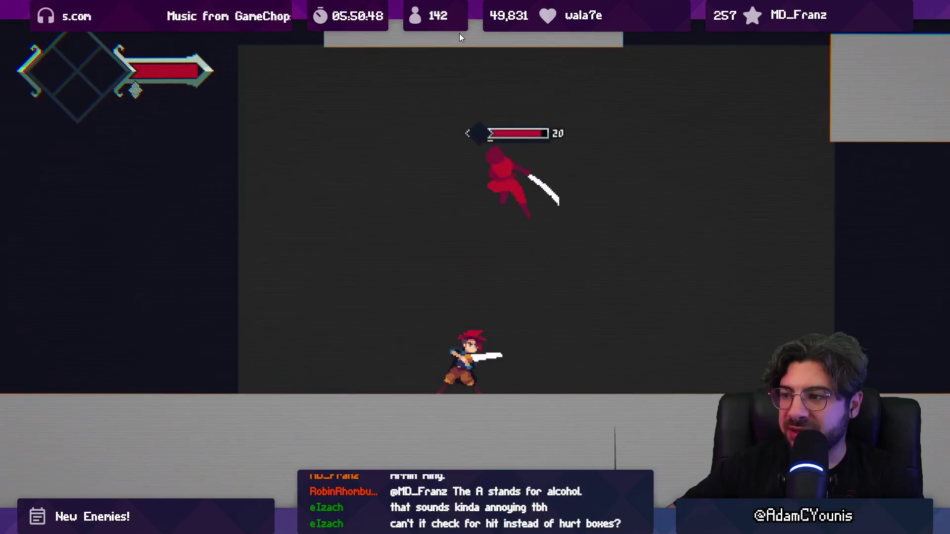
key("x")
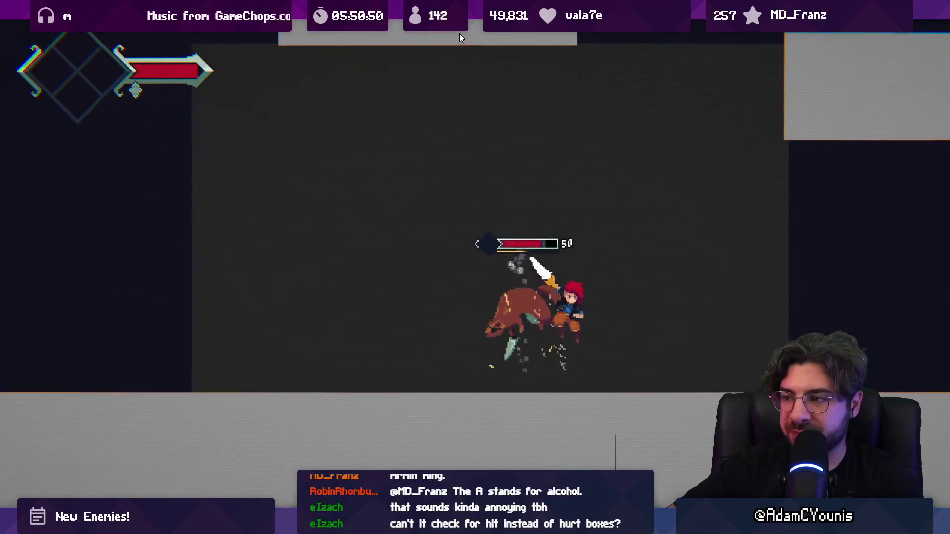
key("x")
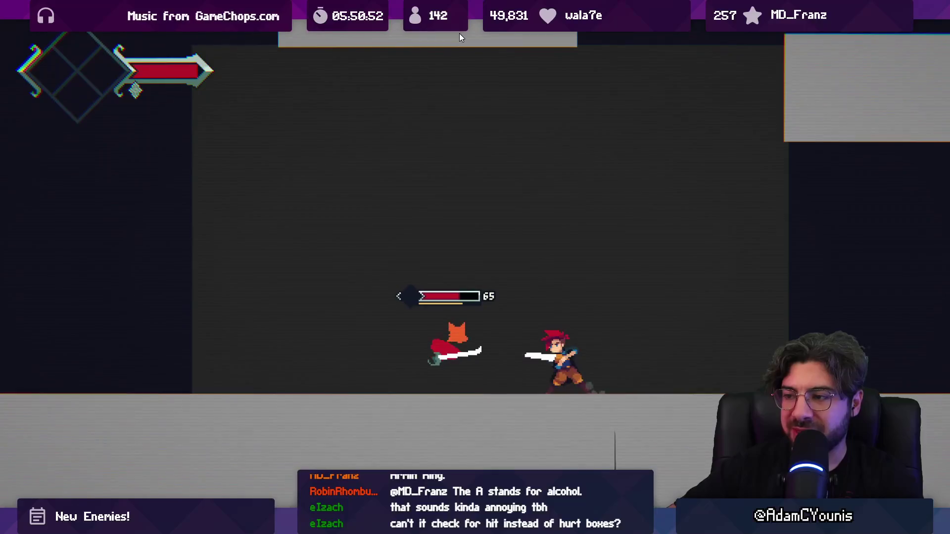
key("x")
key("x")
key("x")
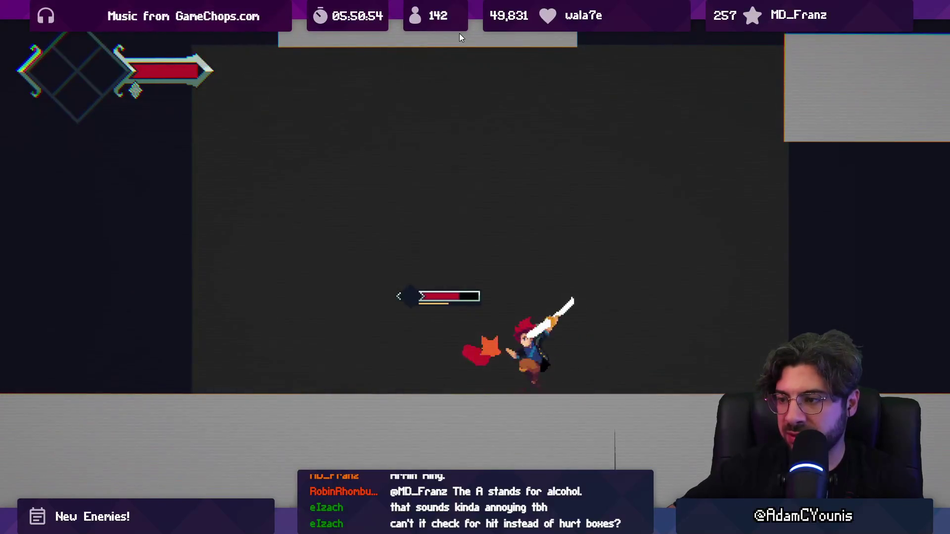
key("x")
key("x")
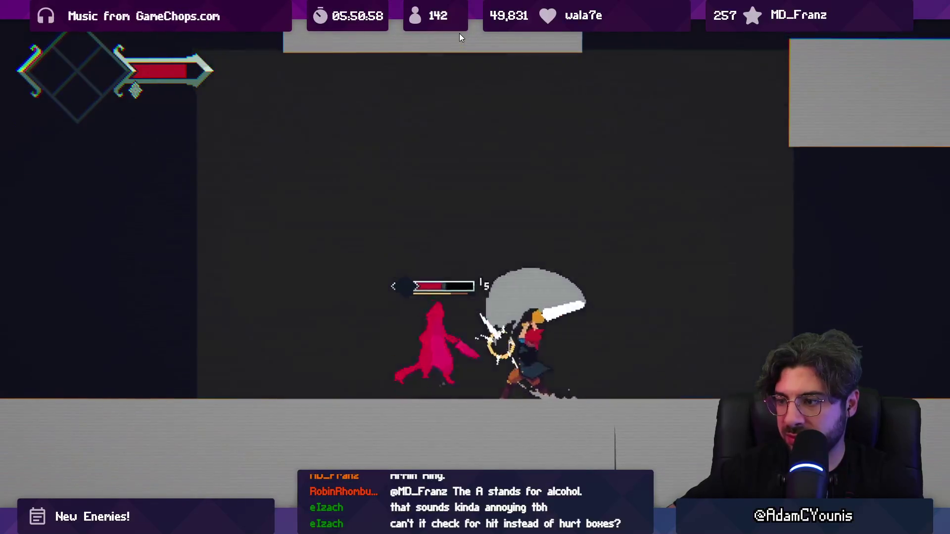
key("x")
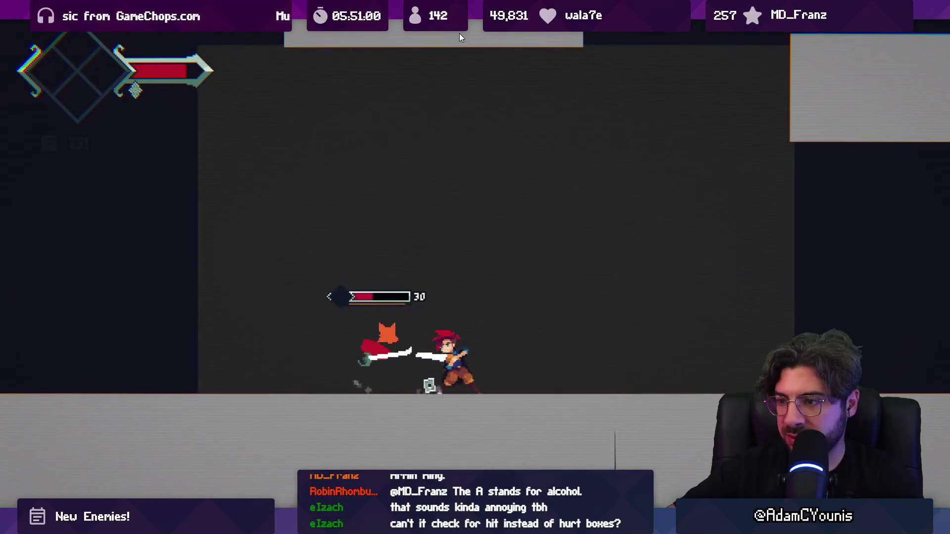
key("x")
key("x")
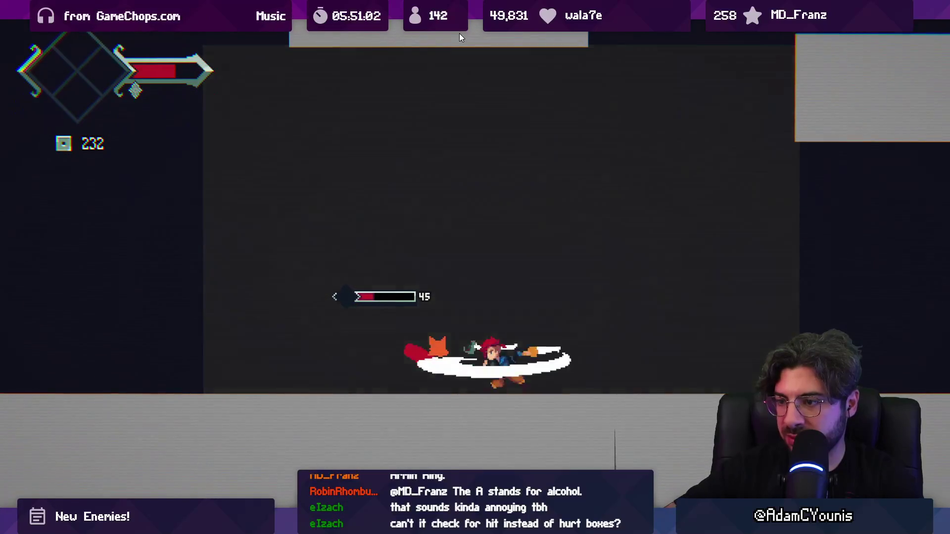
key("x")
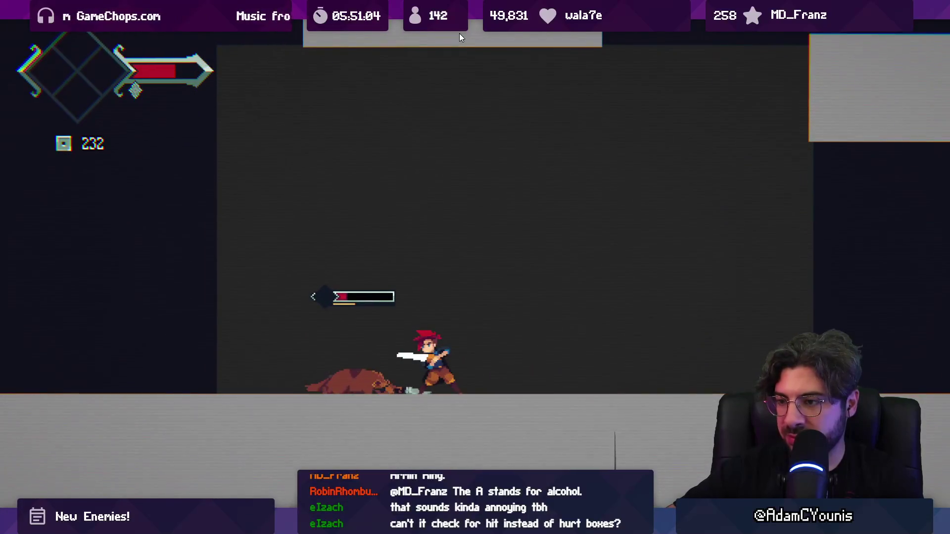
key("x")
key("x")
key("x")
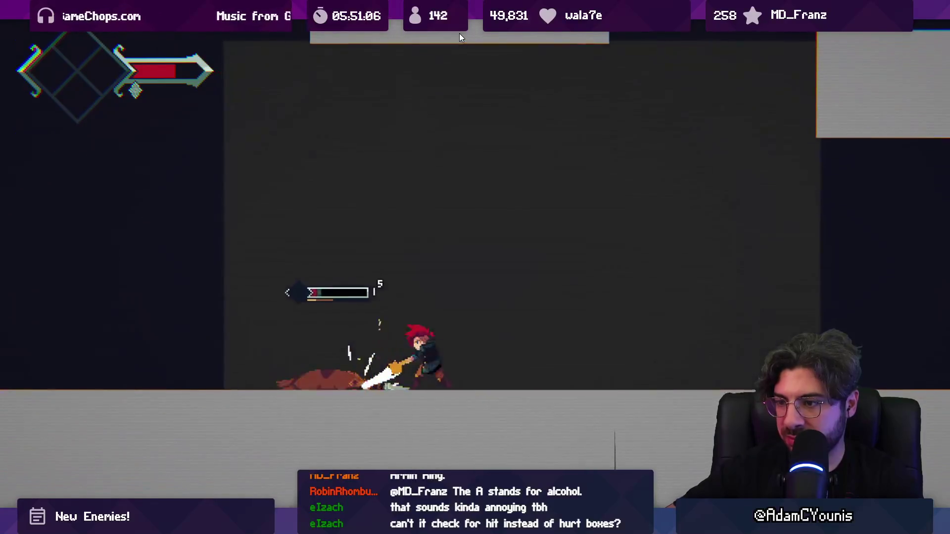
key("x")
key("x")
key("x")
key("x")
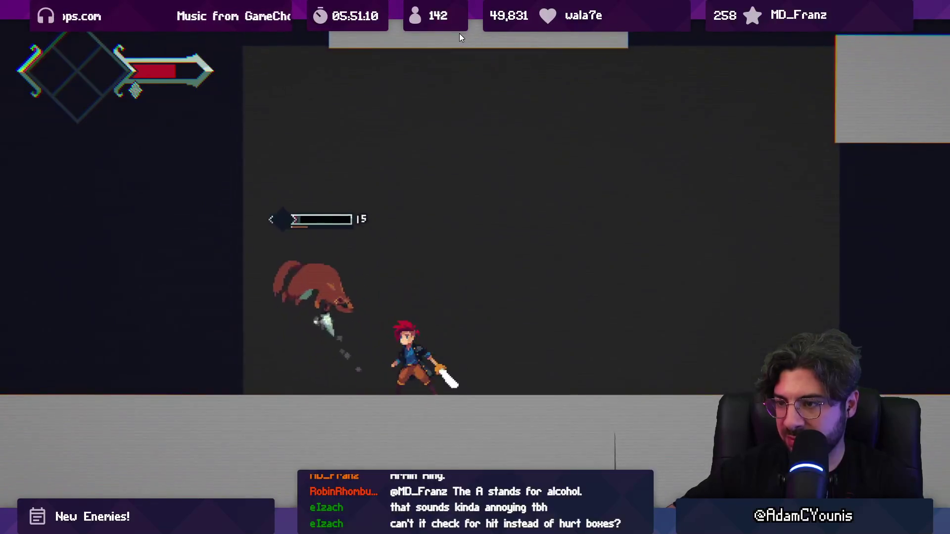
key("Left")
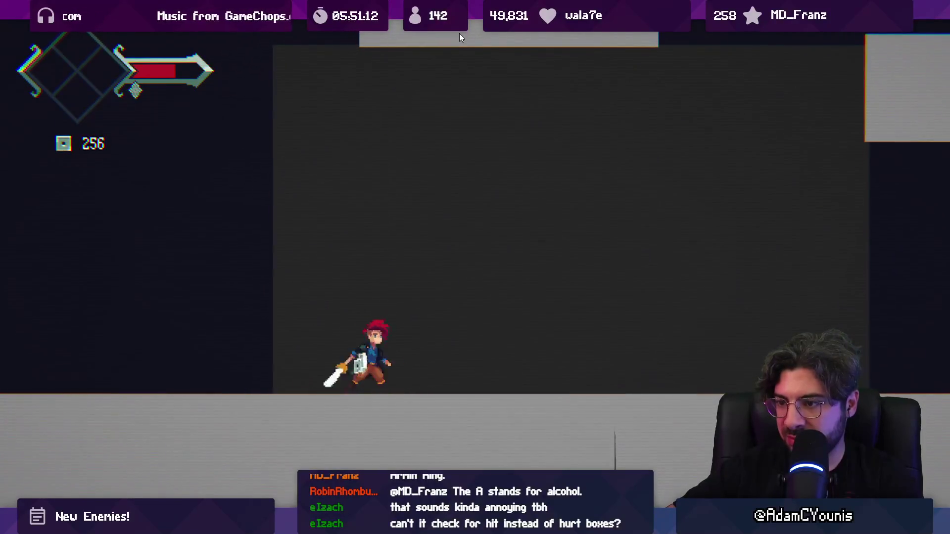
key("shift+space")
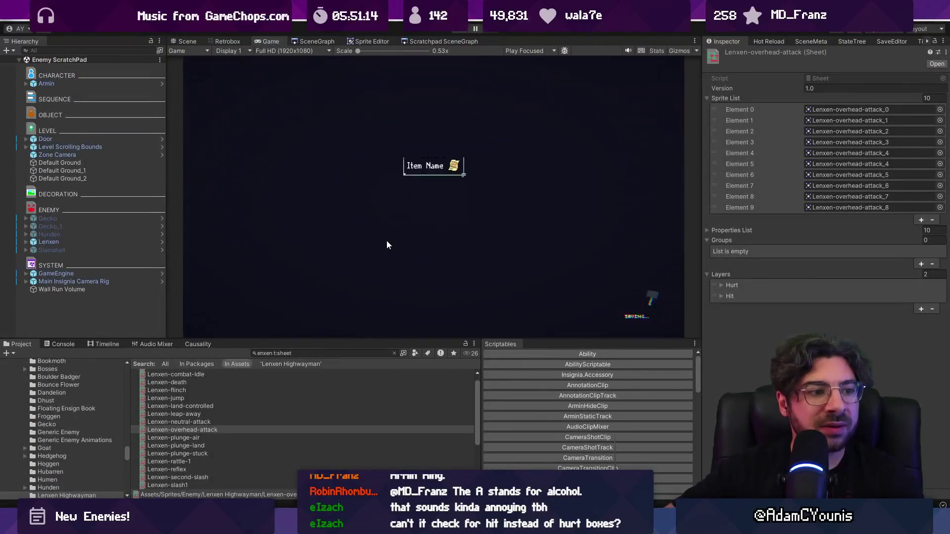
Step: Add a poise of 30 to Lenxen-overhead-attack's frame 6 hurtbox, then open Lenxen-neutral-attack
left_click(221, 41)
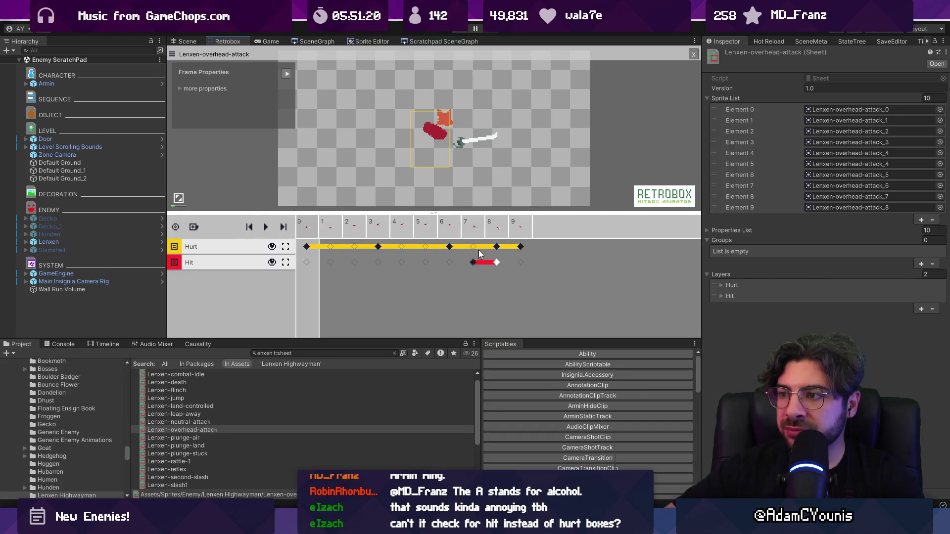
left_click(450, 247)
left_click(181, 117)
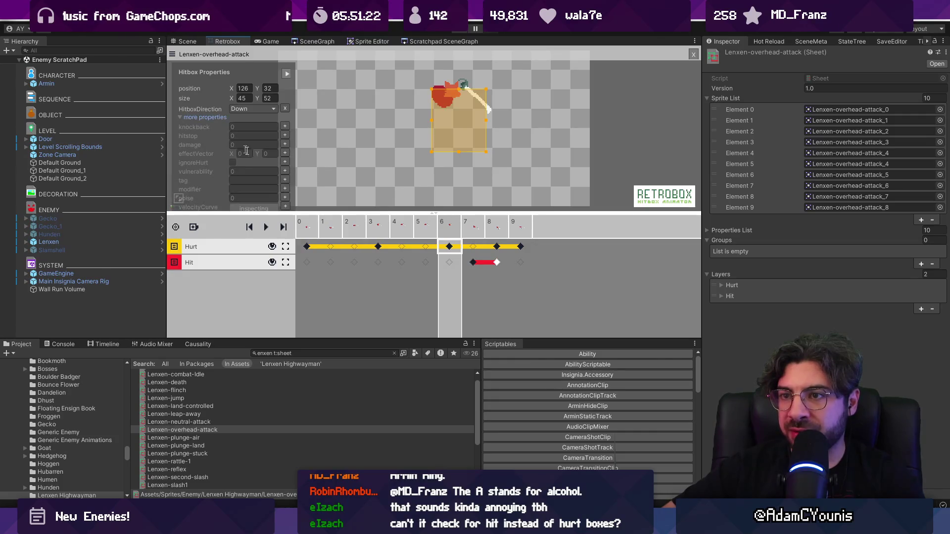
left_click(285, 127)
left_click(241, 118)
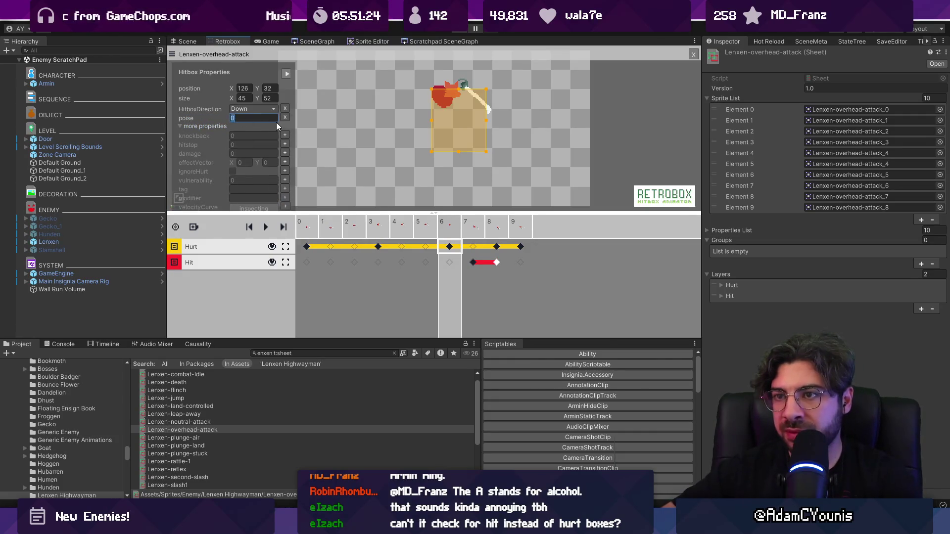
type("20")
key("BackSpace")
key("BackSpace")
type("30")
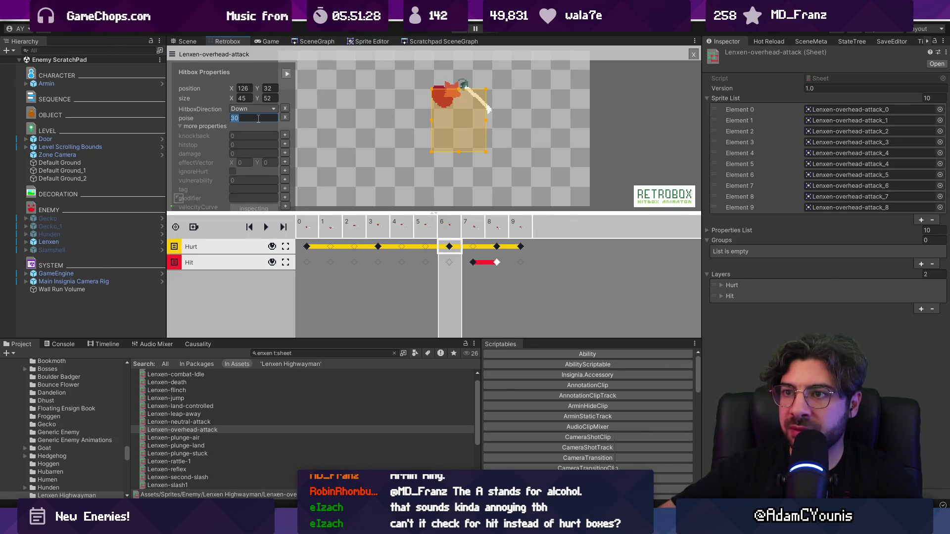
left_click(193, 118)
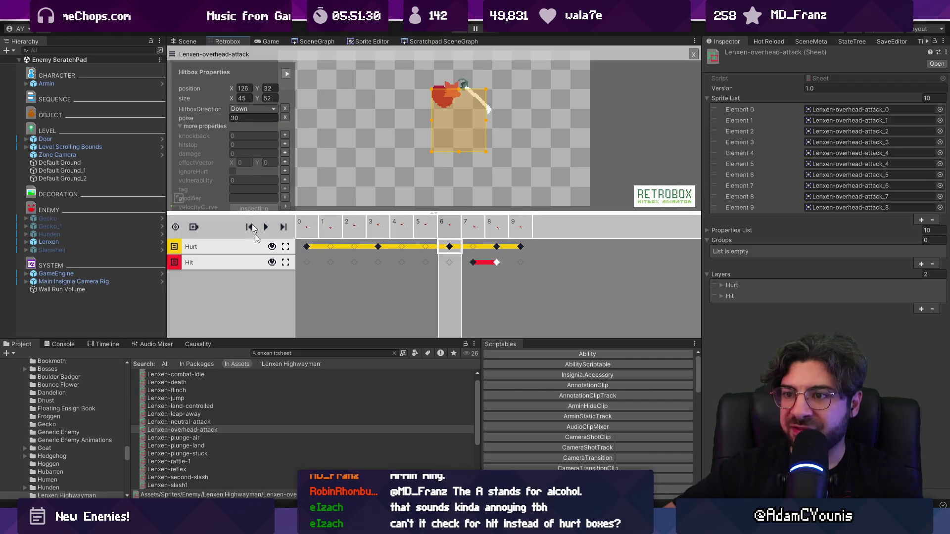
left_click(203, 421)
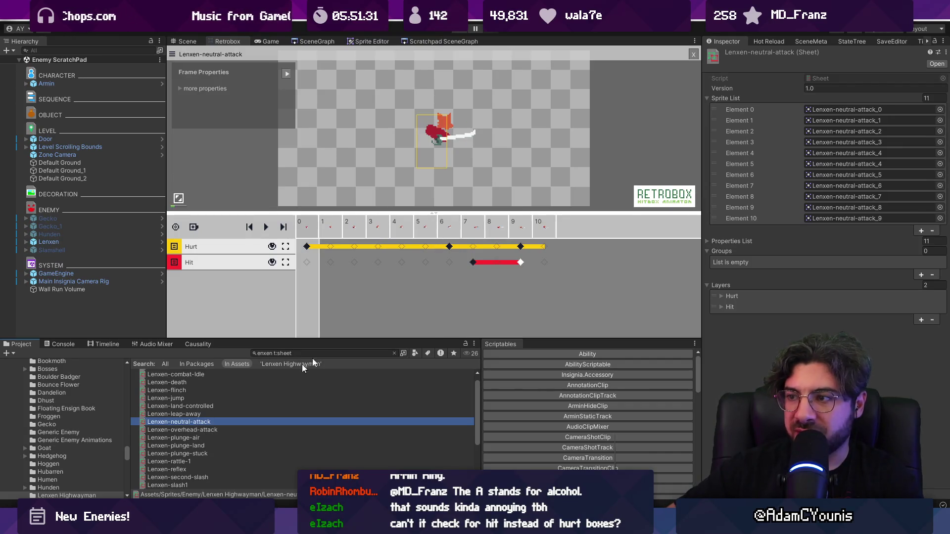
Step: Paste the copied hitbox settings with poise 30 onto the neutral attack's frame 6 hurtbox
left_click(449, 247)
left_click(181, 117)
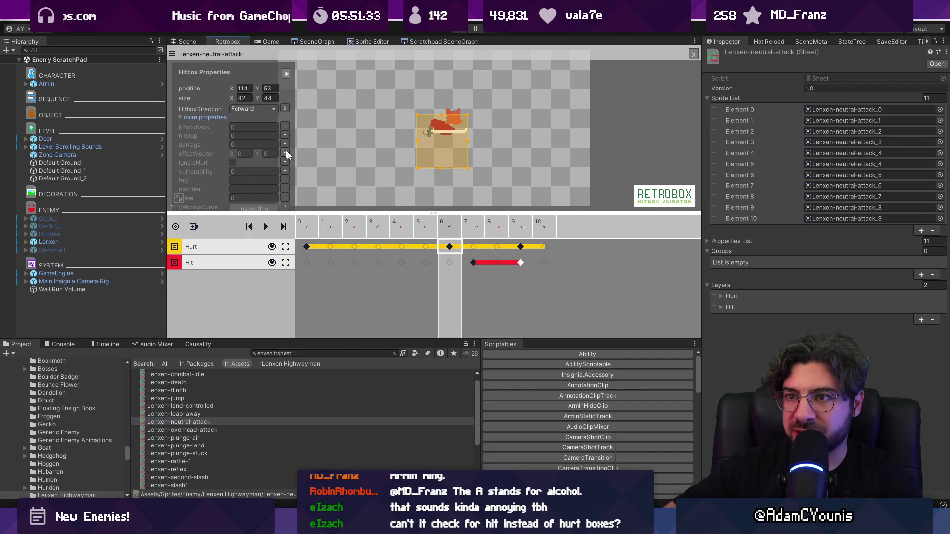
left_click(285, 196)
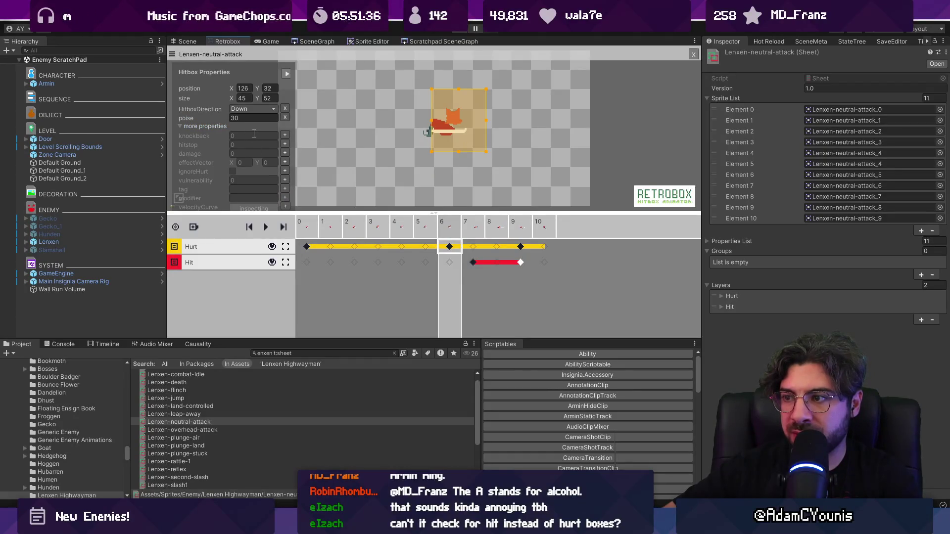
left_click(328, 177)
Step: Open Lenxen-under-attack and delete its frame 6 Hurt keyframe
scroll(201, 434, "down", 5)
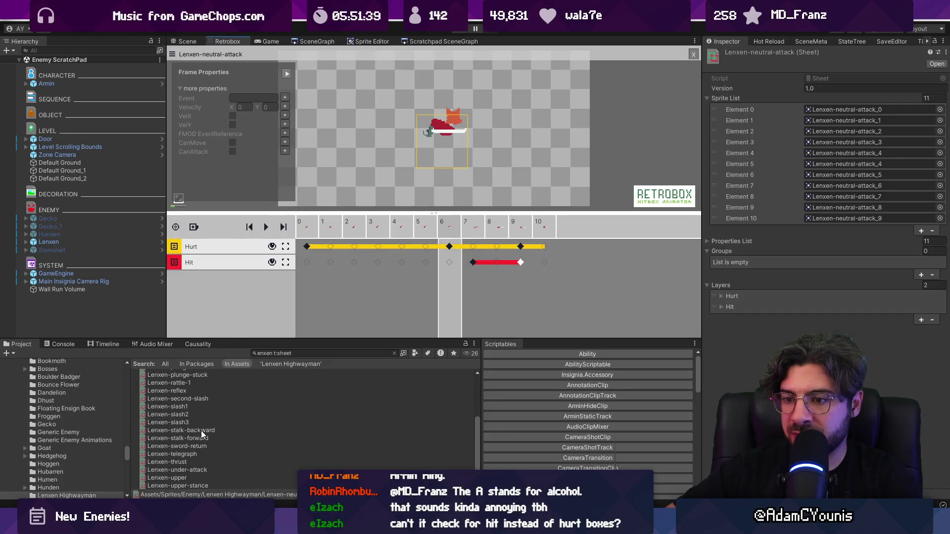
left_click(197, 471)
left_click(449, 246)
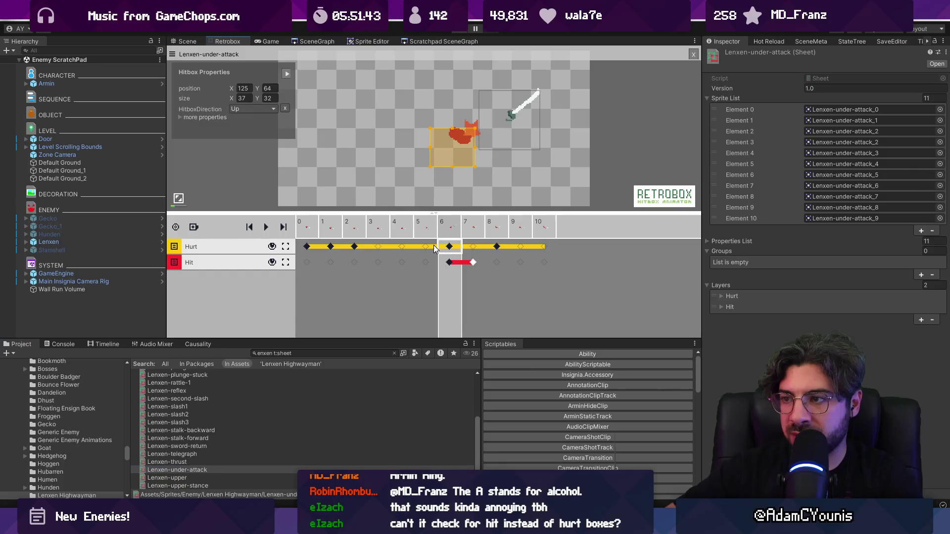
left_click(181, 118)
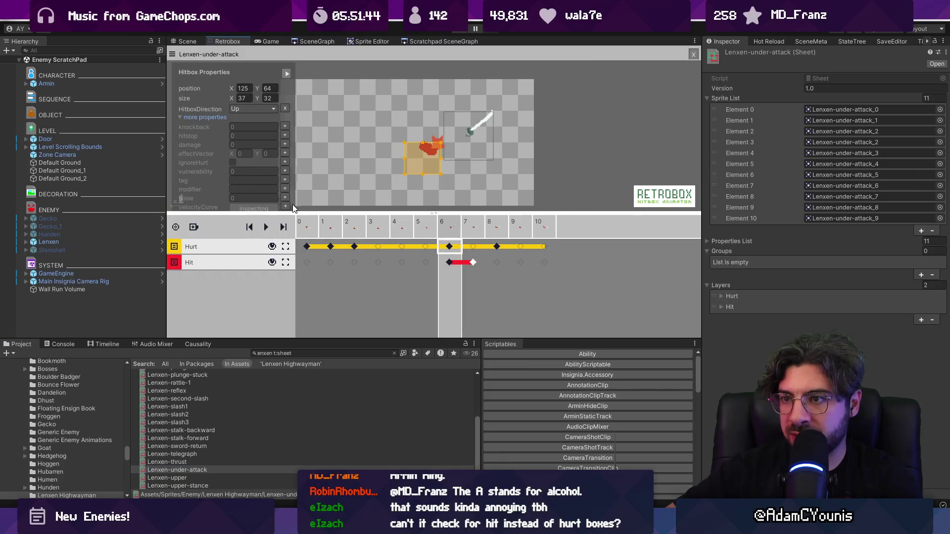
left_click(426, 247)
left_click(449, 247)
key("Delete")
Step: Set the frame 5 hurtbox's HitboxDirection to Up and add a poise property
left_click(429, 248)
left_click(428, 248)
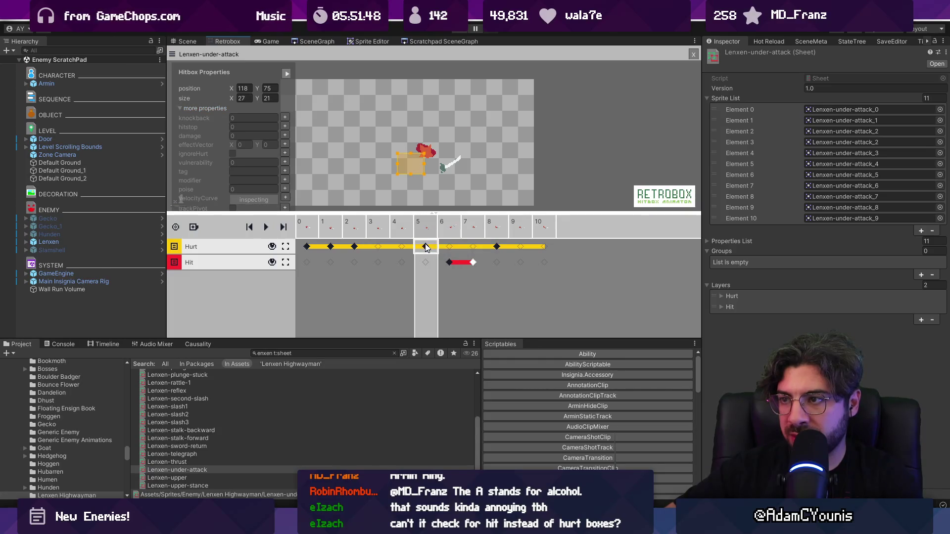
left_click(453, 231)
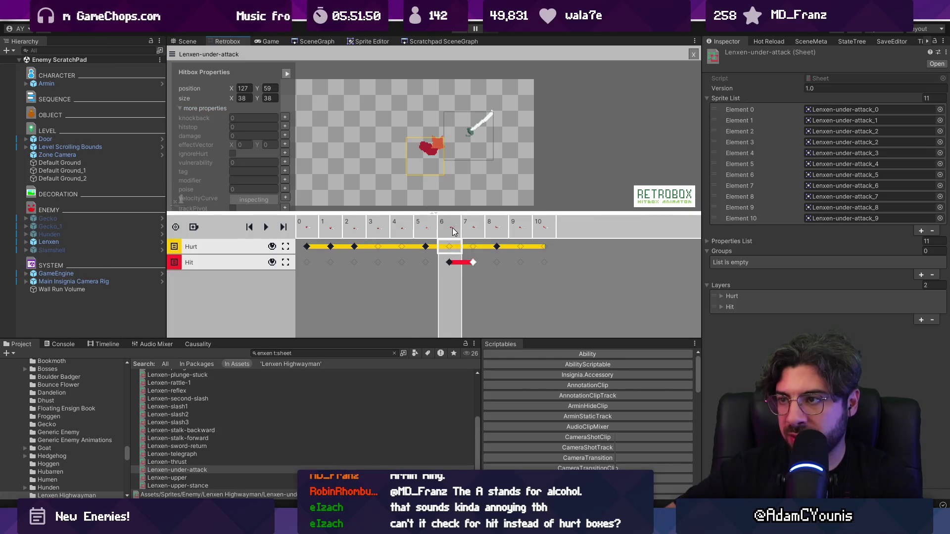
left_click(427, 247)
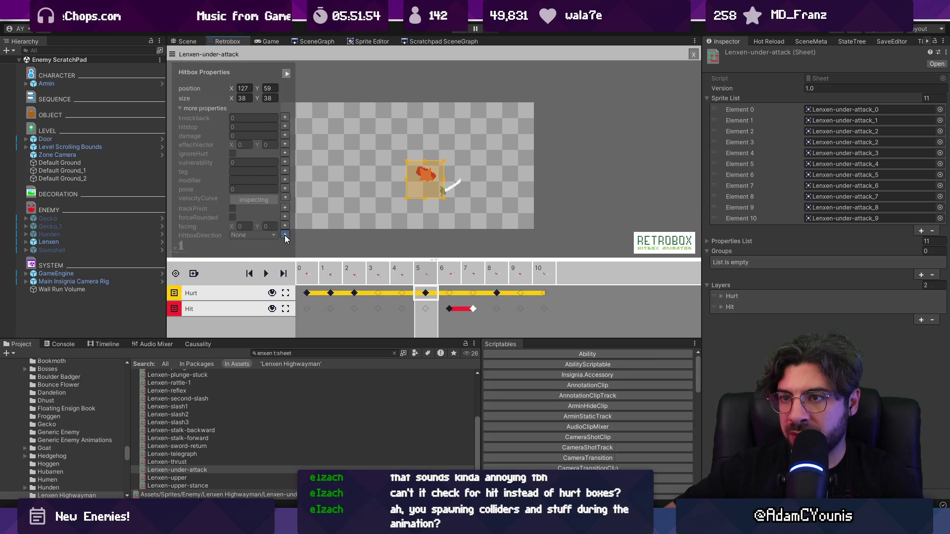
left_click(285, 236)
left_click(255, 109)
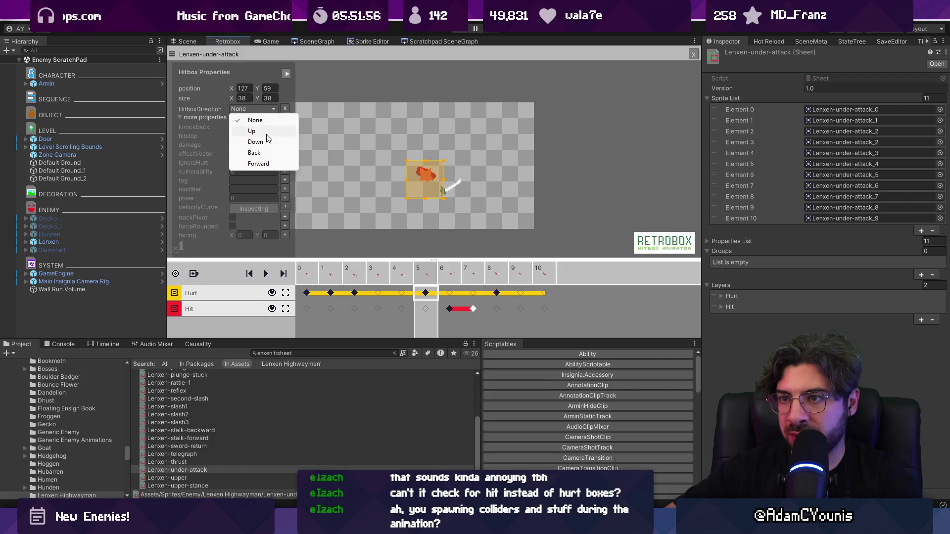
left_click(267, 132)
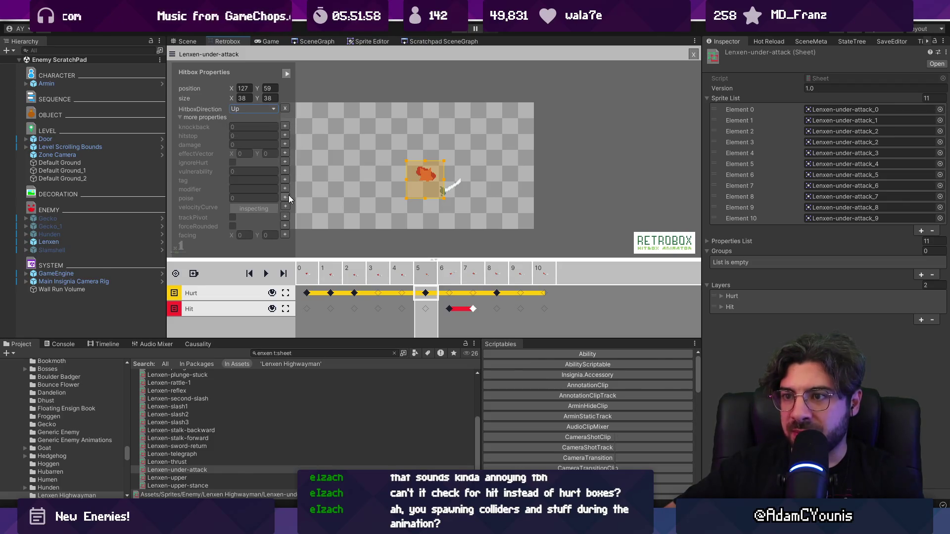
left_click(285, 198)
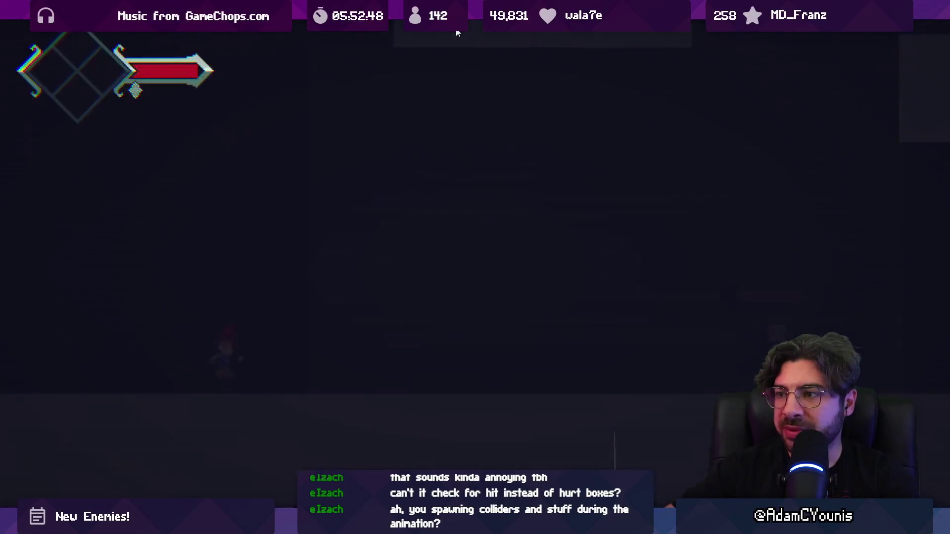
Step: Playtest the fight against the Lenxen enemy until the hero is killed
key("Right")
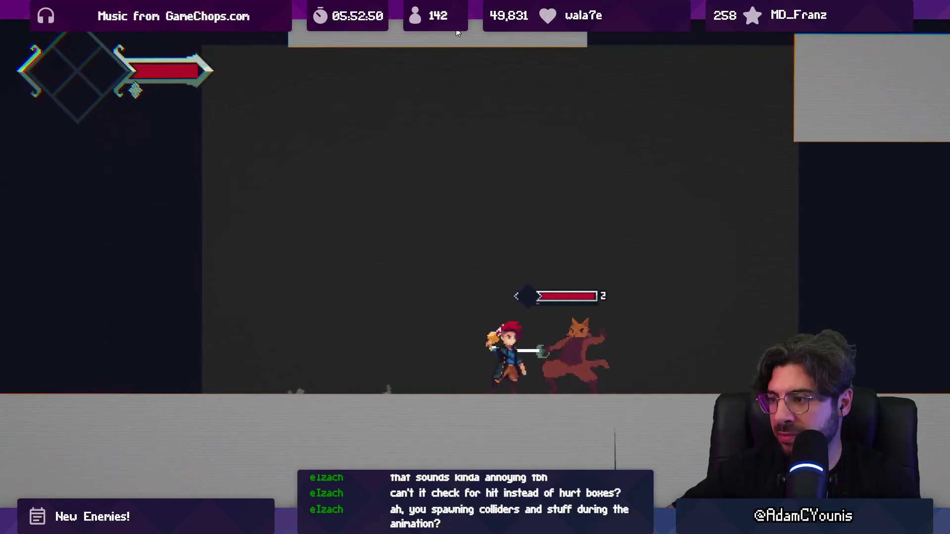
key("Left")
key("Right")
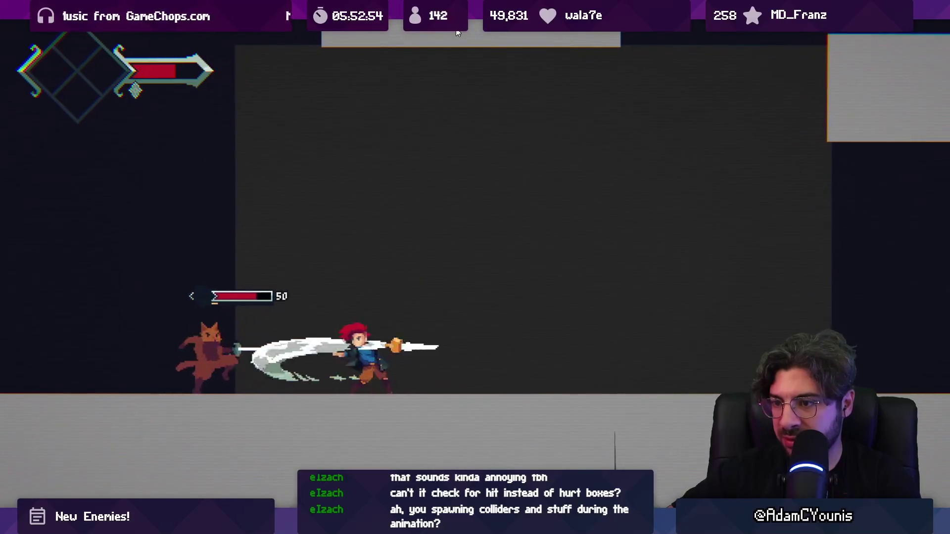
key("Right")
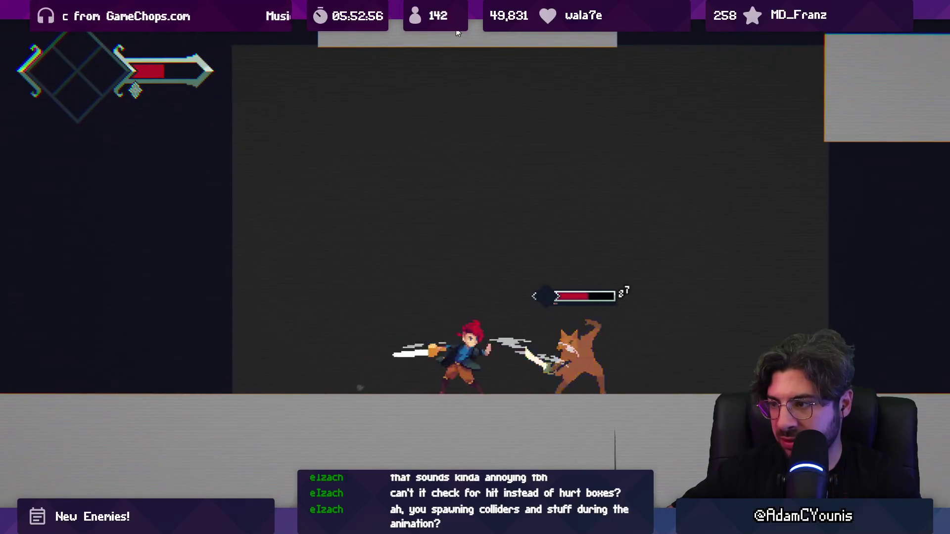
key("Right")
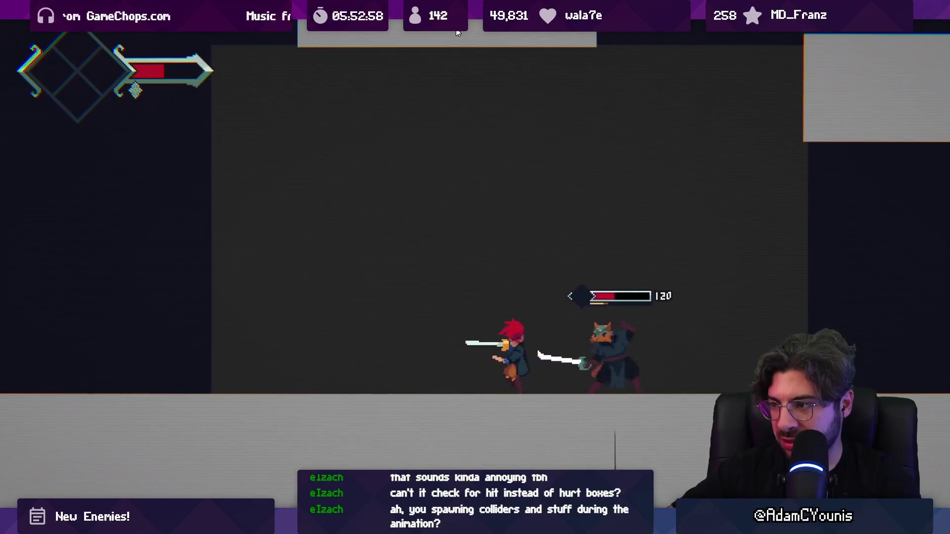
key("Left")
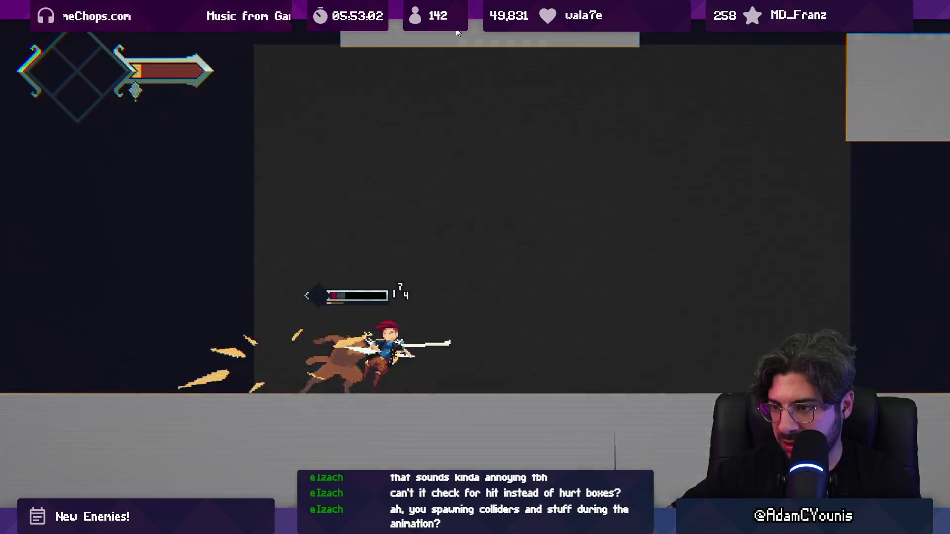
Step: Leave the maximized Game view, reload the checkpoint, and select the Lenxen enemy in the scene
key("shift+space")
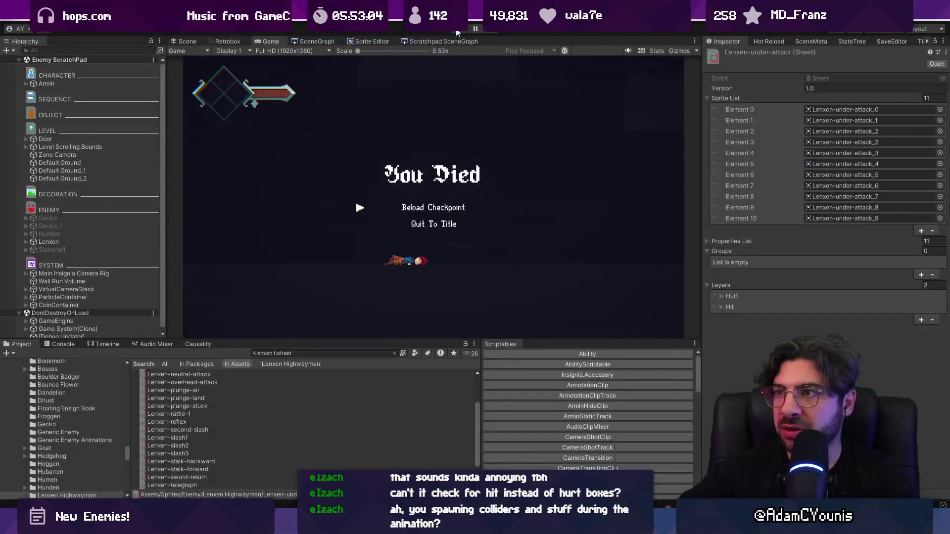
key("Return")
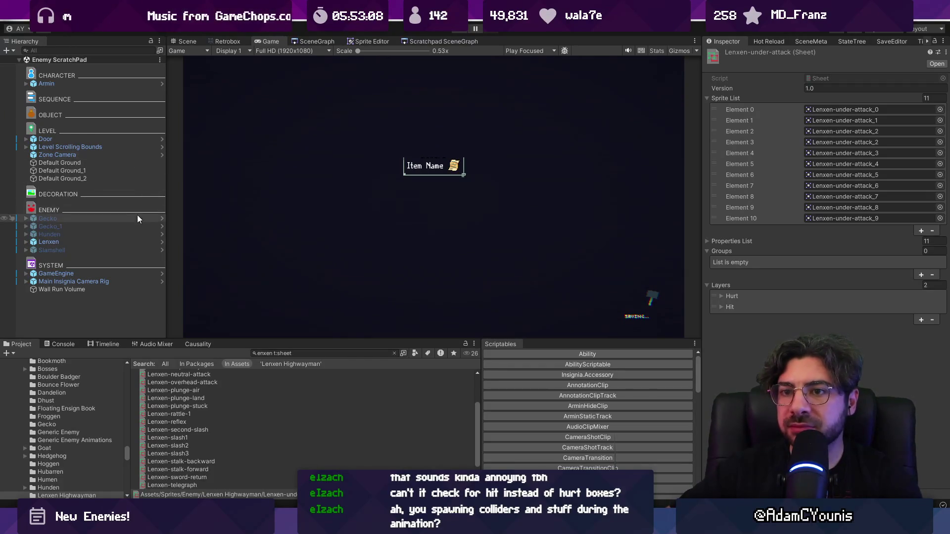
left_click(138, 244)
Step: Open the Lenxen Highwayman prefab's LenxenHighwayman.cs in VS Code and delete the blank line in Start
left_click_drag(274, 338, 270, 304)
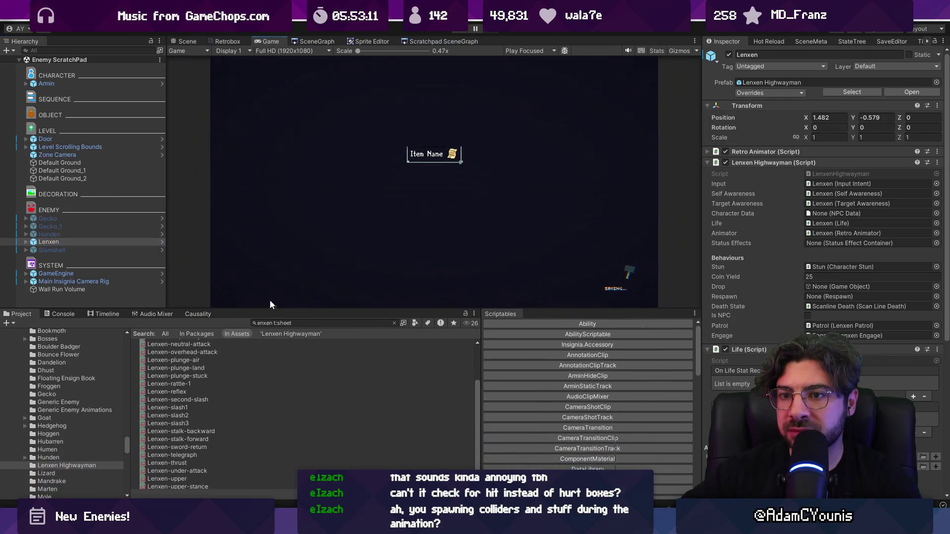
left_click(161, 242)
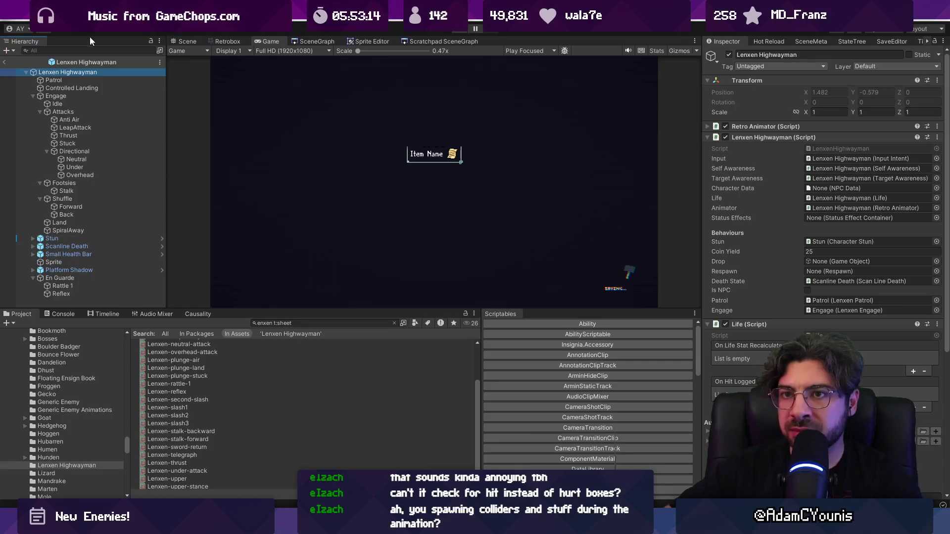
double_click(827, 150)
left_click(327, 222)
key("BackSpace")
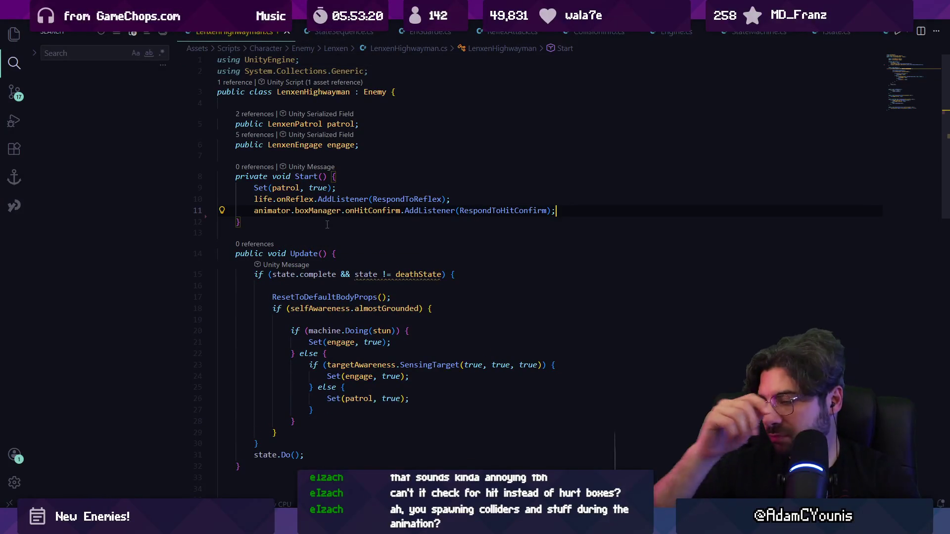
Step: Open LenxenEngage.cs and find its OnReflex timeout handler
key("ctrl+p")
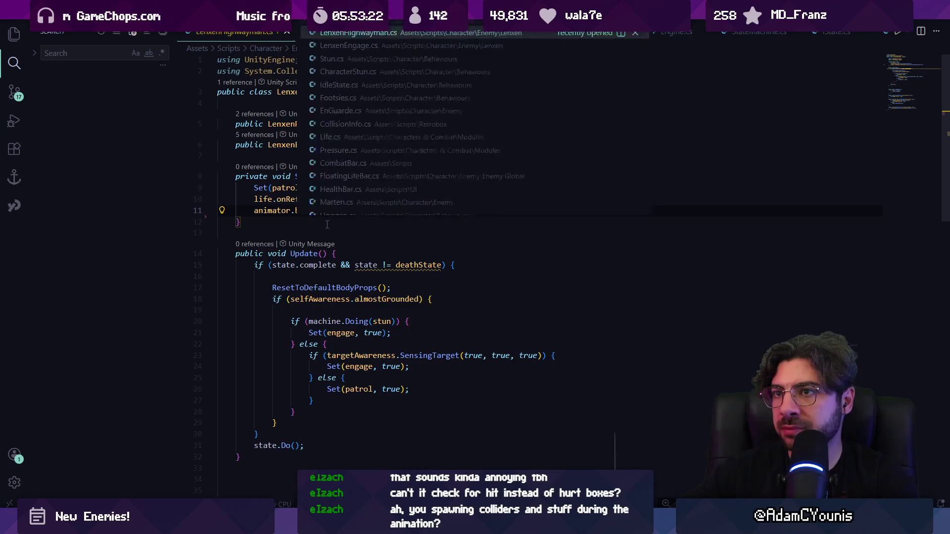
type("lenxen")
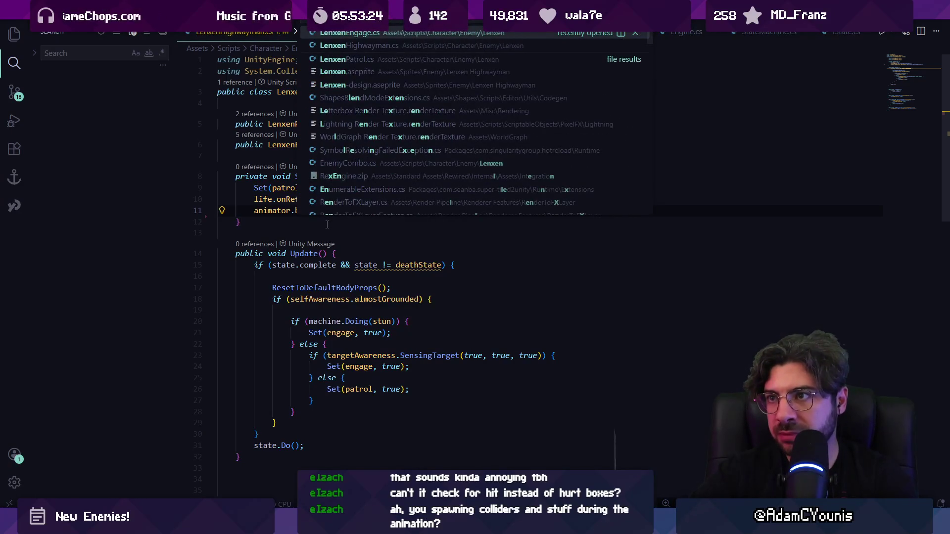
key("Return")
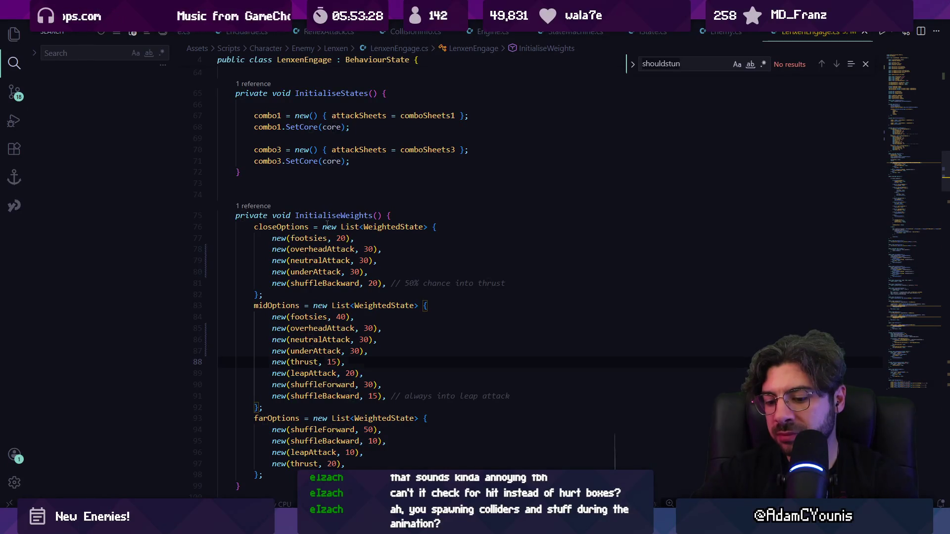
key("ctrl+f")
type("respond")
key("BackSpace")
key("BackSpace")
type("on")
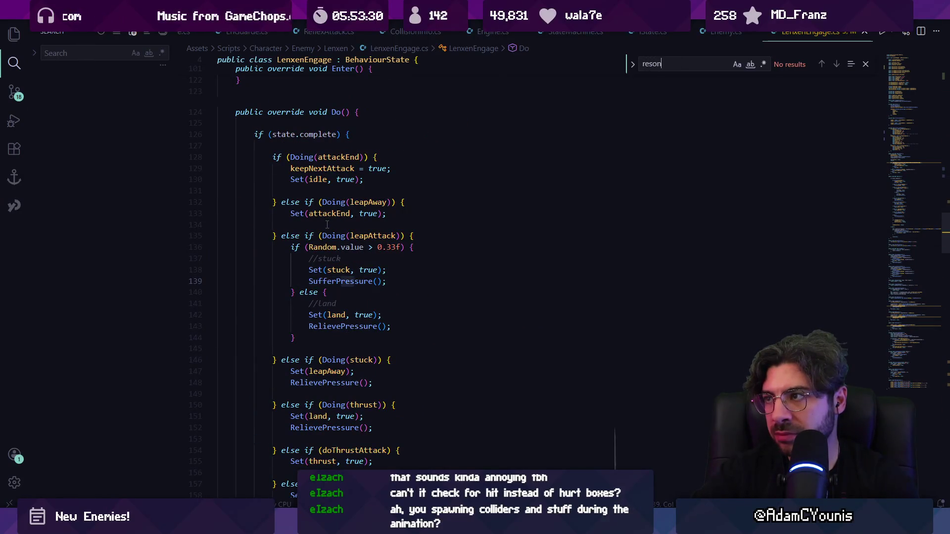
key("BackSpace")
key("BackSpace")
key("BackSpace")
type("on")
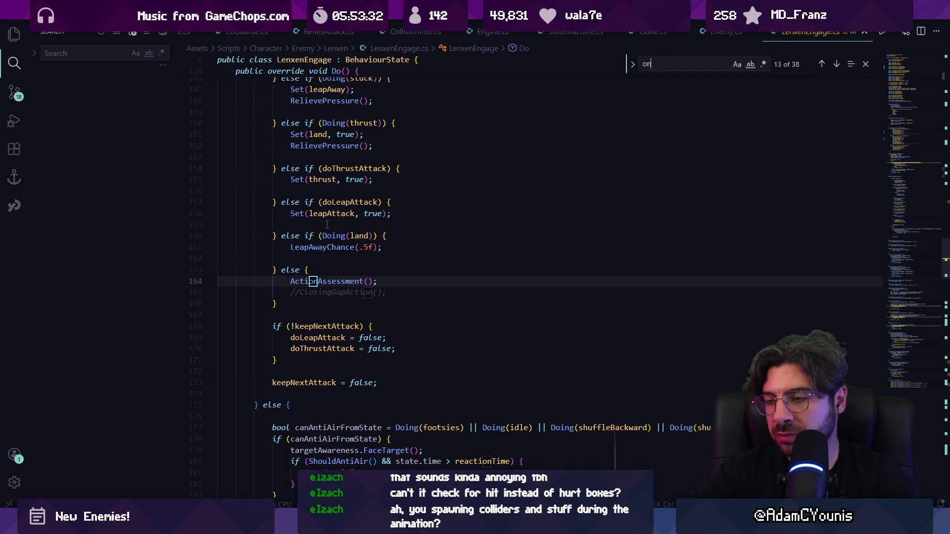
type("refl")
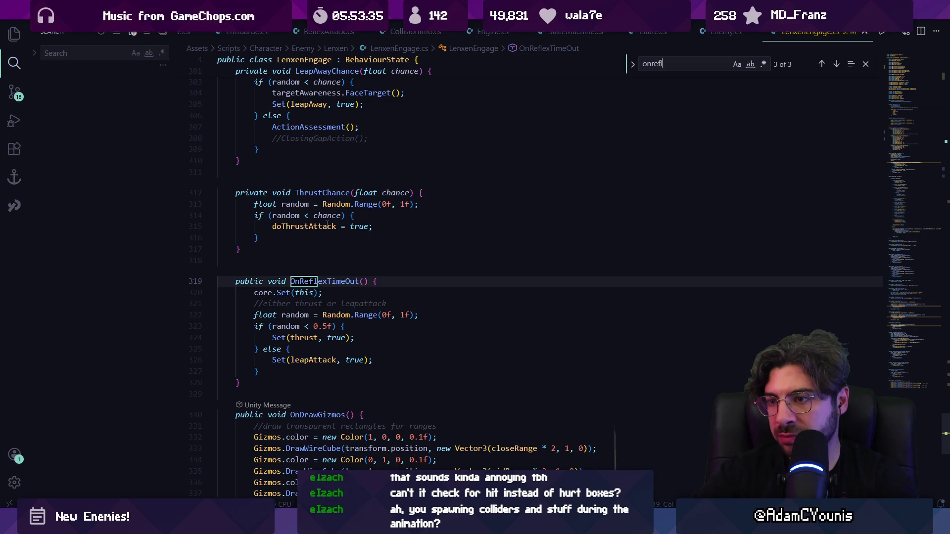
key("Return")
key("shift+Return")
key("Return")
key("Return")
key("Return")
key("Return")
key("Return")
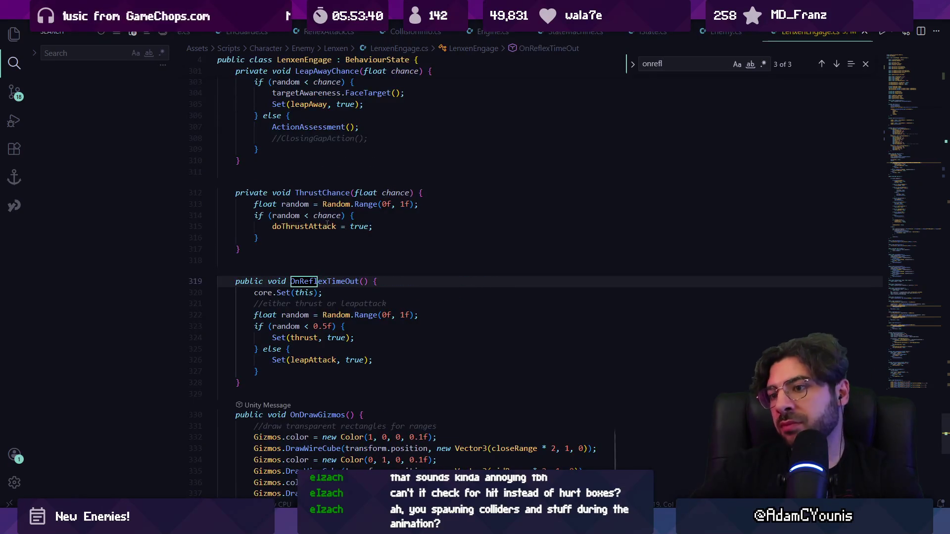
Step: Open EnGuarde.cs and scroll to its ShouldEnter method
key("ctrl+p")
type("enguarde")
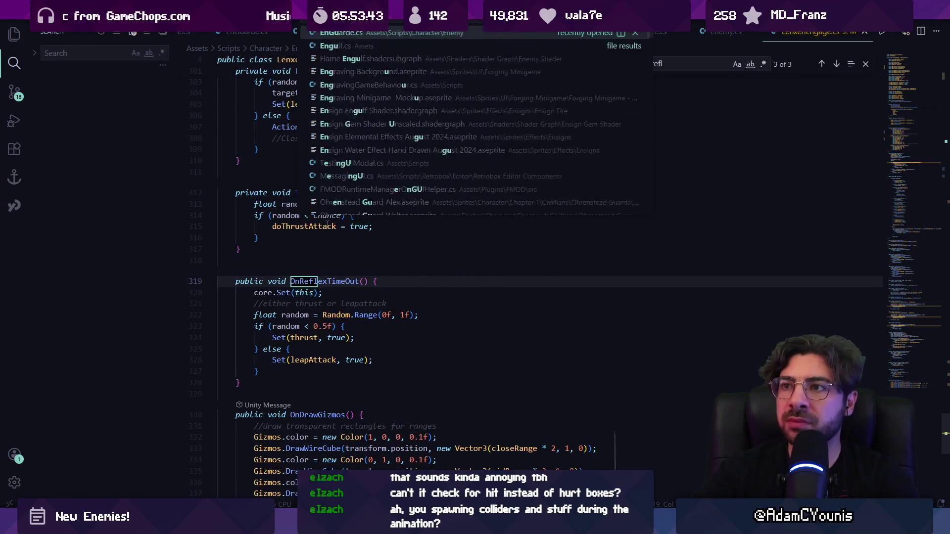
key("Return")
scroll(327, 225, "down", 10)
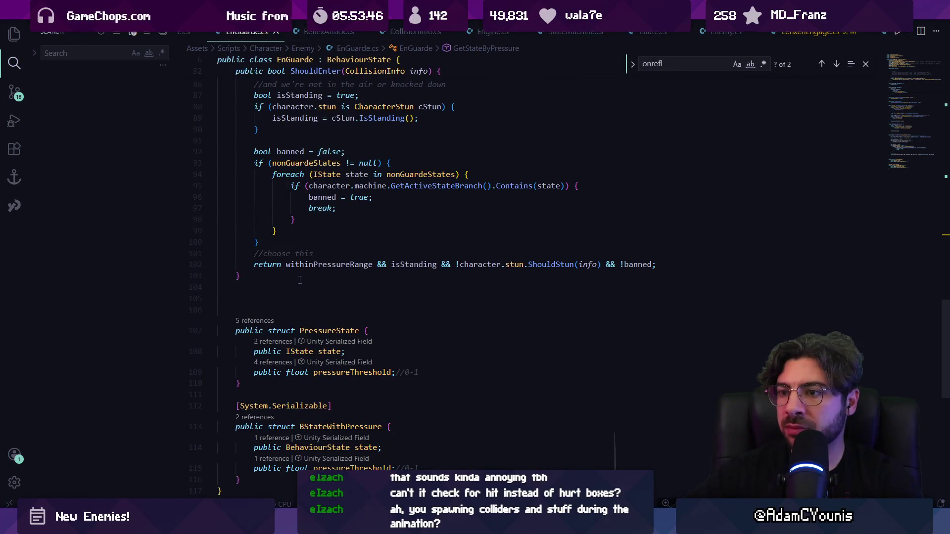
Step: Delete the empty lines after ShouldEnter in EnGuarde.cs
key("BackSpace")
key("BackSpace")
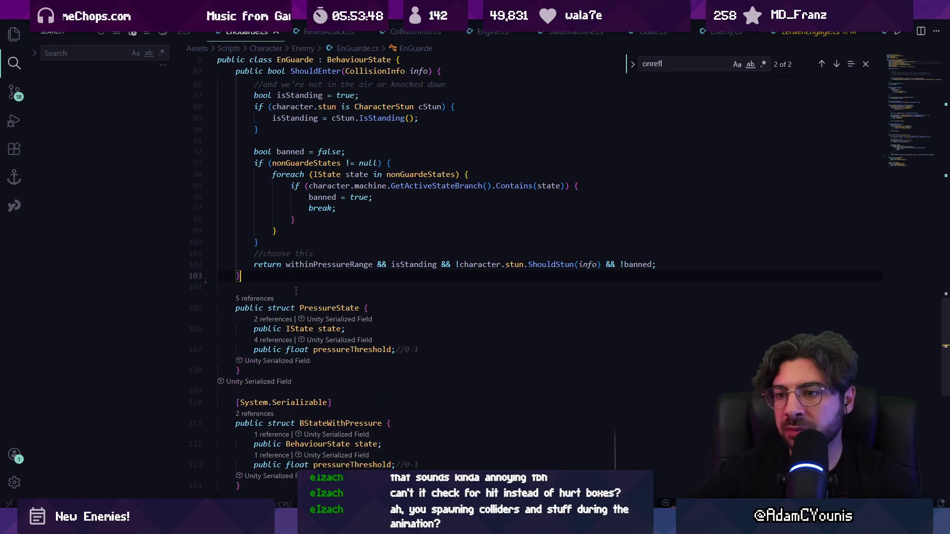
scroll(308, 288, "up", 3)
scroll(310, 294, "down", 5)
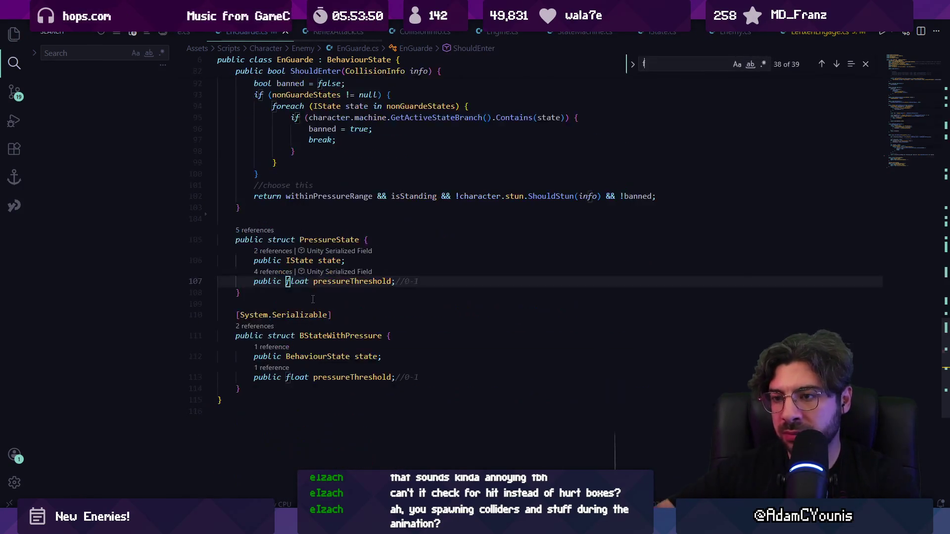
Step: Search 'set' to reach the Set call in SelectState, then inspect GetStateByPressure's reflex check
type("set")
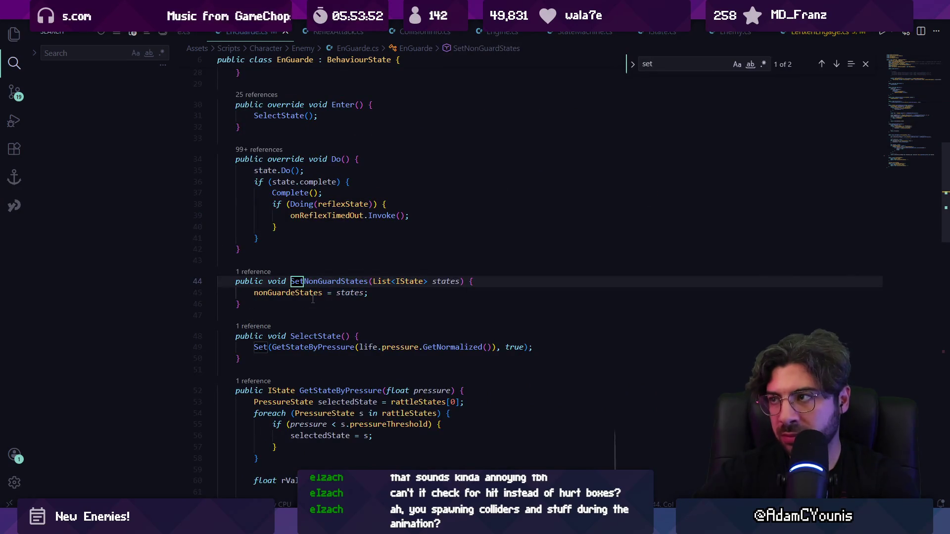
key("Return")
key("Return")
key("Return")
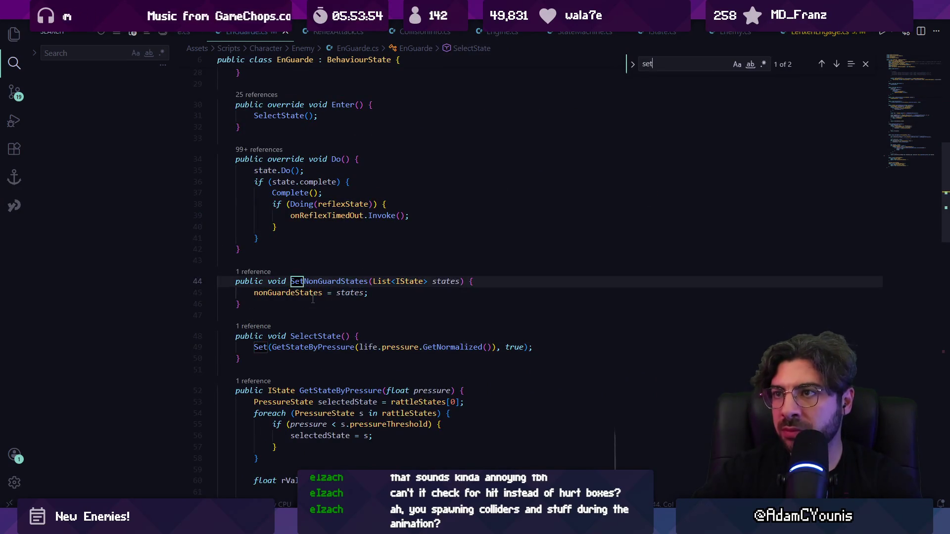
key("Return")
key("Return")
key("Return")
scroll(321, 316, "down", 3)
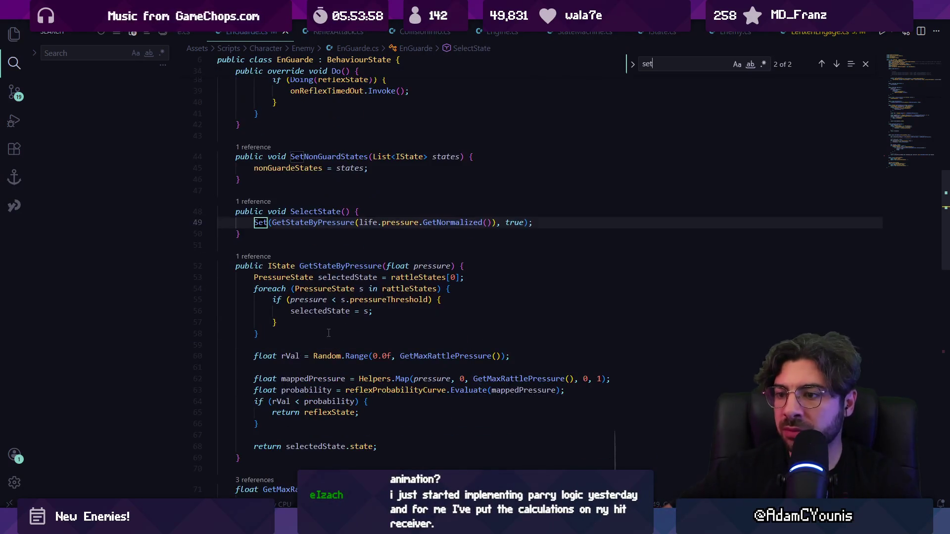
left_click(332, 356)
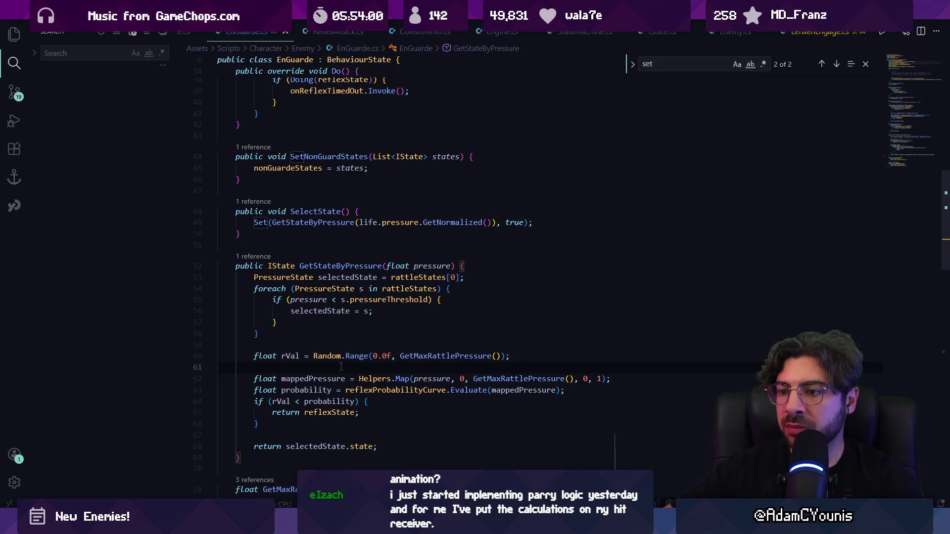
left_click(319, 421)
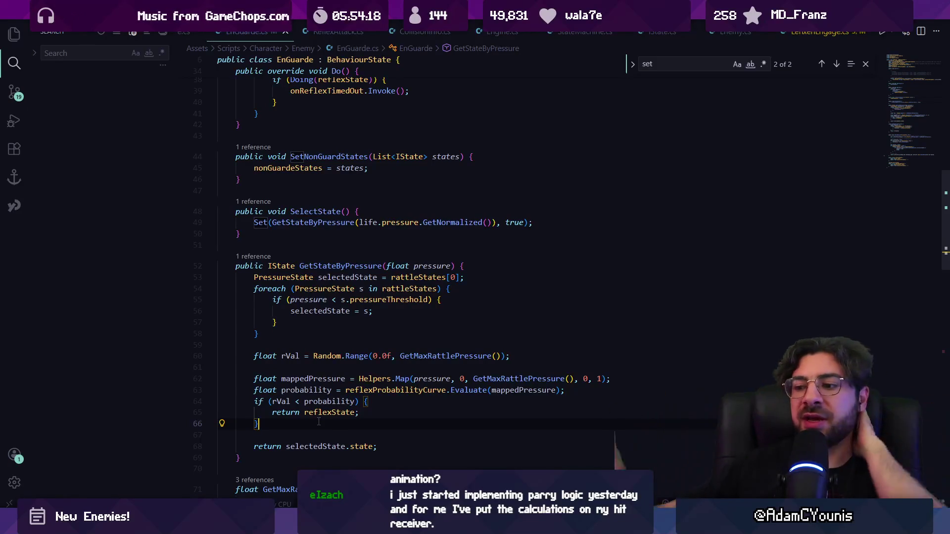
Step: Read through GetStateByPressure's pressure threshold loop in EnGuarde.cs, then return to Unity
mouse_move(420, 525)
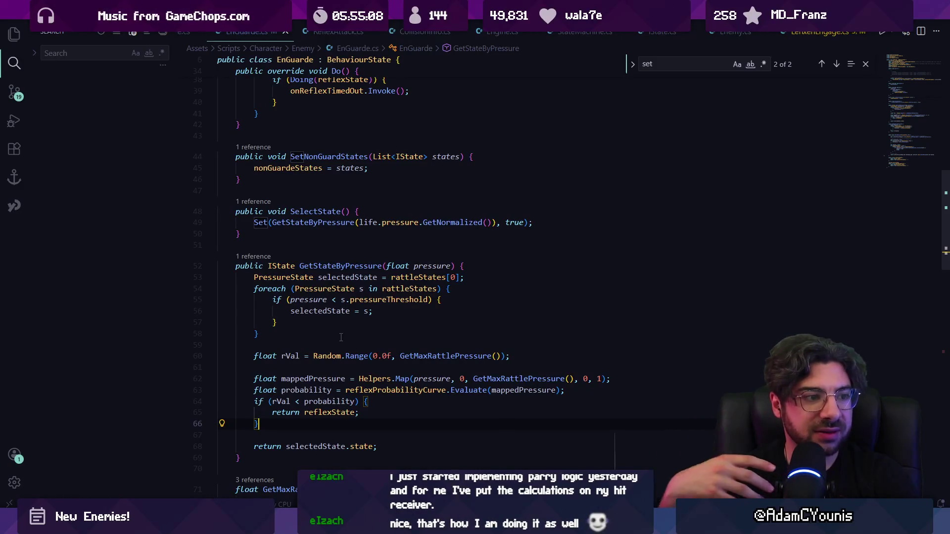
left_click(341, 337)
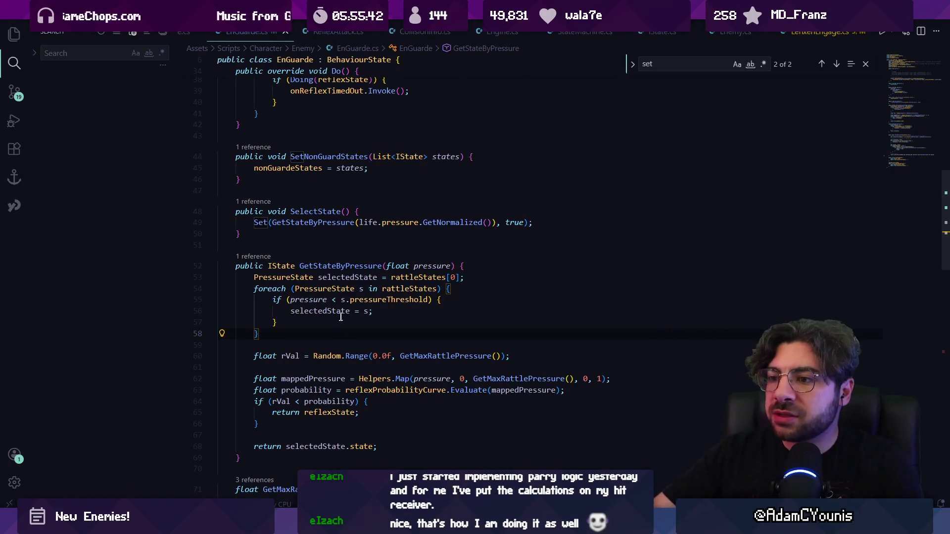
scroll(335, 334, "down", 2)
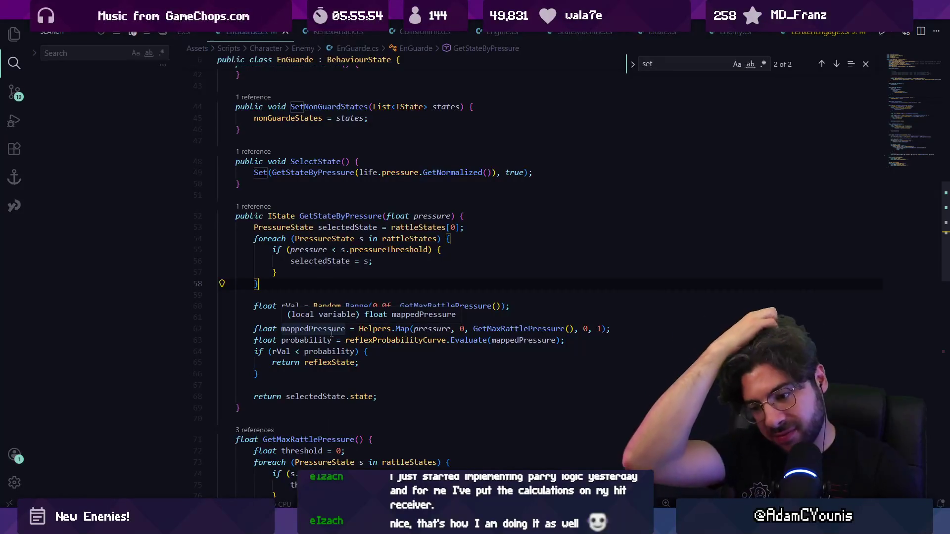
key("alt+Tab")
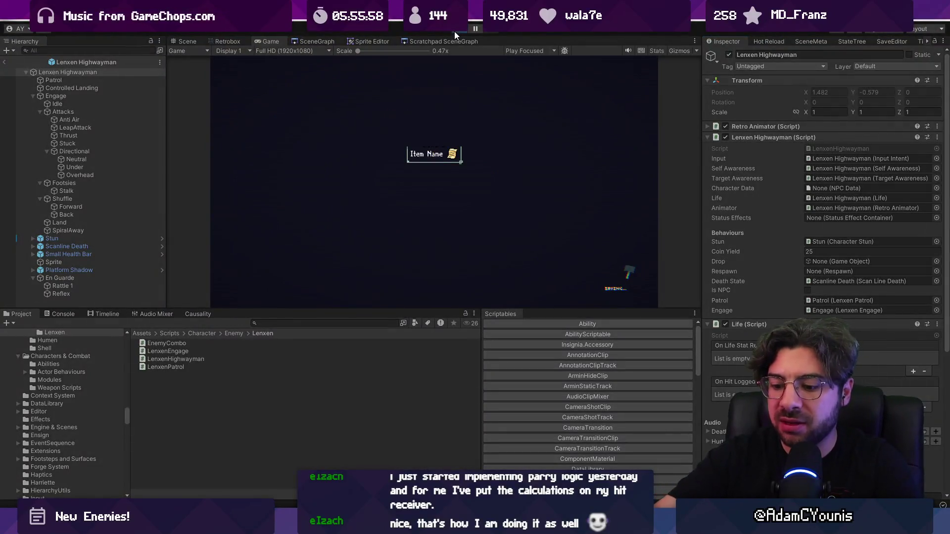
Step: Playtest in a maximized Game view, clearing the fox and armoured cat enemies, then stop
left_click(455, 32)
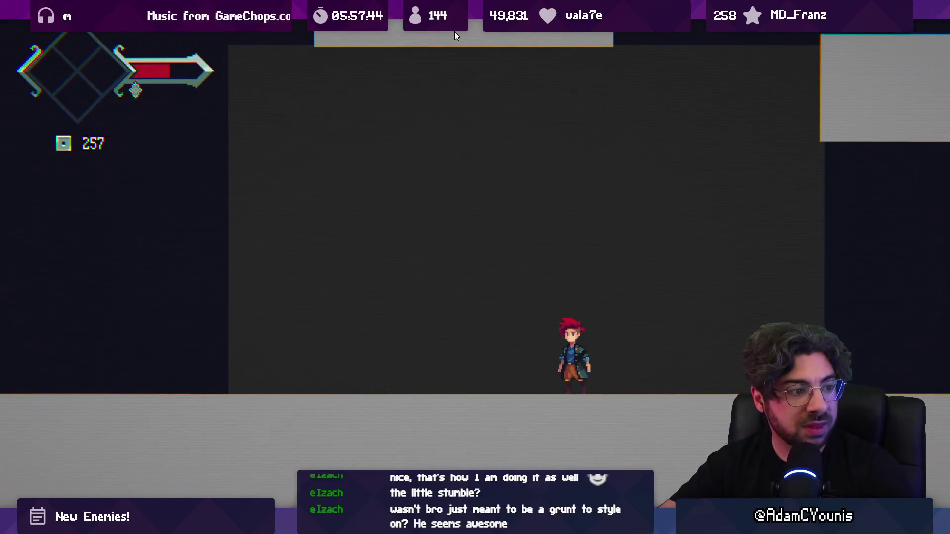
left_click(455, 36)
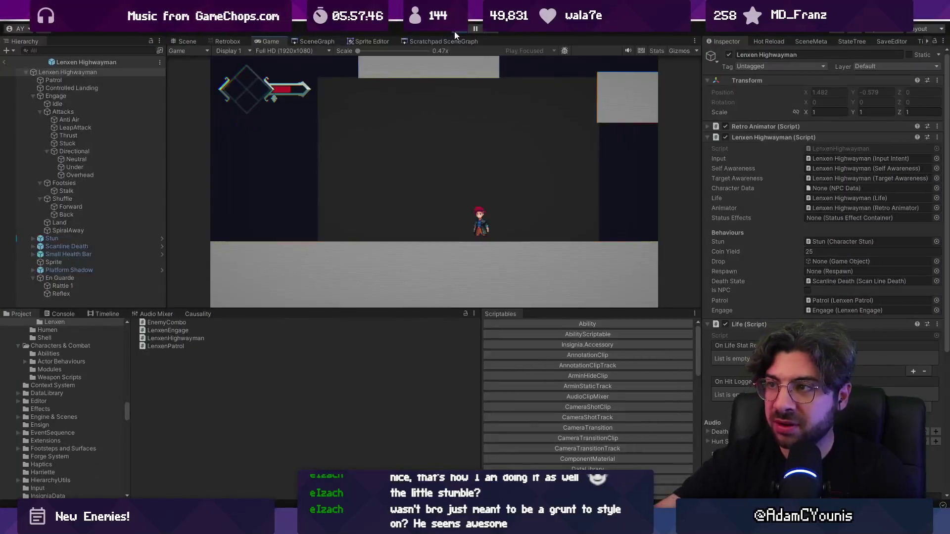
Step: Load the Ohrenstead Overlook level from the scene graph and start playing near the enemy
left_click(315, 41)
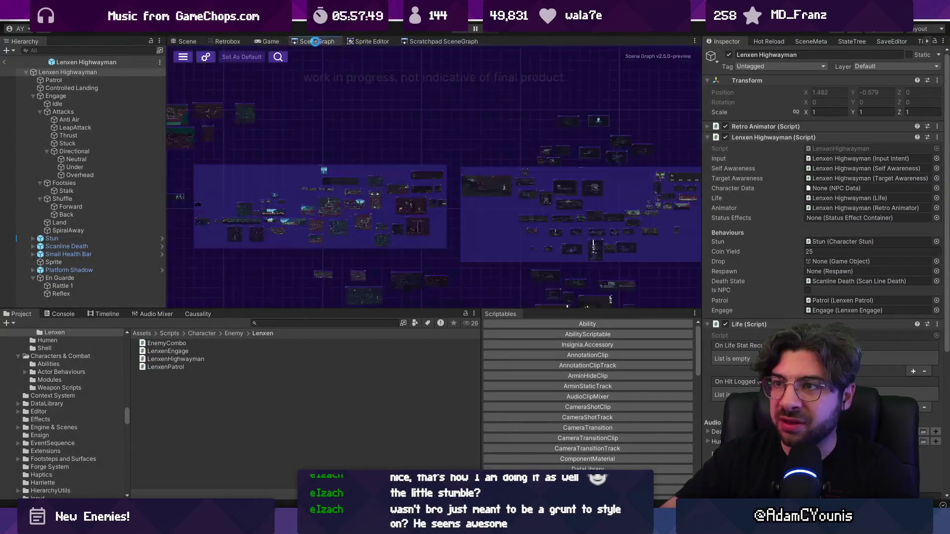
scroll(465, 224, "up", 10)
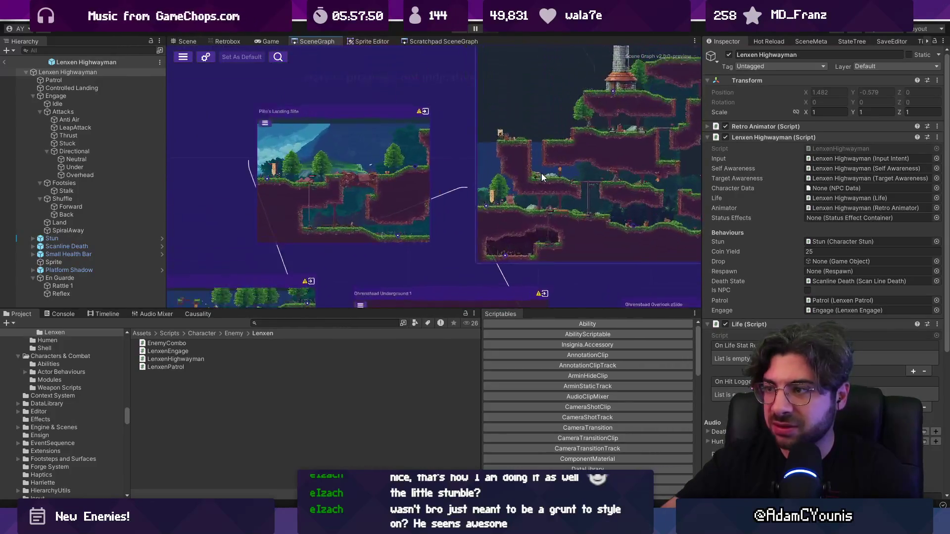
left_click(461, 32)
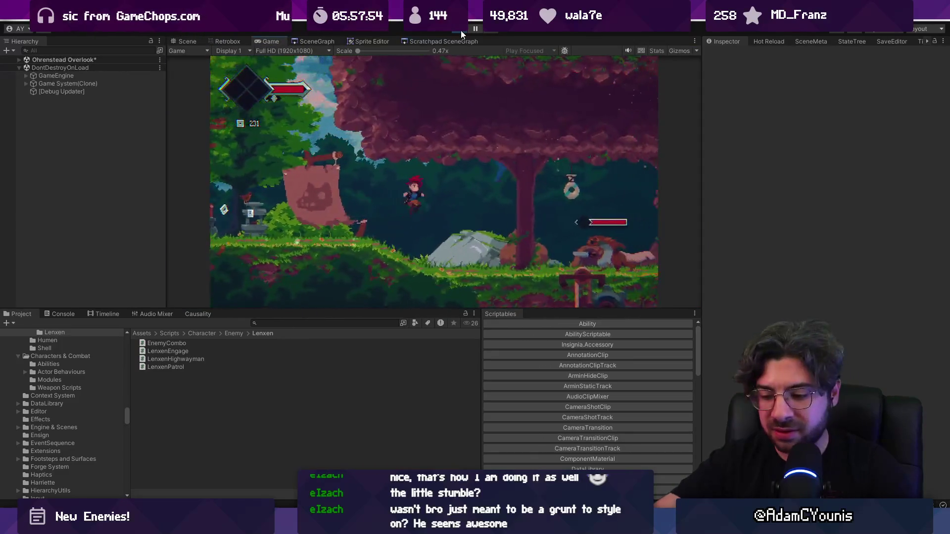
key("Right")
key("x")
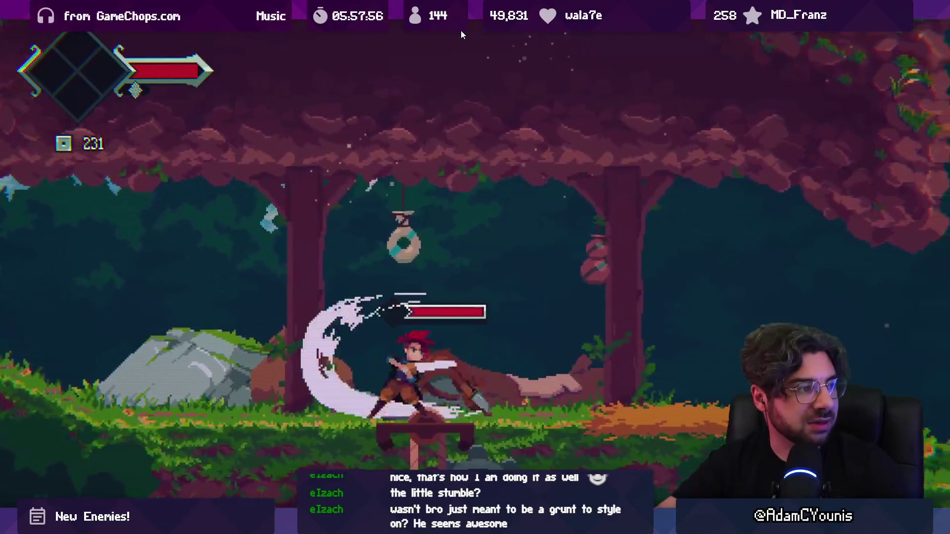
key("x")
key("x")
key("x")
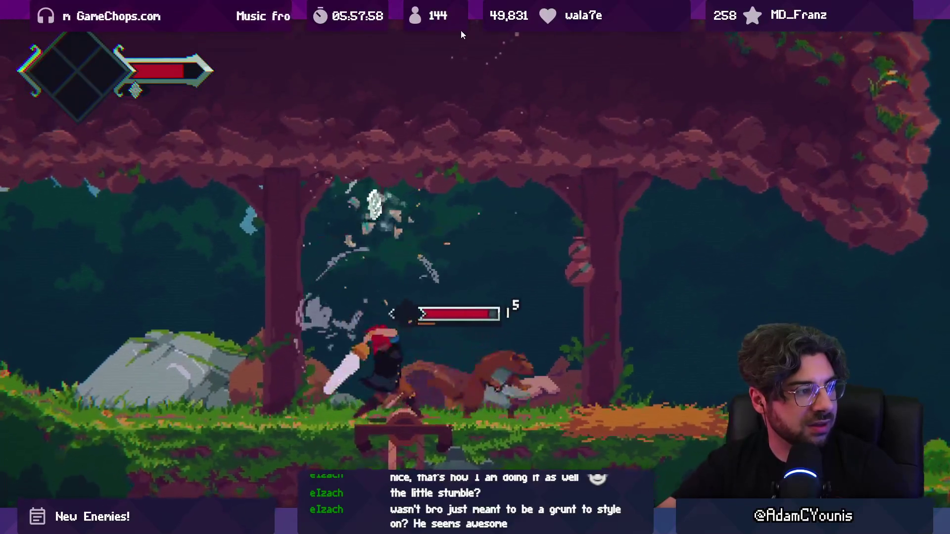
key("x")
key("x")
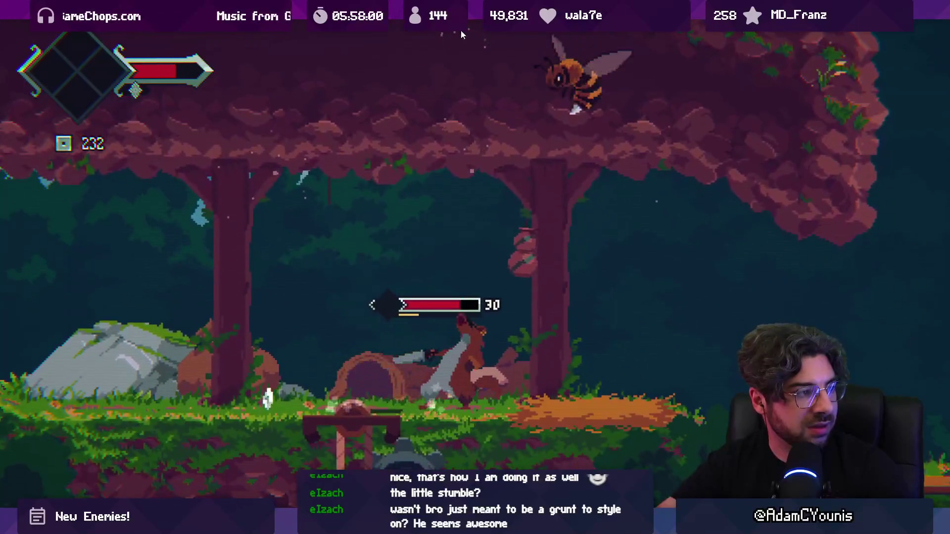
key("Left")
key("x")
key("x")
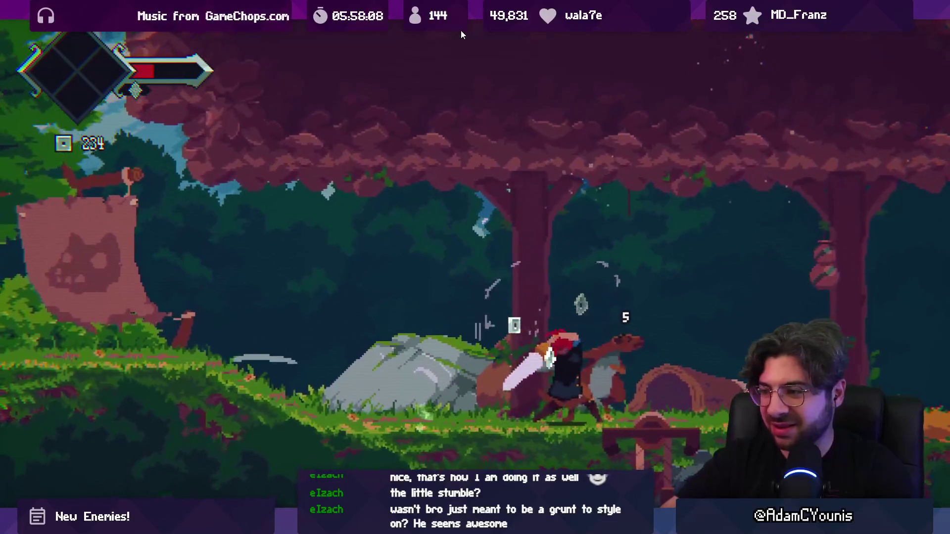
key("alt+Tab")
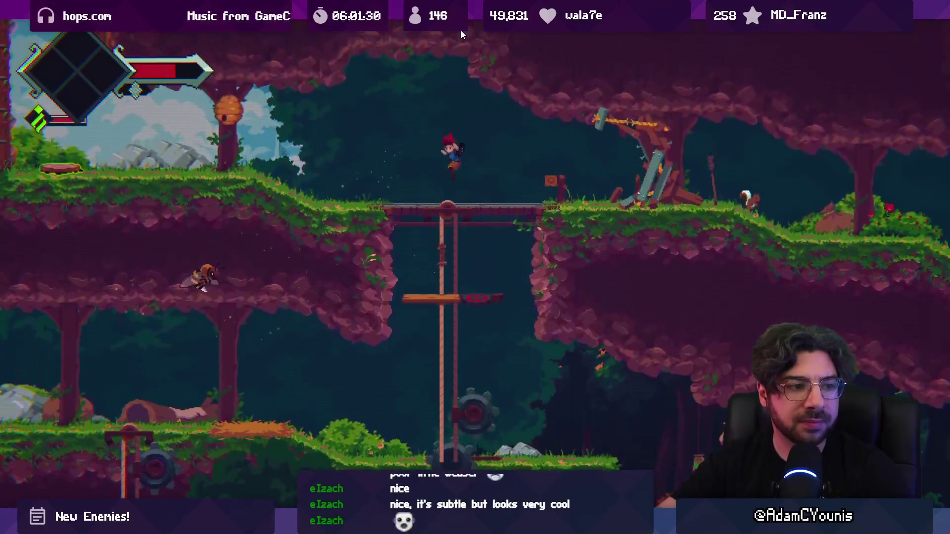
Step: Stop play, then load and run the Enemy ScratchPad scene from the Scratchpad scene graph
left_click(459, 33)
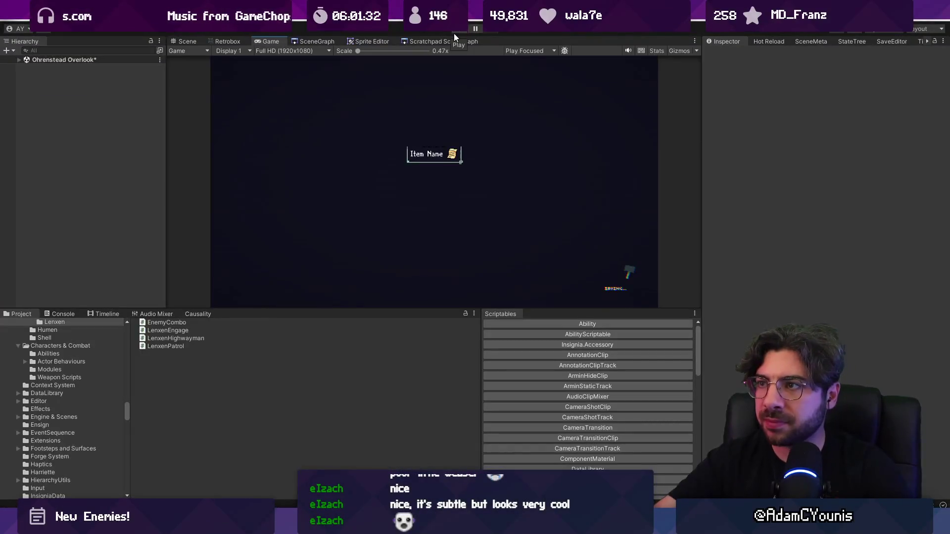
left_click(316, 42)
left_click(421, 41)
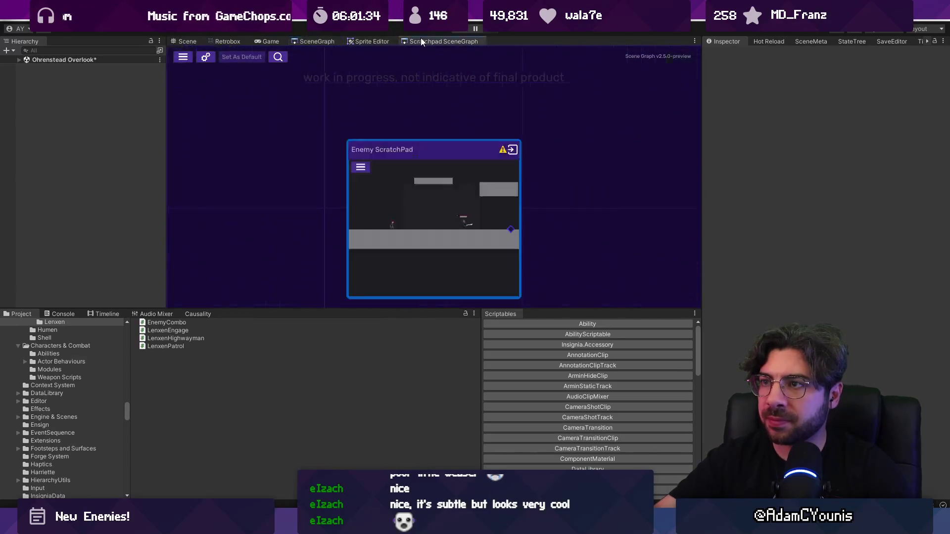
left_click(452, 280)
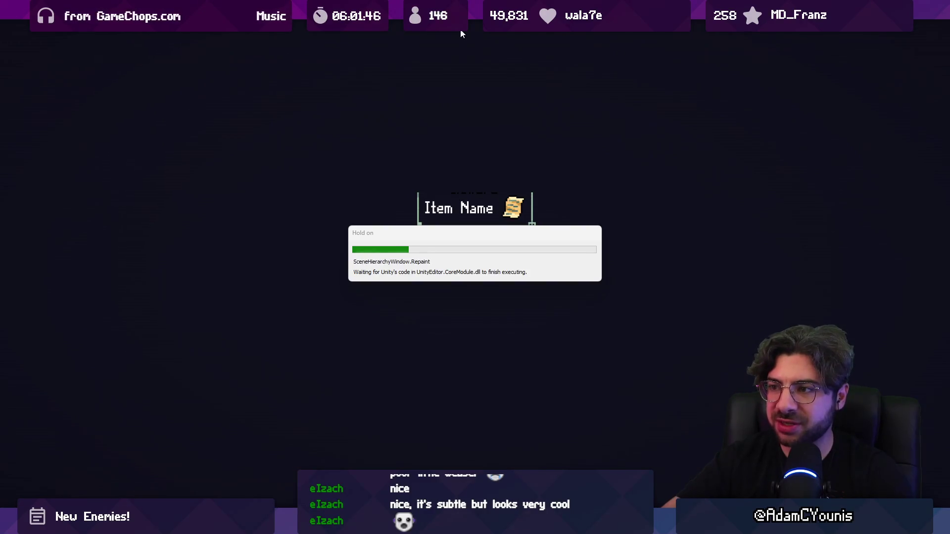
Step: Defeat the cat, red and dark enemies, then leave the maximized Game view
key("Right")
key("x")
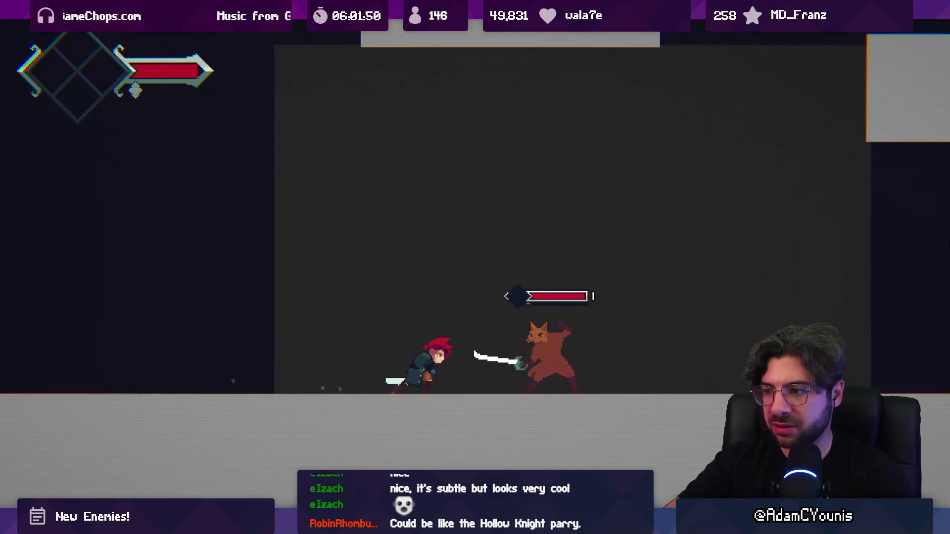
key("x")
key("x")
key("x")
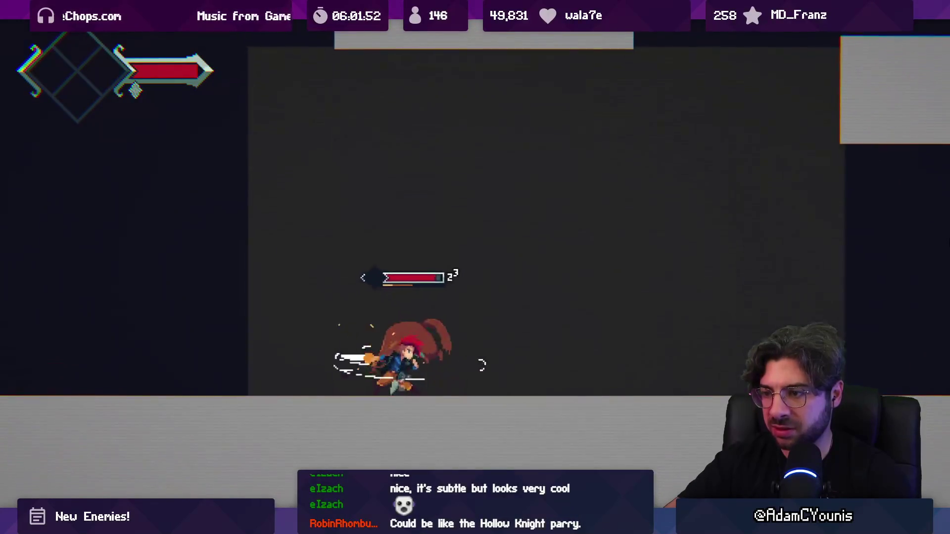
key("x")
key("x")
key("x")
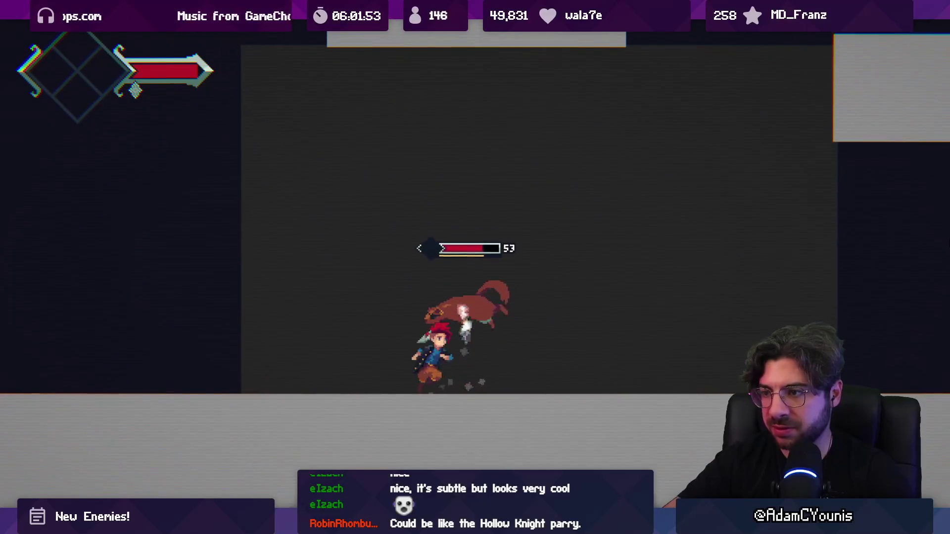
key("x")
key("x")
key("x")
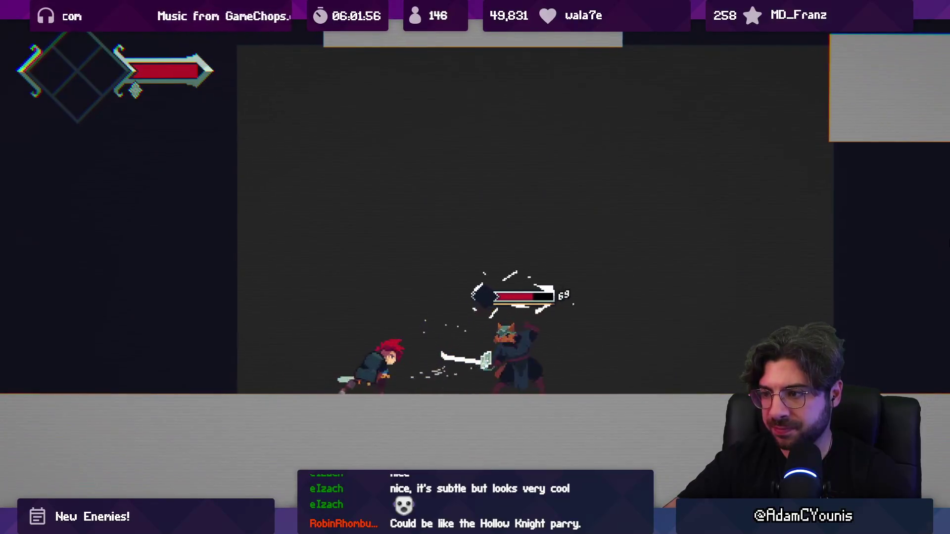
key("x")
key("x")
key("x")
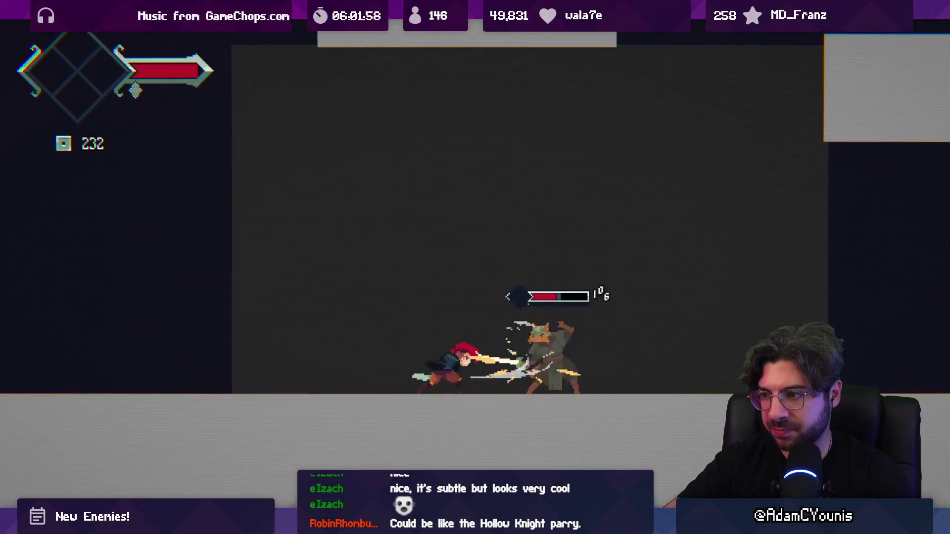
key("x")
key("x")
key("x")
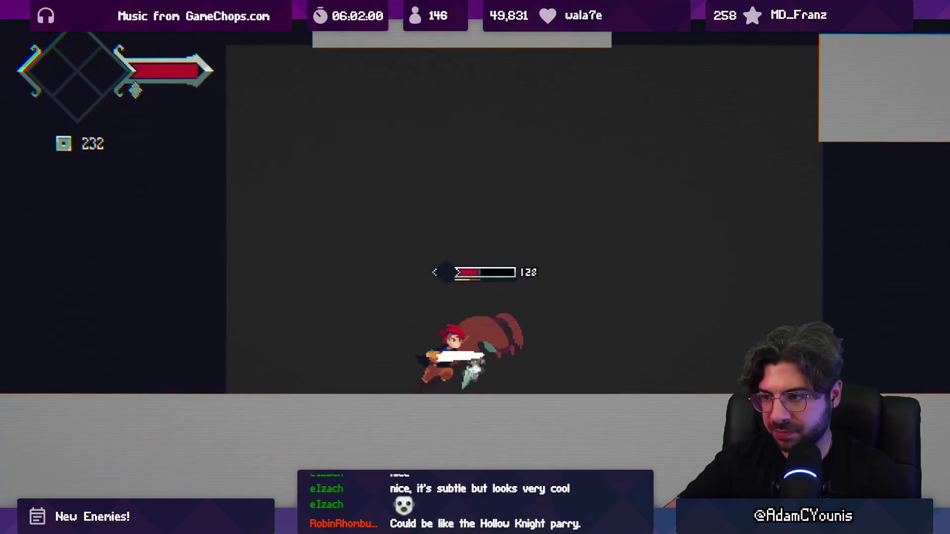
key("x")
key("x")
key("x")
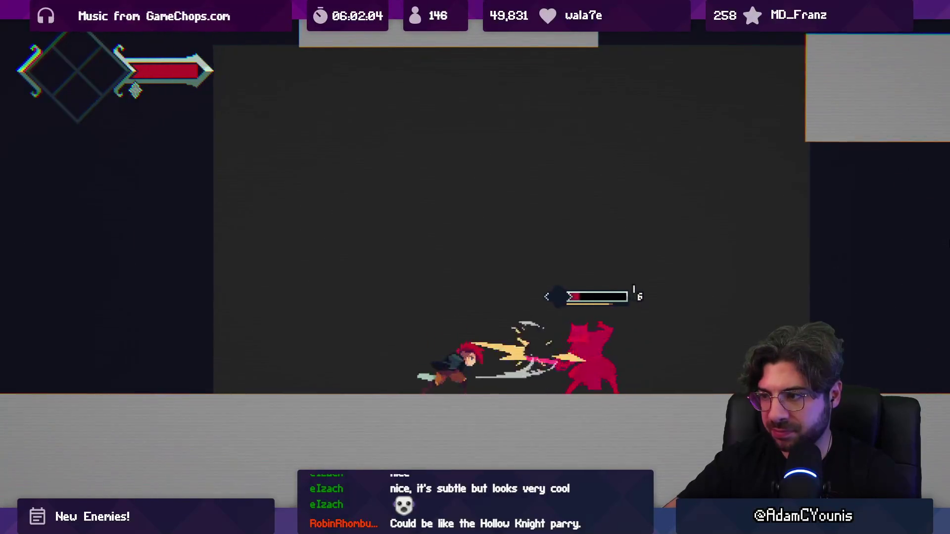
key("x")
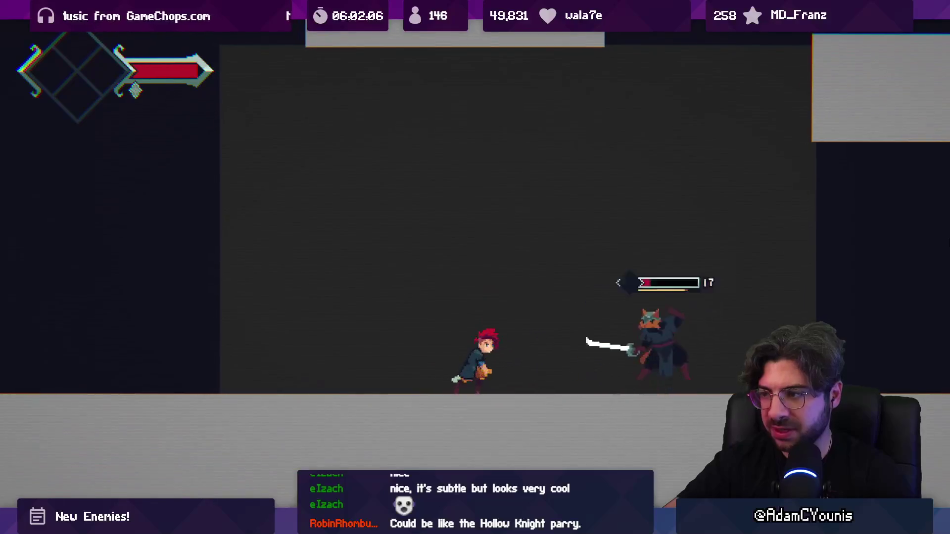
key("x")
key("x")
key("x")
key("x")
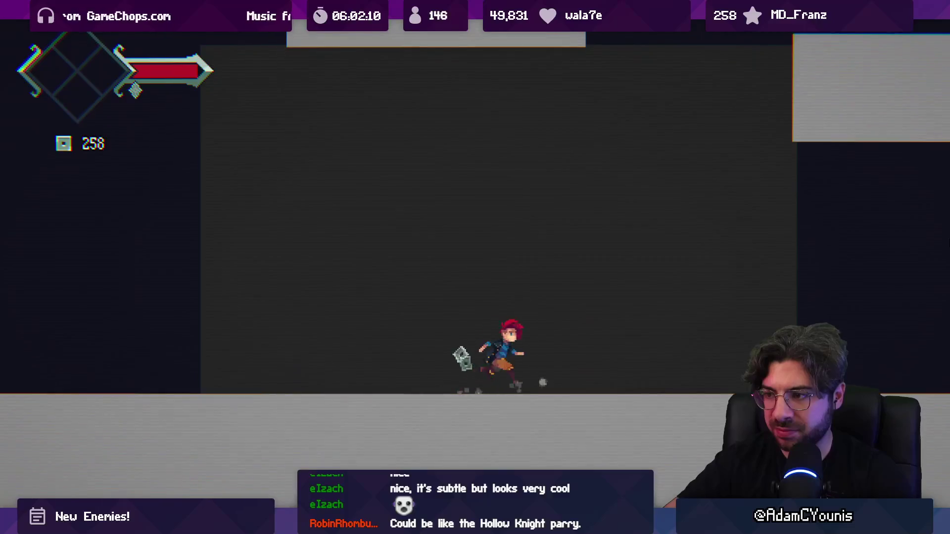
key("ctrl+p")
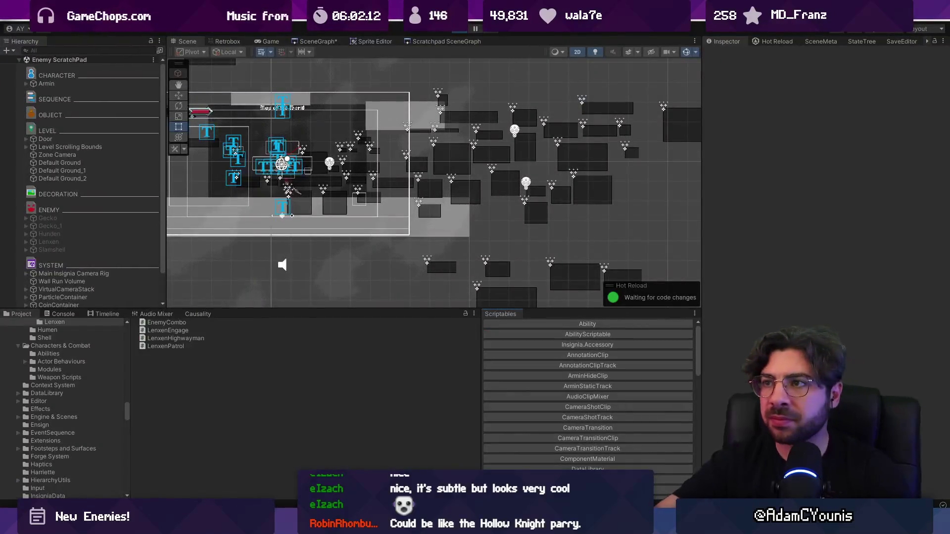
Step: In VS Code, jump to OnReflexTimeOut in LenxenEngage.cs
key("alt+Tab")
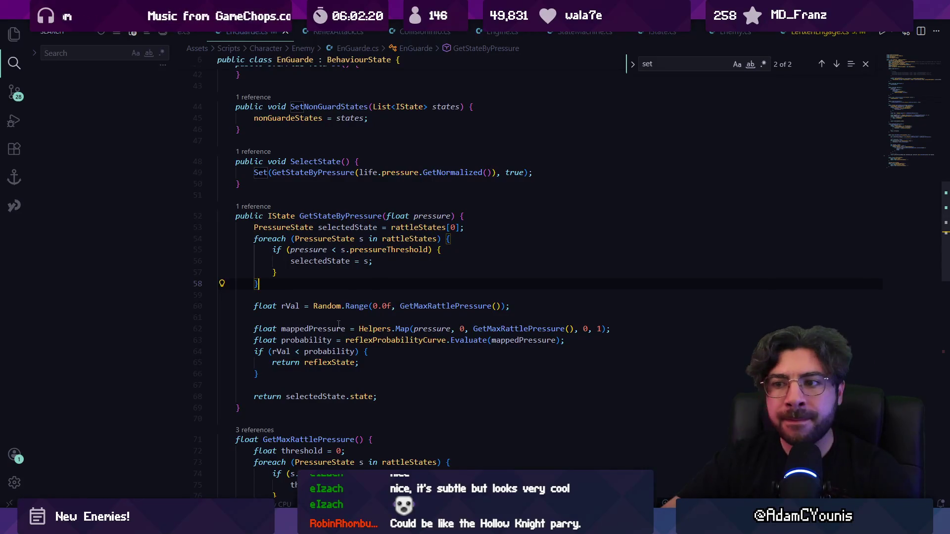
scroll(349, 285, "up", 5)
scroll(349, 286, "down", 6)
type("f")
key("BackSpace")
key("ctrl+t")
type("OnRefl")
key("Return")
Step: Change the midOptions footsies weight from 40 to 20
key("ctrl+f")
type("foo")
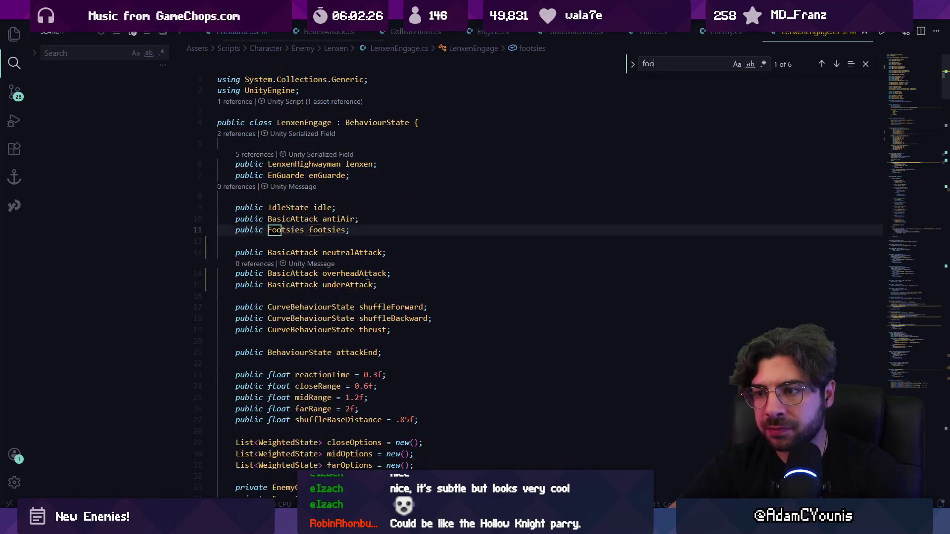
type("s")
key("BackSpace")
type("tsies")
key("Return")
key("Return")
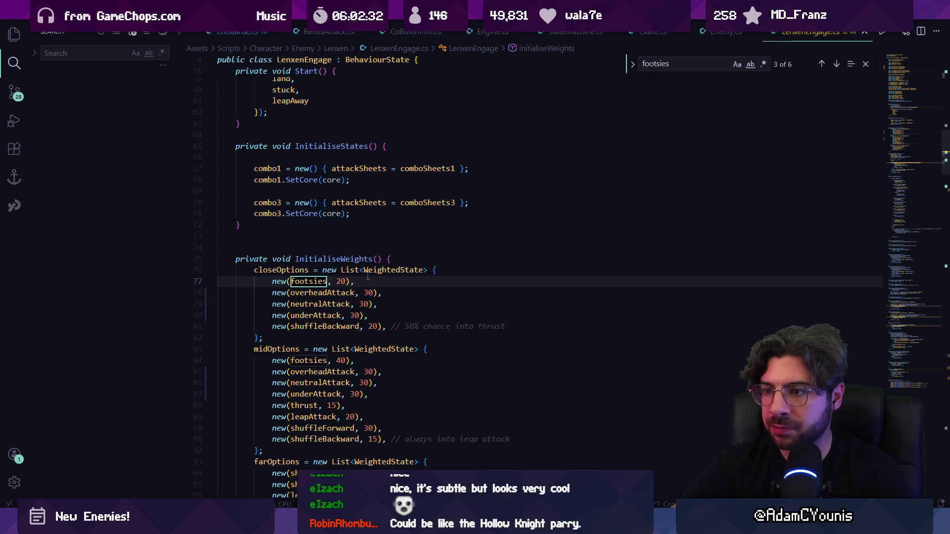
key("Escape")
key("Right")
key("Right")
key("Right")
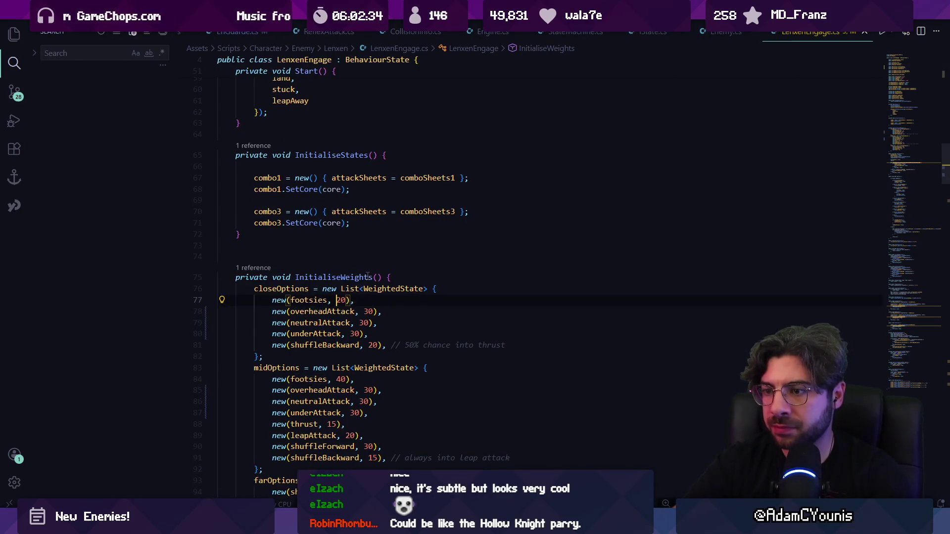
scroll(367, 277, "down", 2)
left_click(338, 329)
type("2")
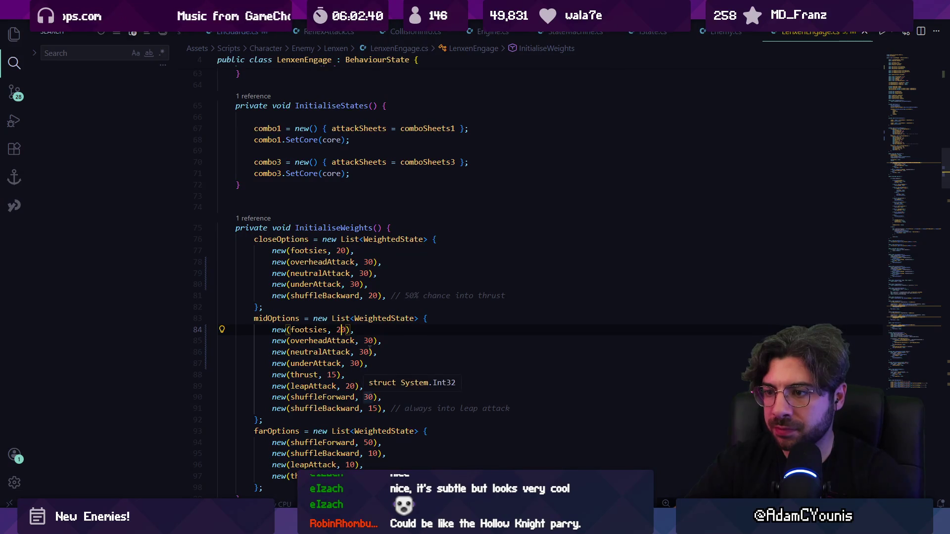
left_click(368, 397)
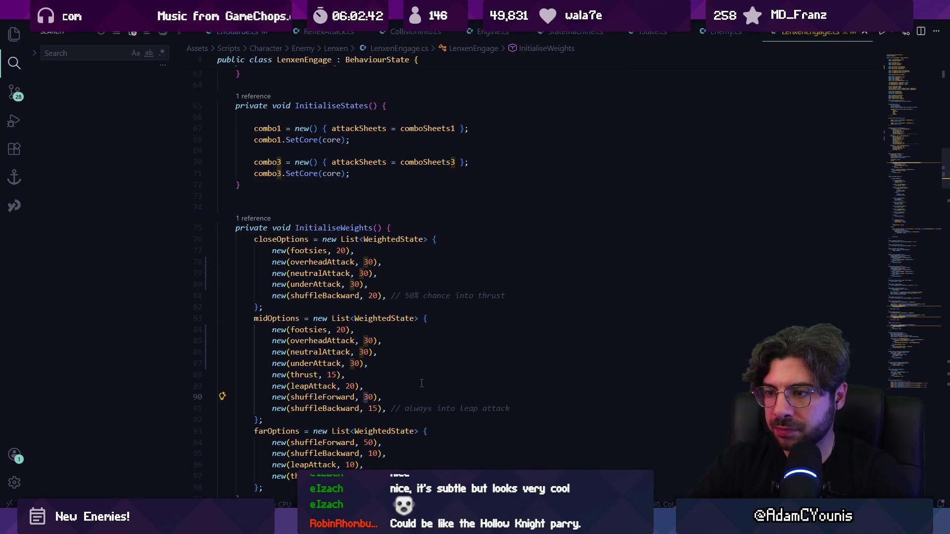
key("alt+Tab")
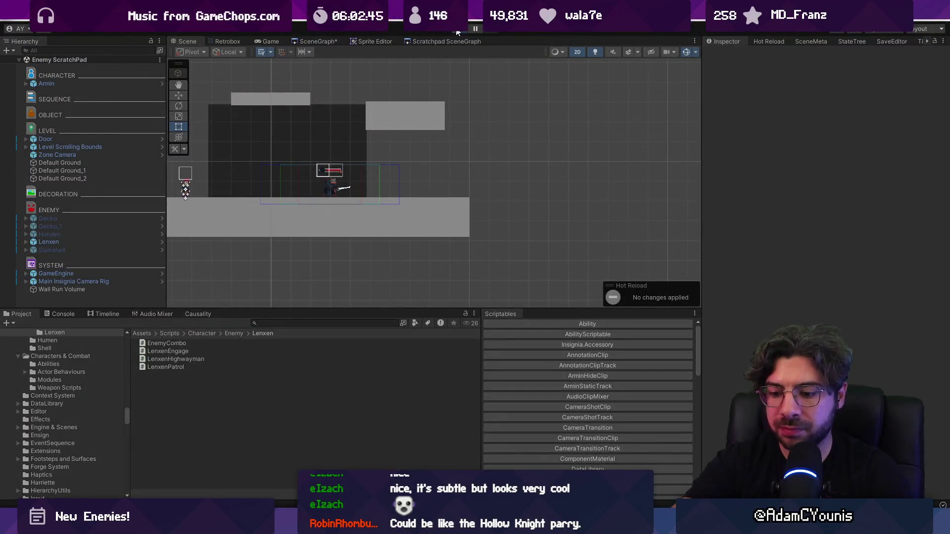
Step: Fight the retuned Lenxen enemies in the scratchpad, ending with coins at 255, then stop play
left_click(457, 32)
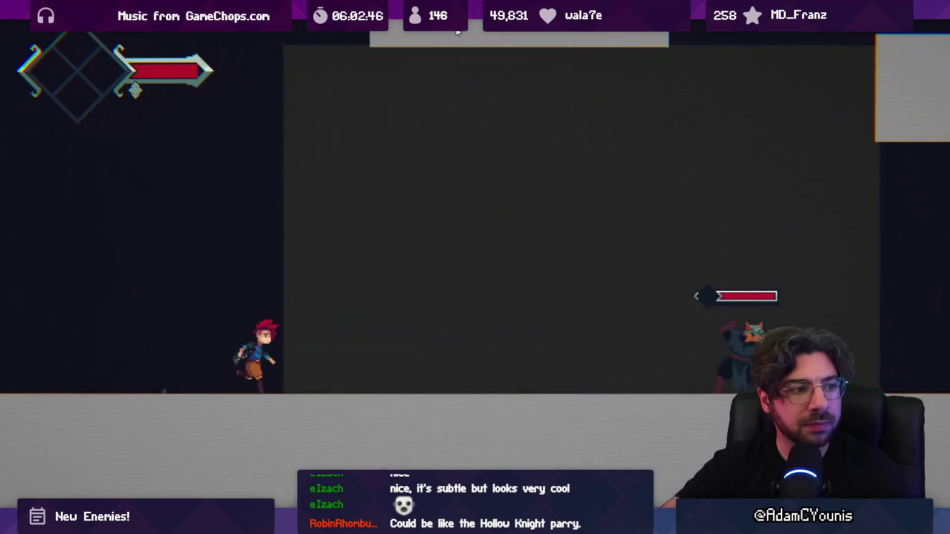
key("x")
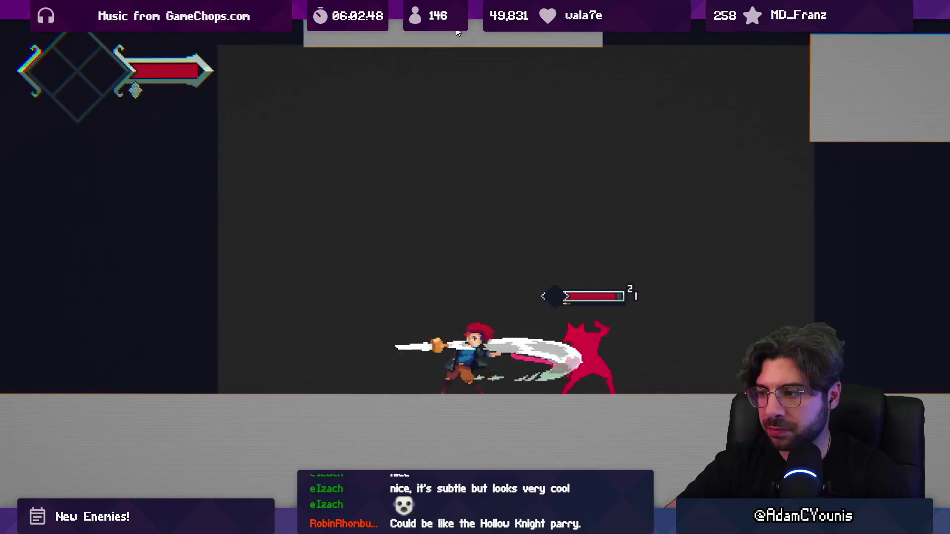
key("x")
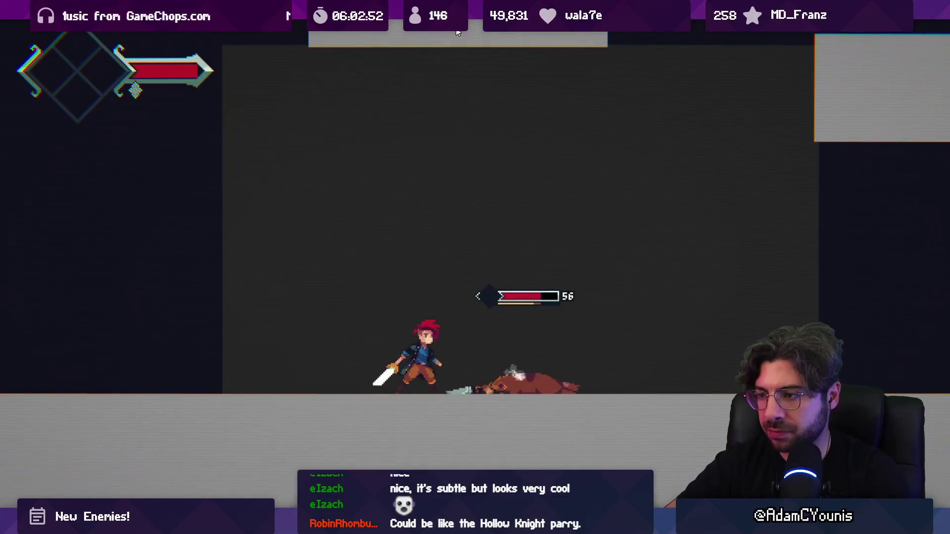
key("x")
key("x")
key("x")
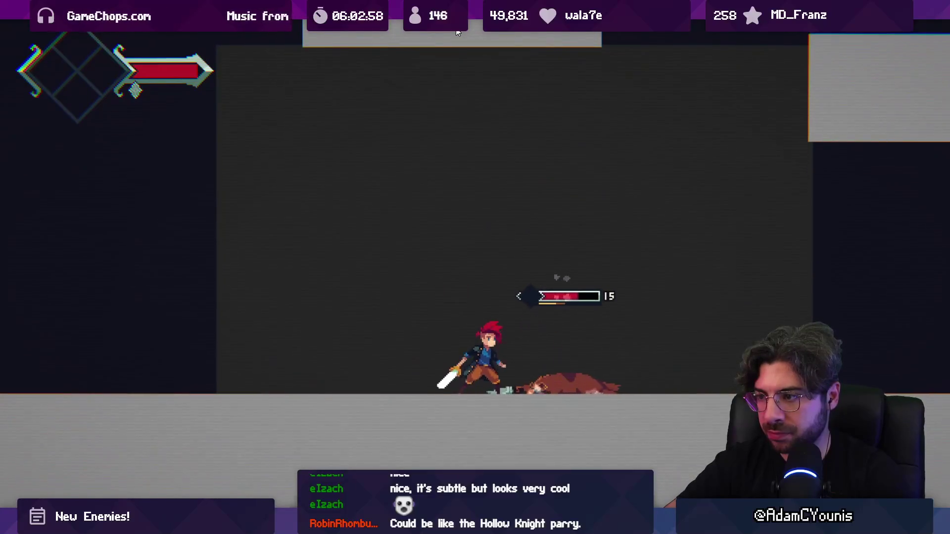
key("x")
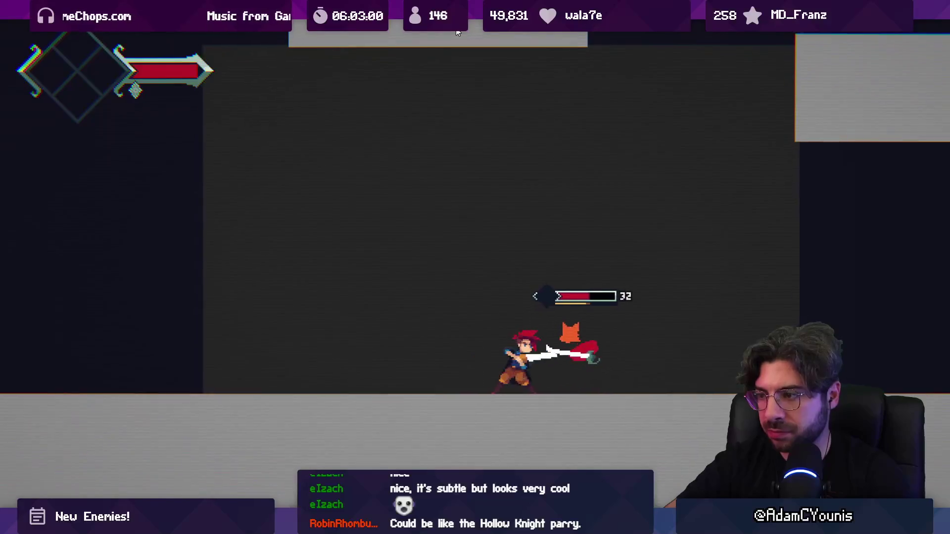
key("x")
key("x")
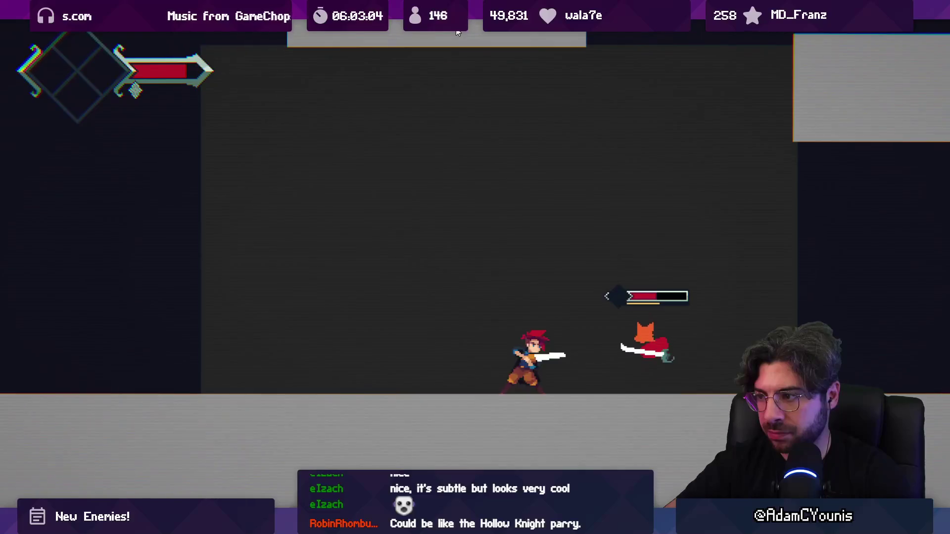
key("x")
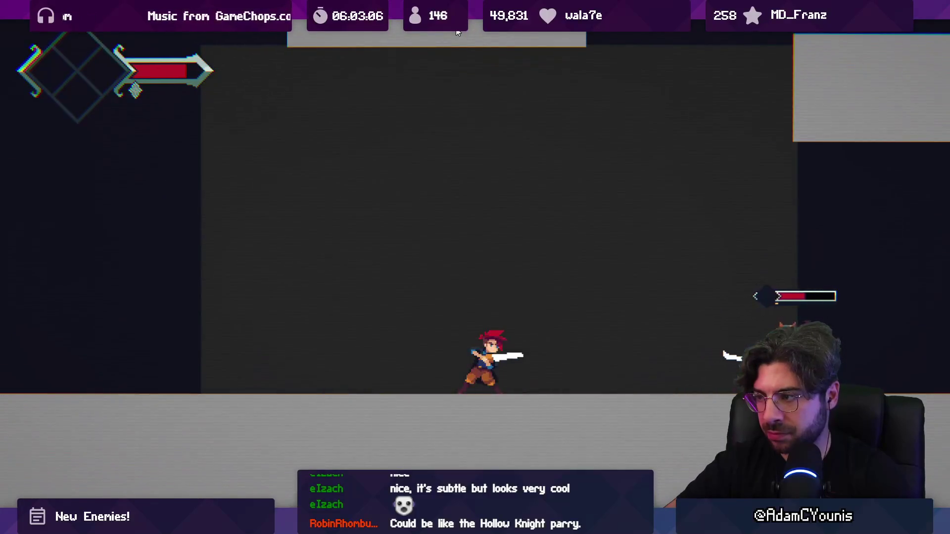
key("x")
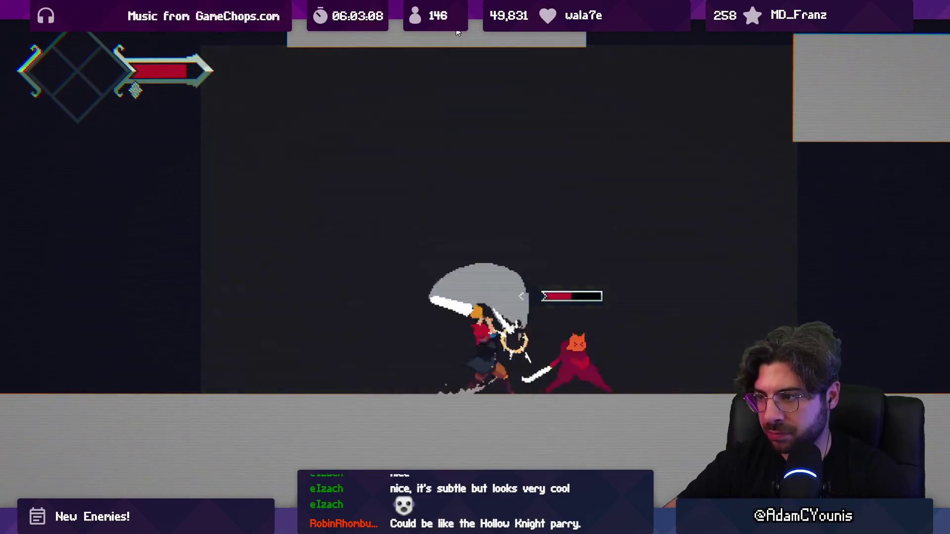
key("x")
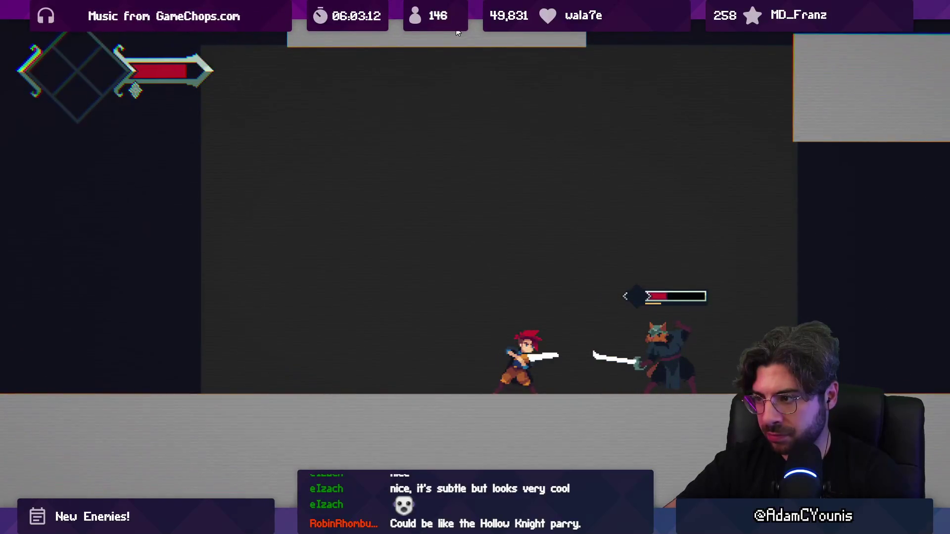
key("x")
key("x")
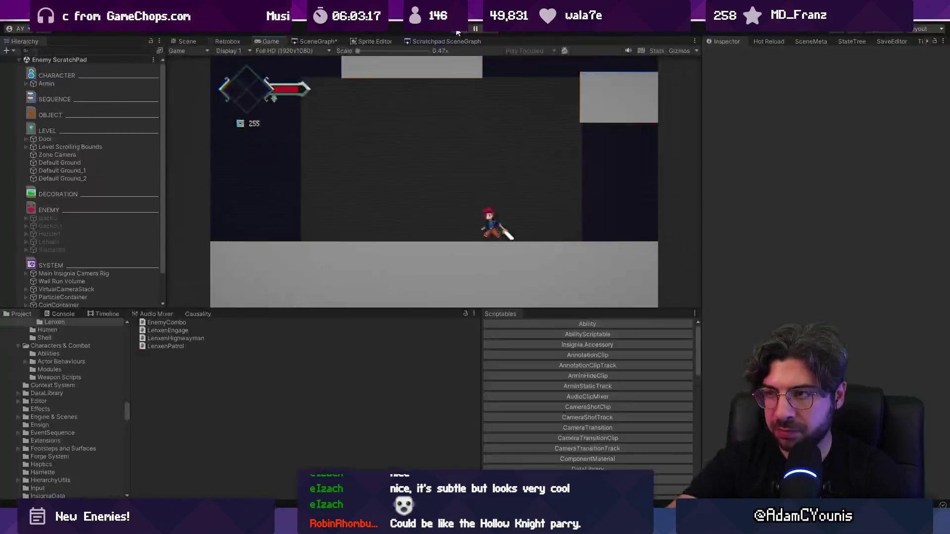
left_click(457, 33)
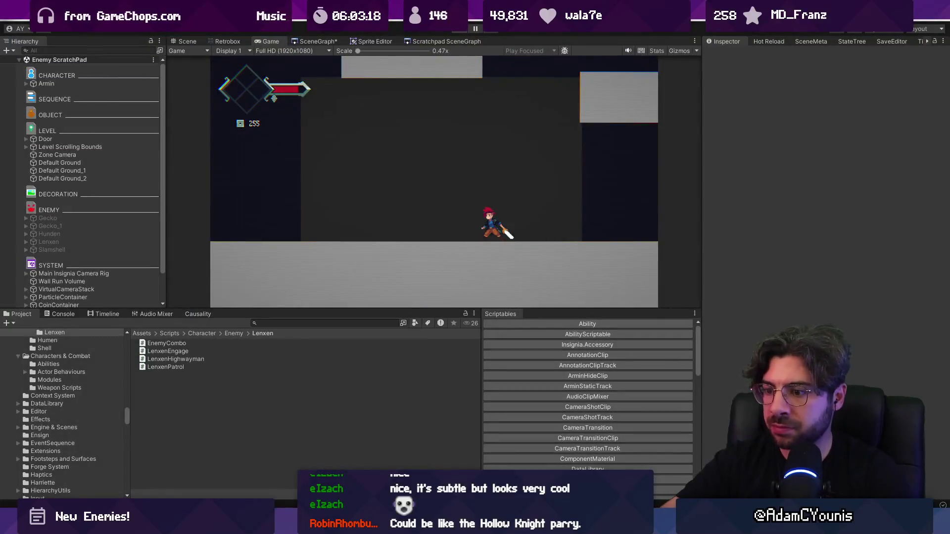
Step: In LenxenEngage's midOptions, set the leapAttack weight to 15
key("alt+Tab")
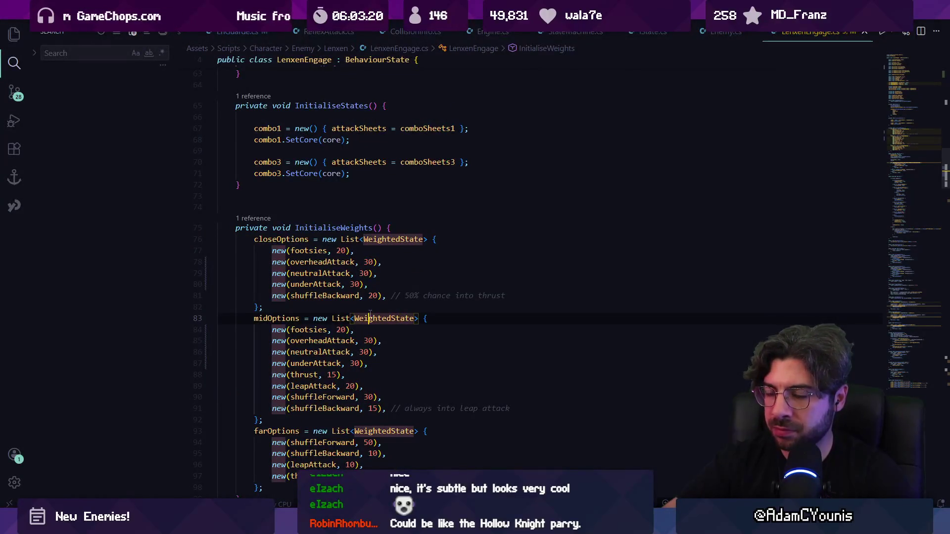
left_click(363, 297)
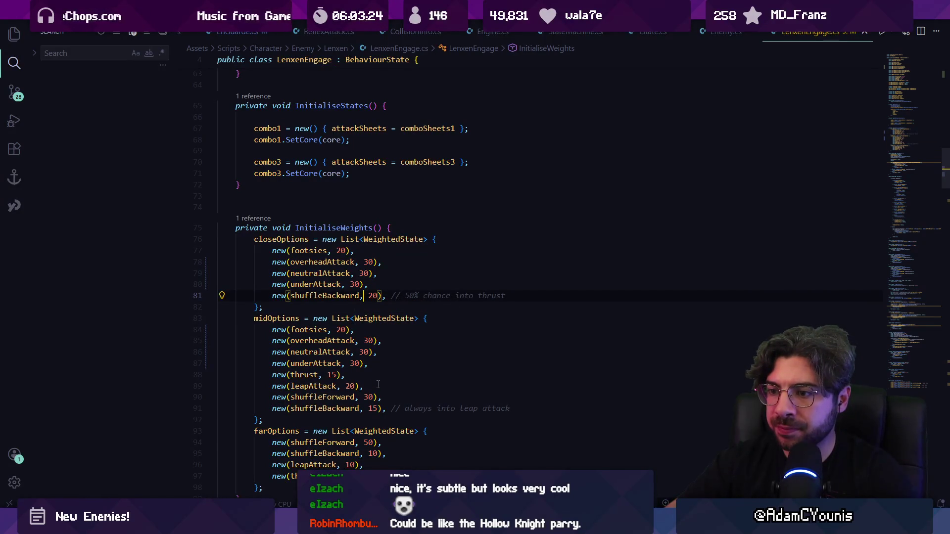
left_click(369, 398)
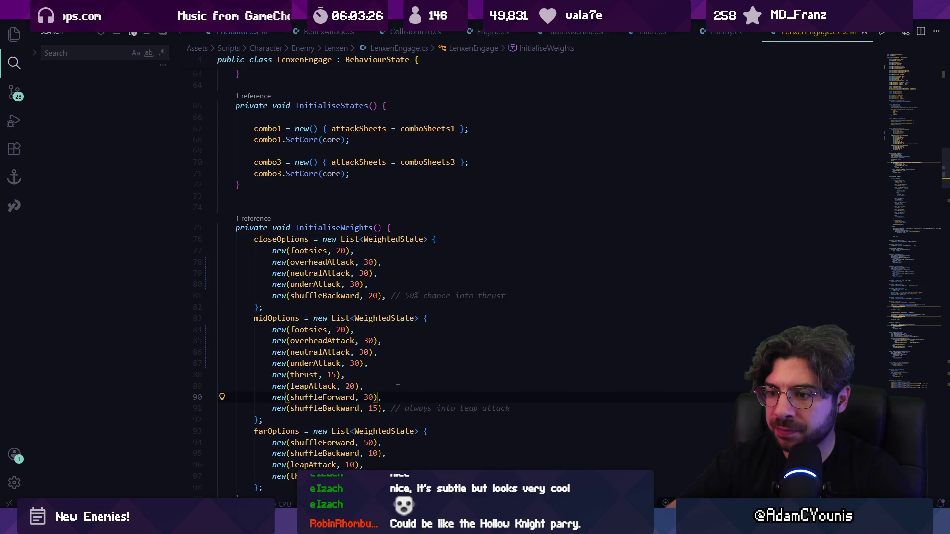
scroll(398, 388, "down", 1)
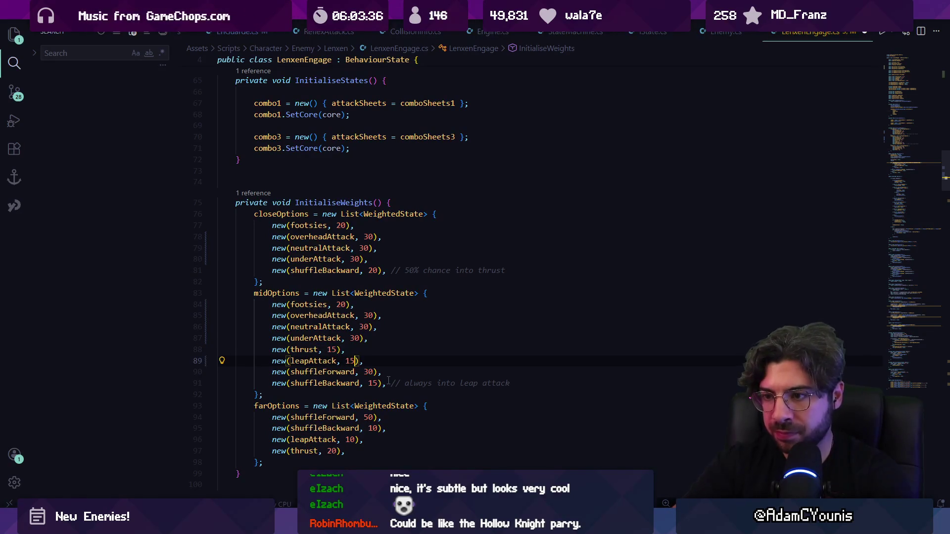
key("Up")
key("Up")
key("Up")
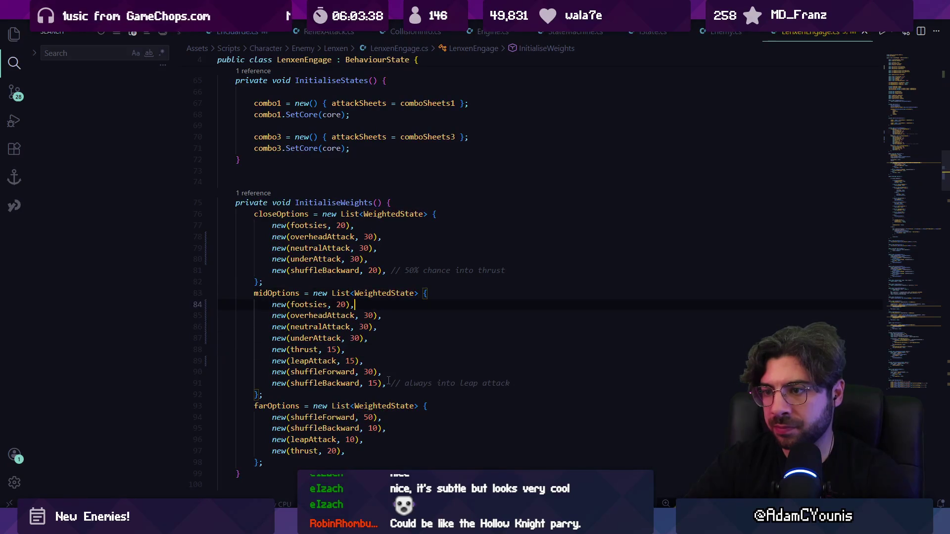
key("BackSpace")
key("BackSpace")
type("15")
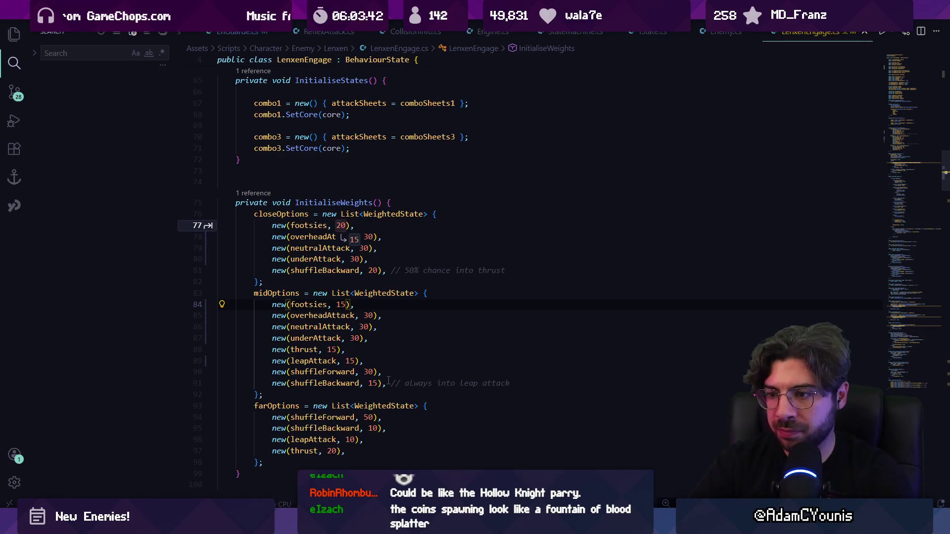
key("Escape")
Step: Set close-range footsies weight to 10 and mid-range footsies to 30, then save
left_click(341, 225)
type("1")
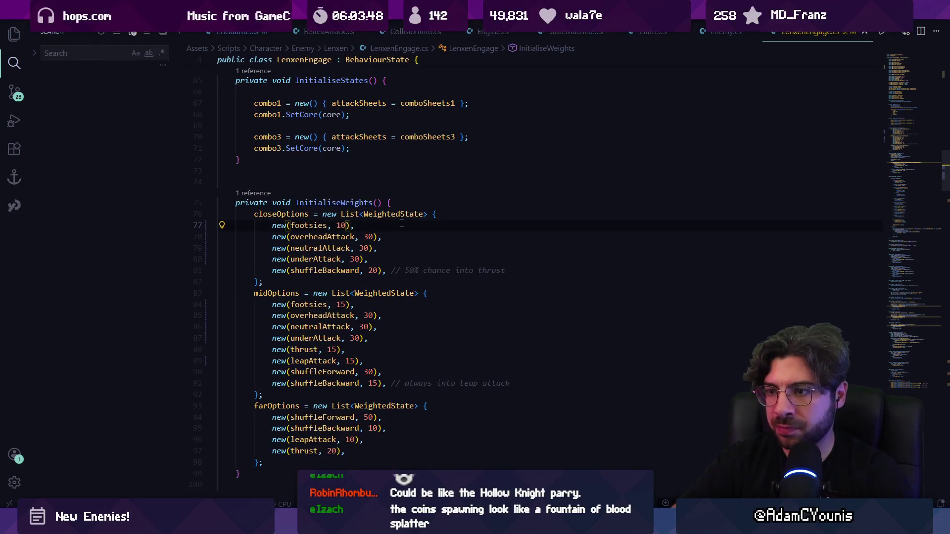
left_click(342, 304)
type("20")
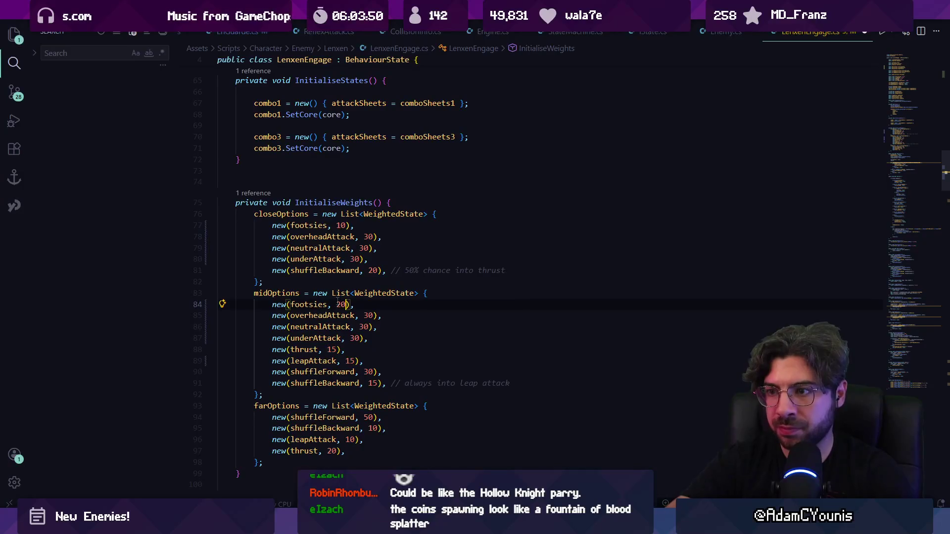
type("10")
key("ctrl+s")
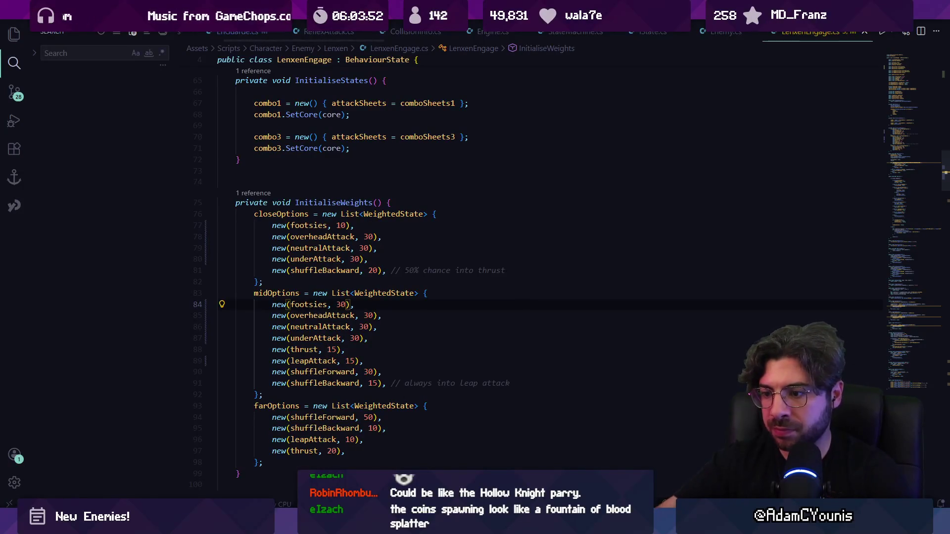
key("alt+Tab")
left_click(458, 30)
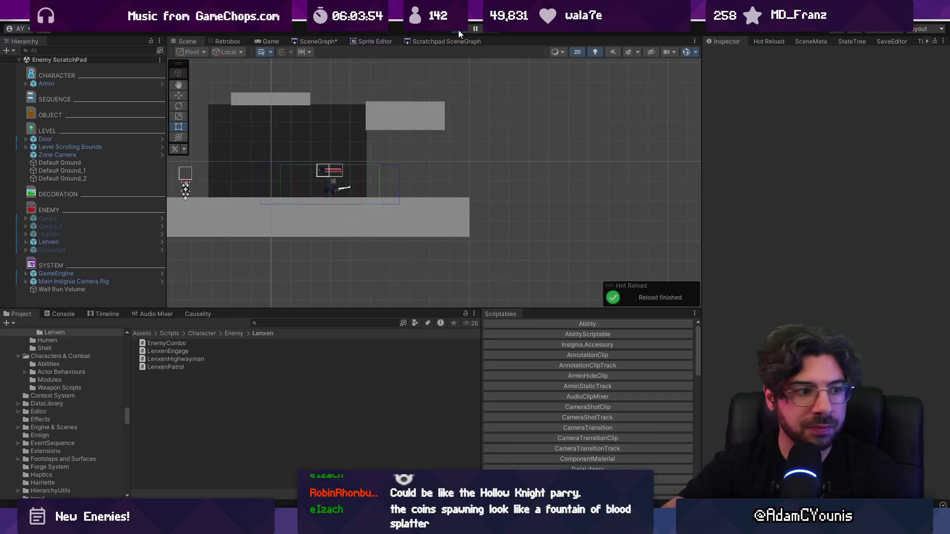
Step: Run at the cat swordsman Lenxen and slash it repeatedly until it's knocked down
key("Right")
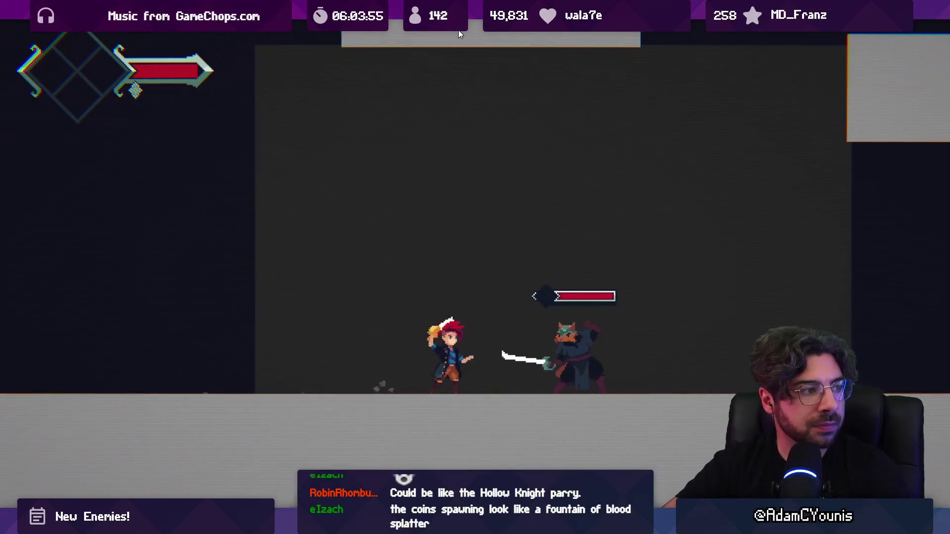
key("x")
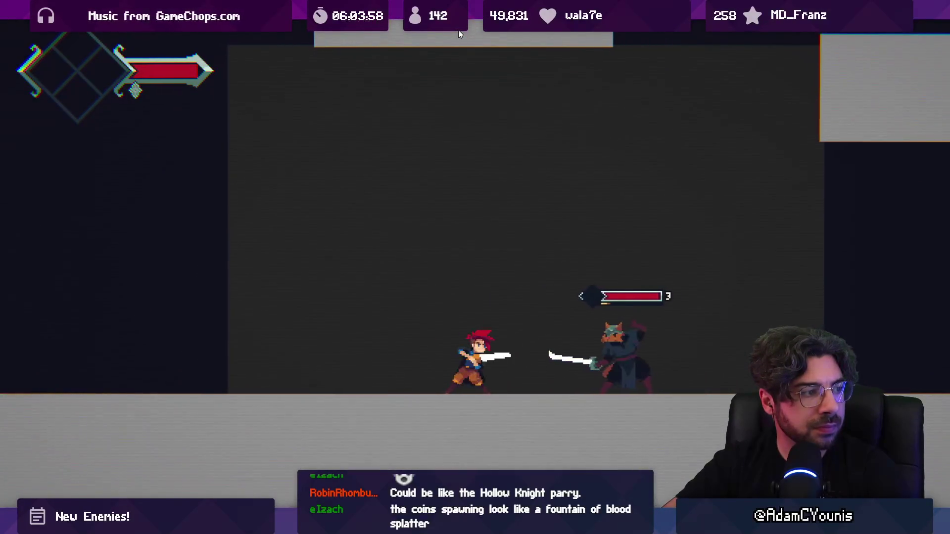
key("x")
key("x")
key("x")
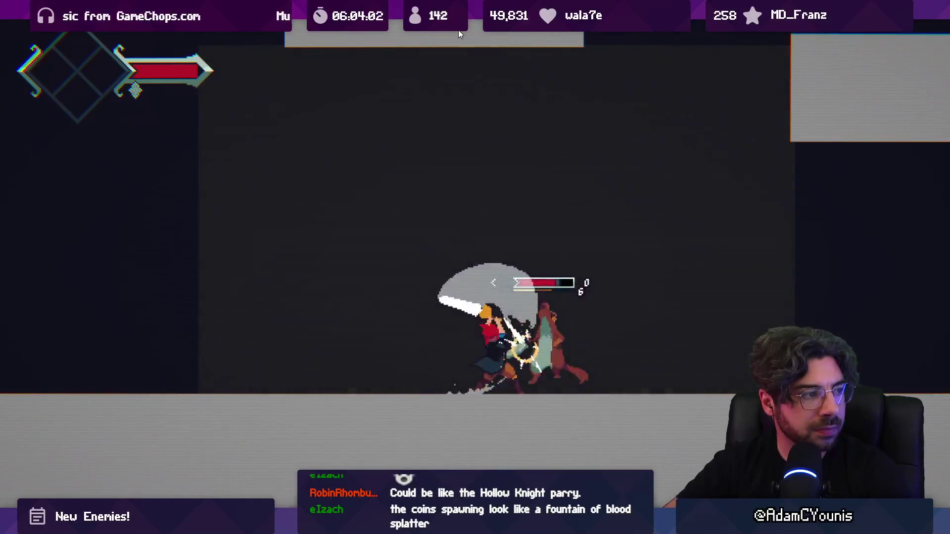
key("x")
key("x")
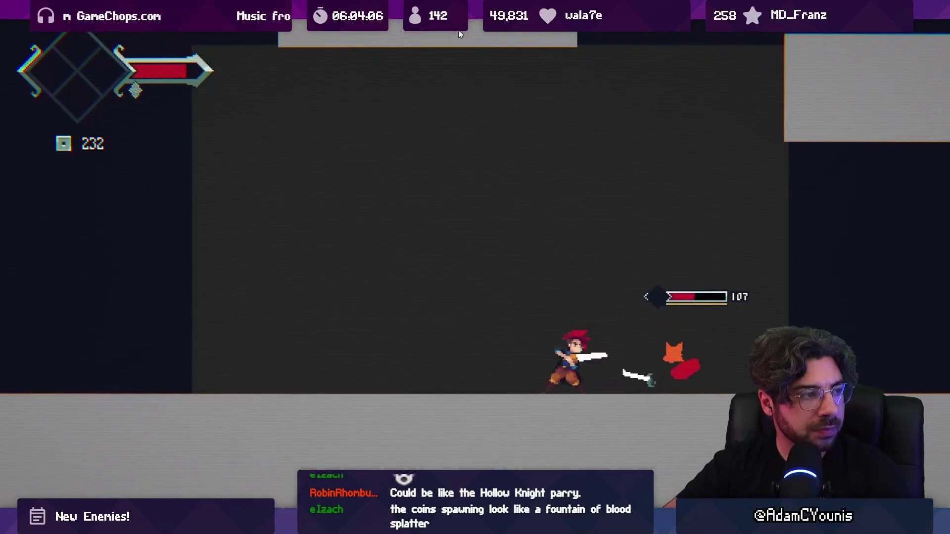
key("x")
key("x")
key("x")
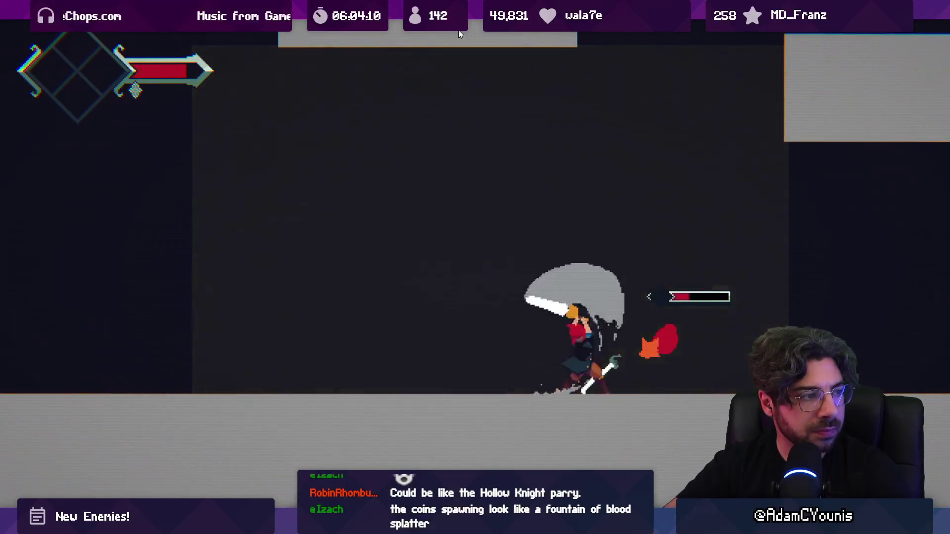
key("x")
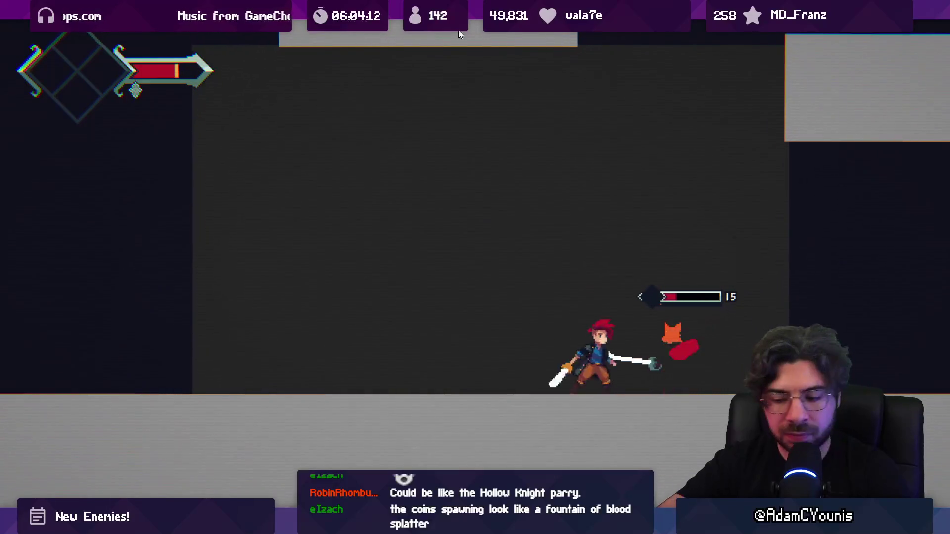
Step: Stop play mode and return to the Retrobox sprite import view with the project search ready
key("shift+space")
left_click(458, 29)
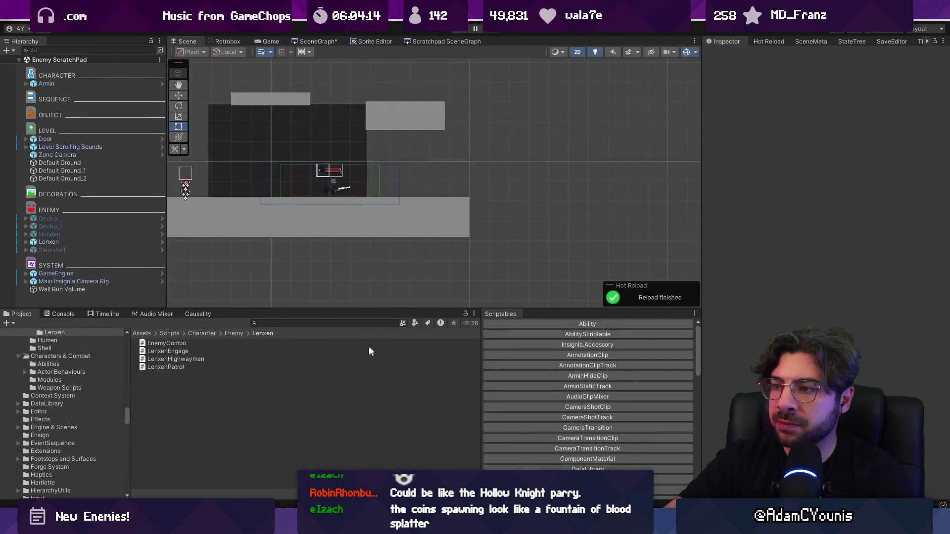
left_click(306, 41)
left_click(226, 40)
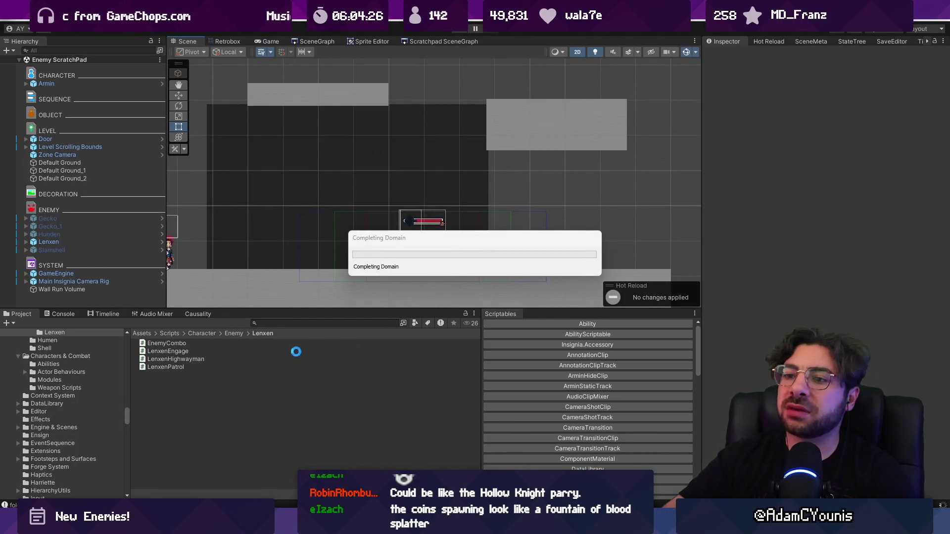
left_click(284, 324)
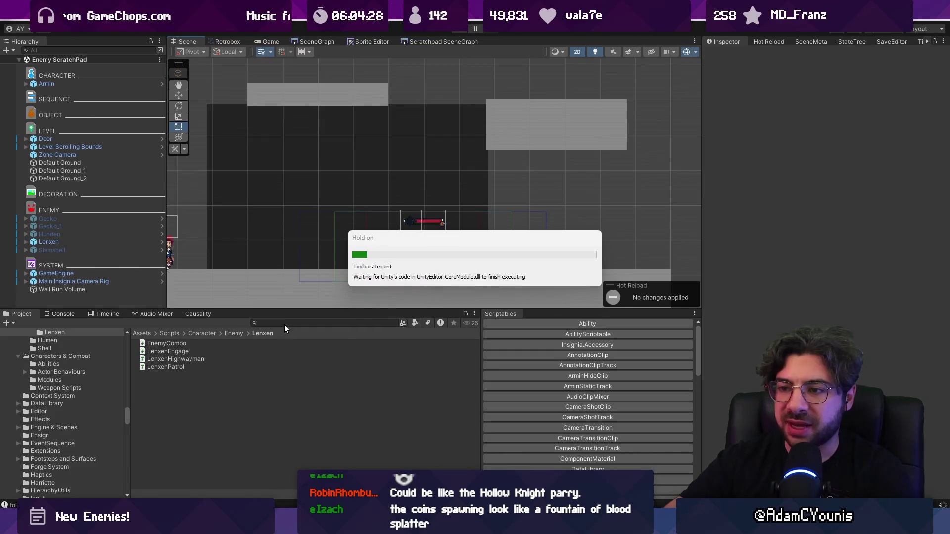
Step: Search for 'lenxen attack' and review frames 6 and 7 of the Lenxen-neutral-attack sheet
type("attack")
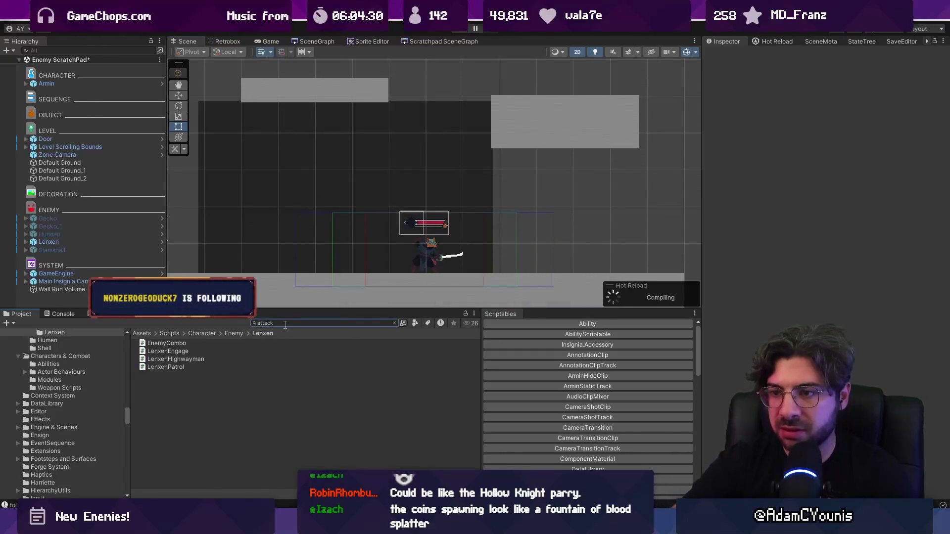
double_click(276, 323)
type("le")
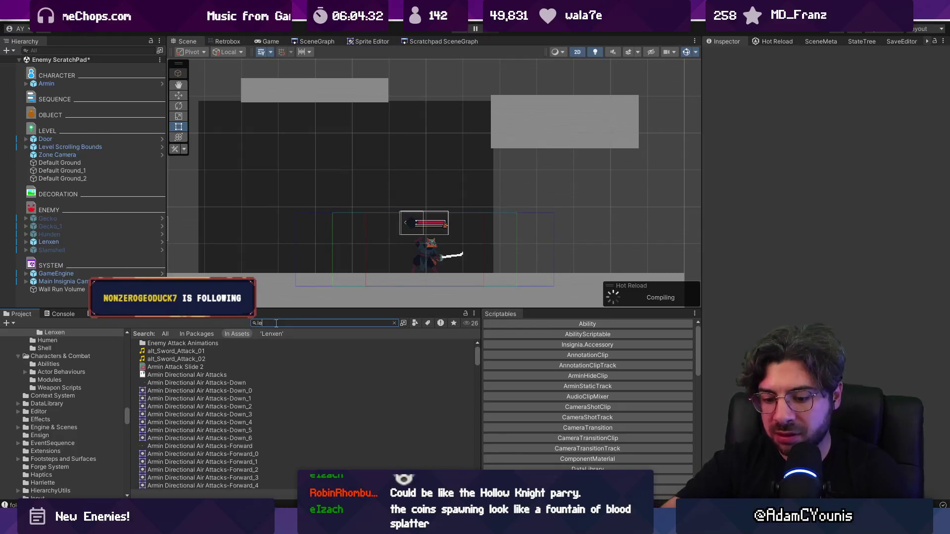
type("nxen attack")
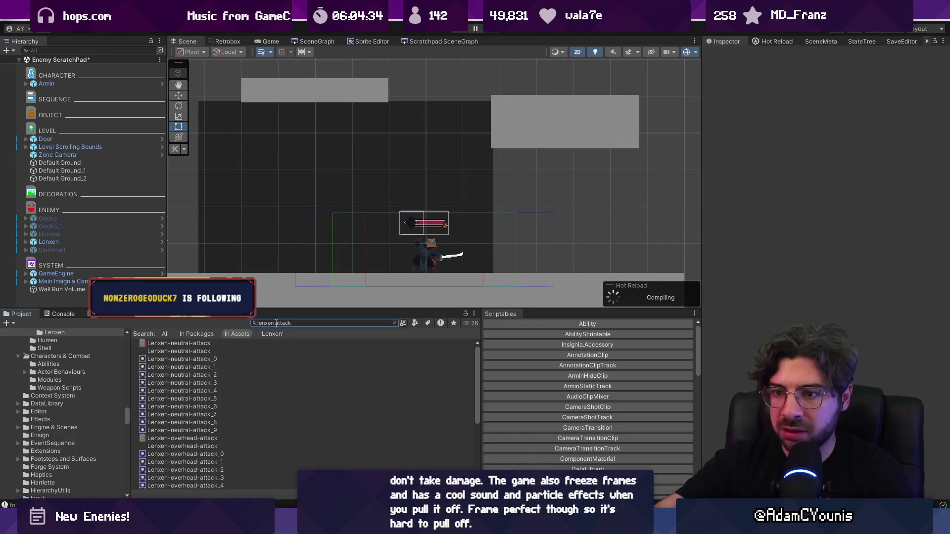
left_click(212, 343)
scroll(218, 344, "up", 1, "ctrl")
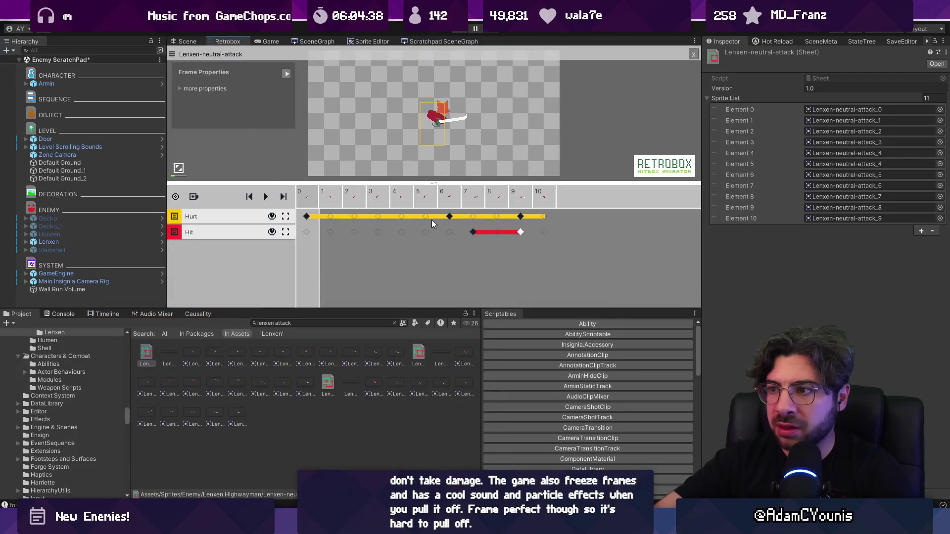
left_click(448, 216)
key("Right")
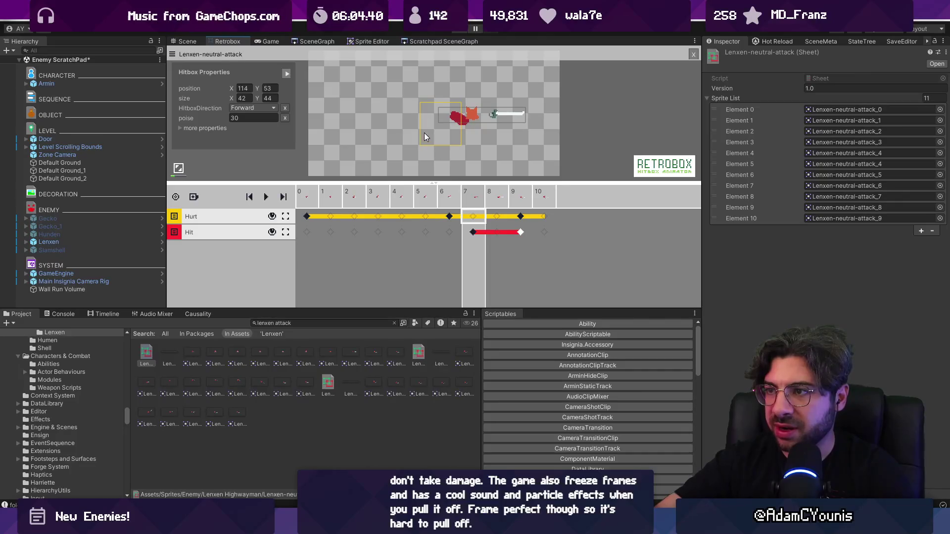
left_click(449, 217)
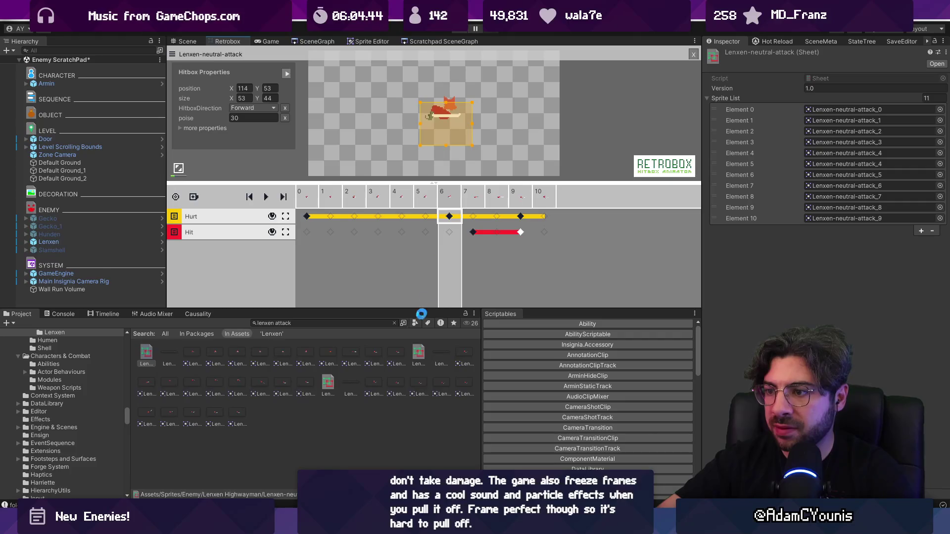
Step: Review frames 6–8 of the overhead attack, including frame 6's hitbox direction and poise
left_click(418, 353)
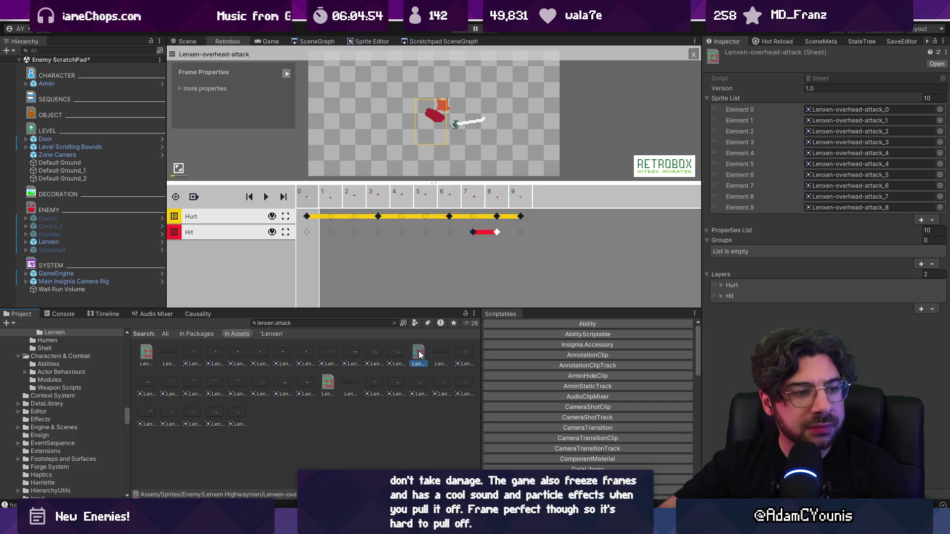
left_click(452, 215)
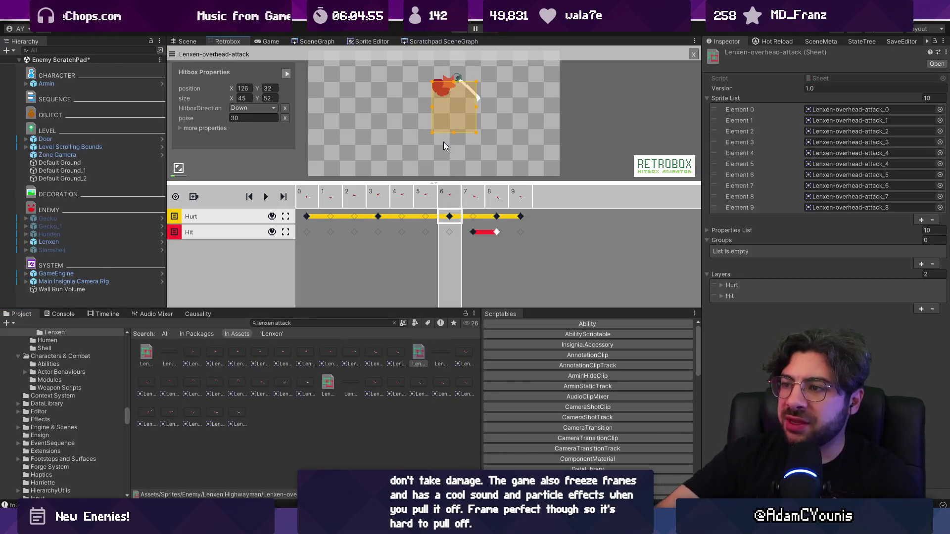
left_click(478, 201)
left_click(493, 201)
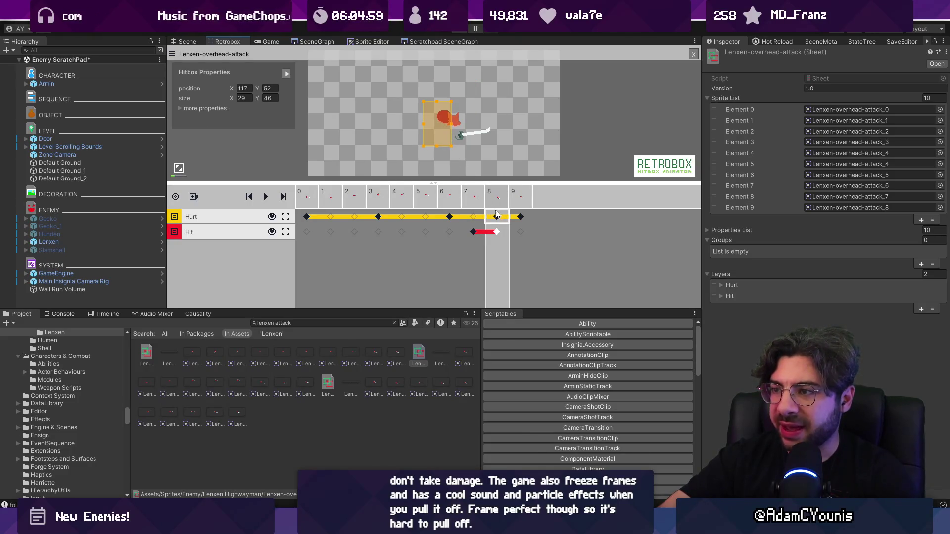
left_click(497, 225)
left_click(451, 218)
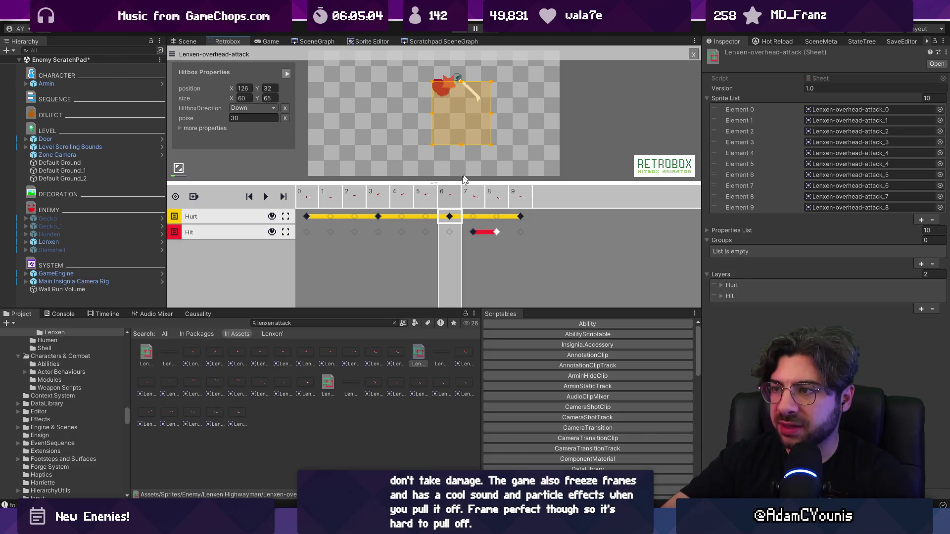
left_click(469, 199)
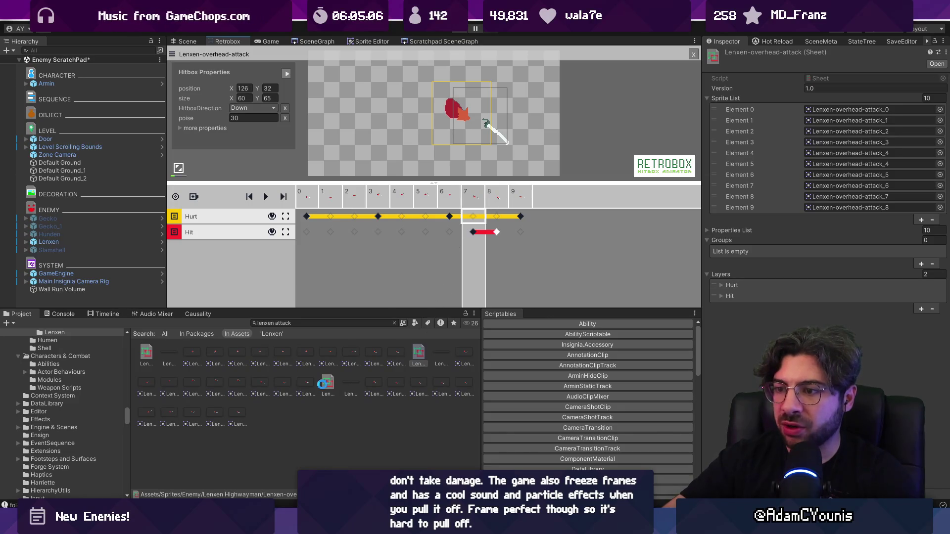
Step: Check under-attack frames 5 and 6, then slightly enlarge the frame 5 hurtbox
left_click(322, 385)
left_click(425, 218)
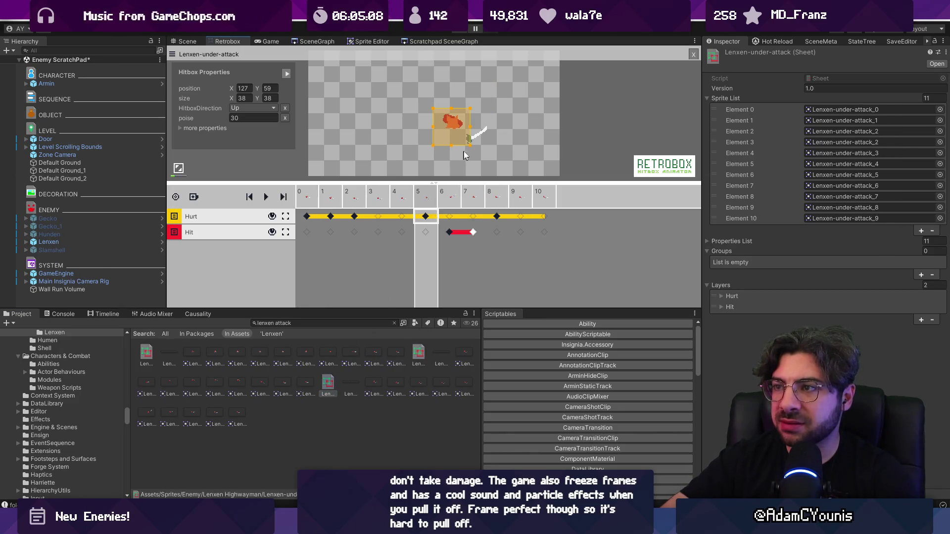
left_click(461, 201)
left_click(428, 213)
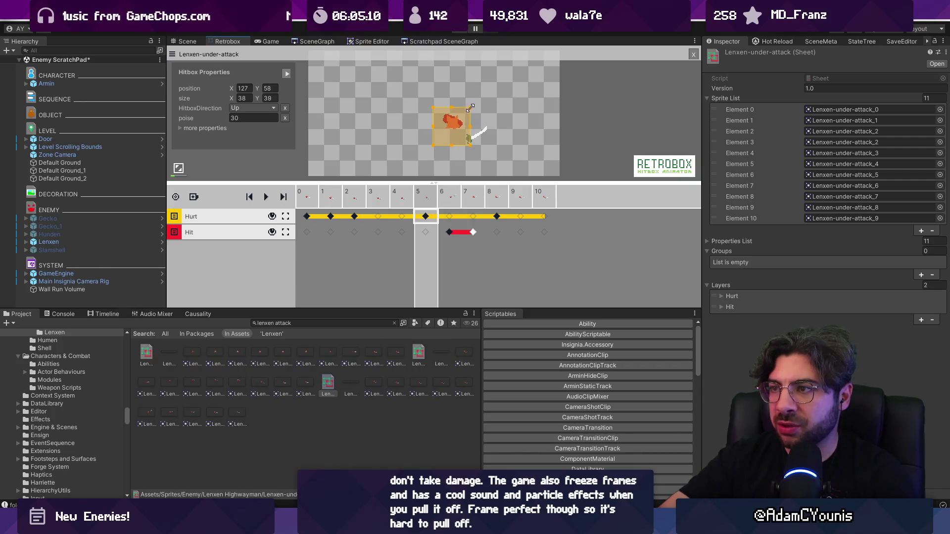
left_click_drag(487, 99, 487, 106)
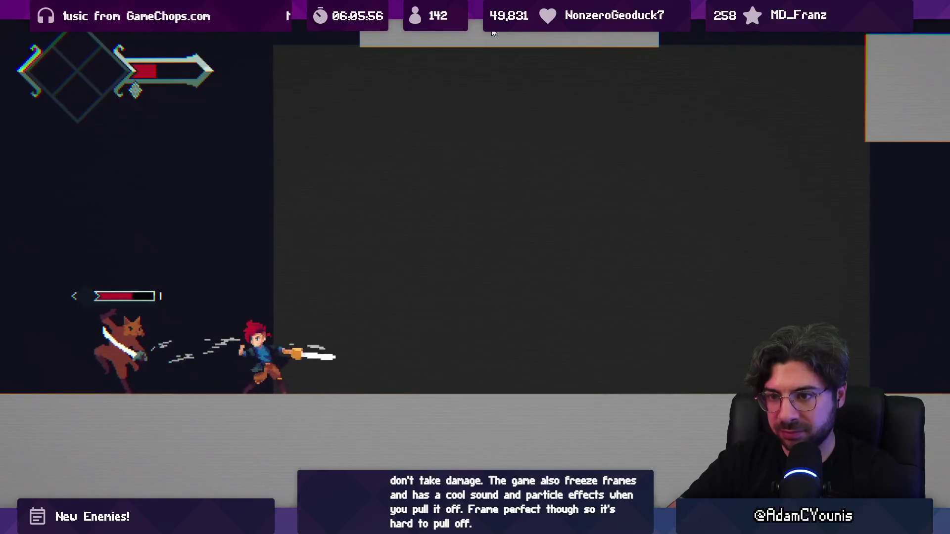
Step: Stop the playtest and bring up LenxenEngage.cs at its InitialiseWeights method
key("shift+space")
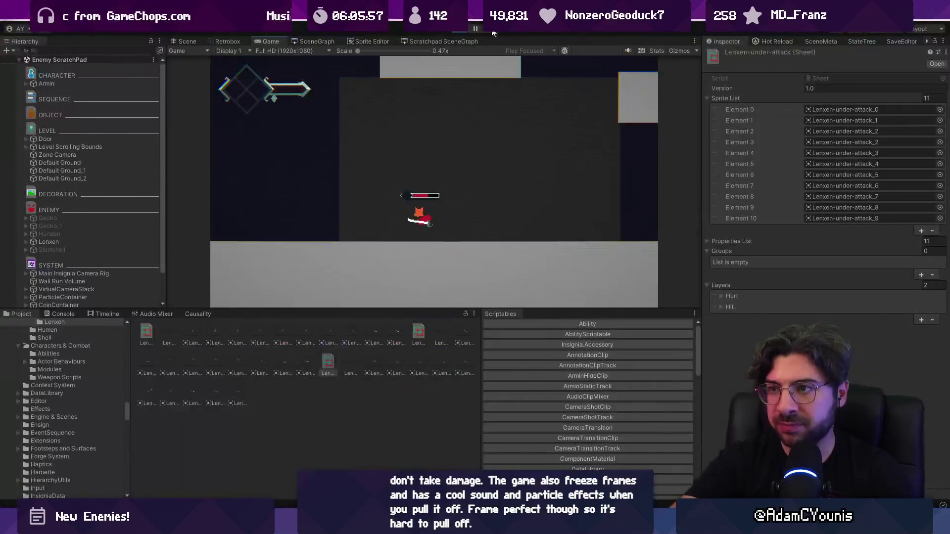
left_click(476, 30)
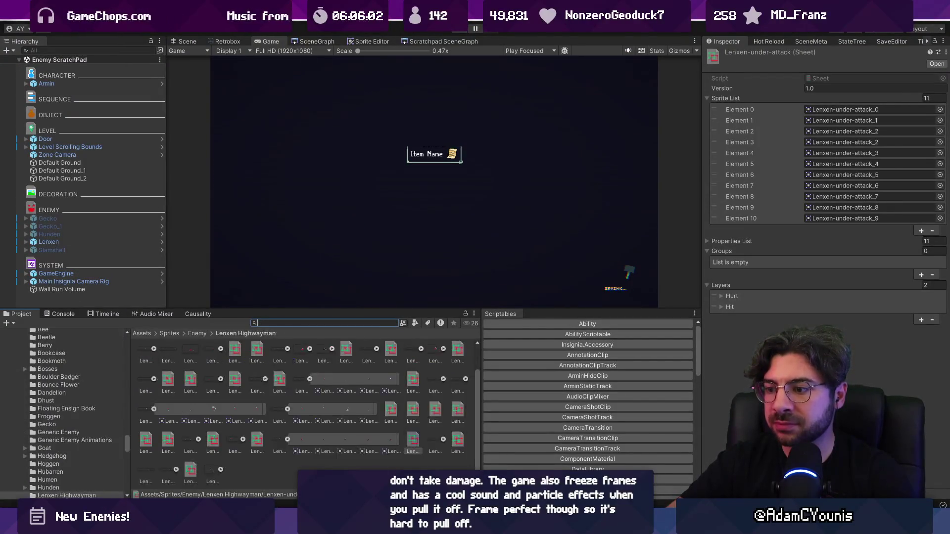
key("alt+Tab")
left_click(416, 202)
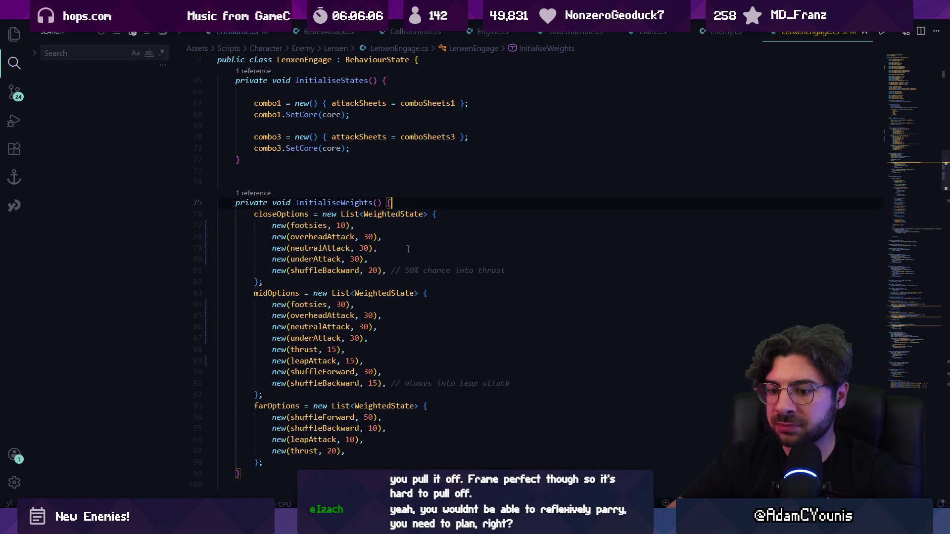
Step: Search the script for closeOptions and jump to its use in CloseAction
key("ctrl+f")
type("closeoptions")
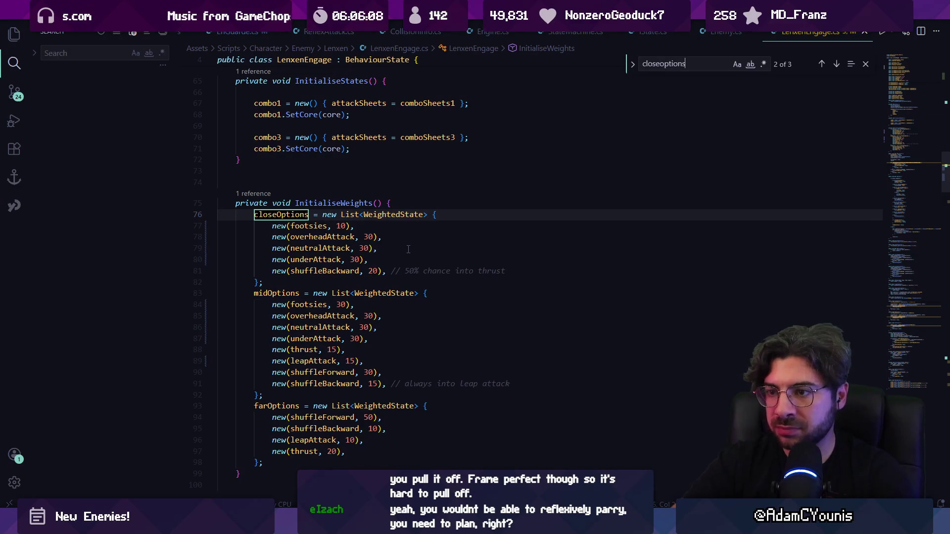
key("Return")
key("Return")
key("Escape")
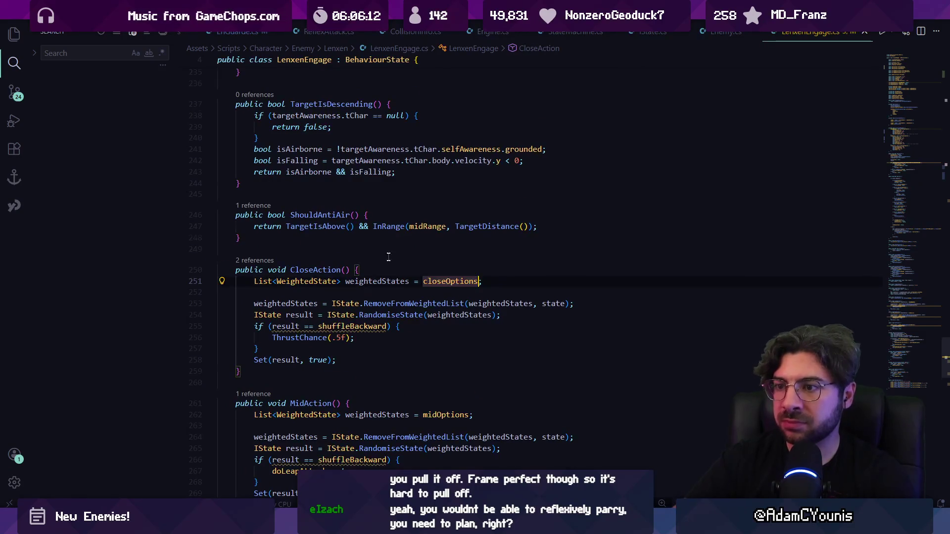
scroll(406, 237, "down", 2)
type(";")
Step: Inspect the RemoveFromWeightedList weightedStates call on line 253, then return to Unity
left_click(484, 228)
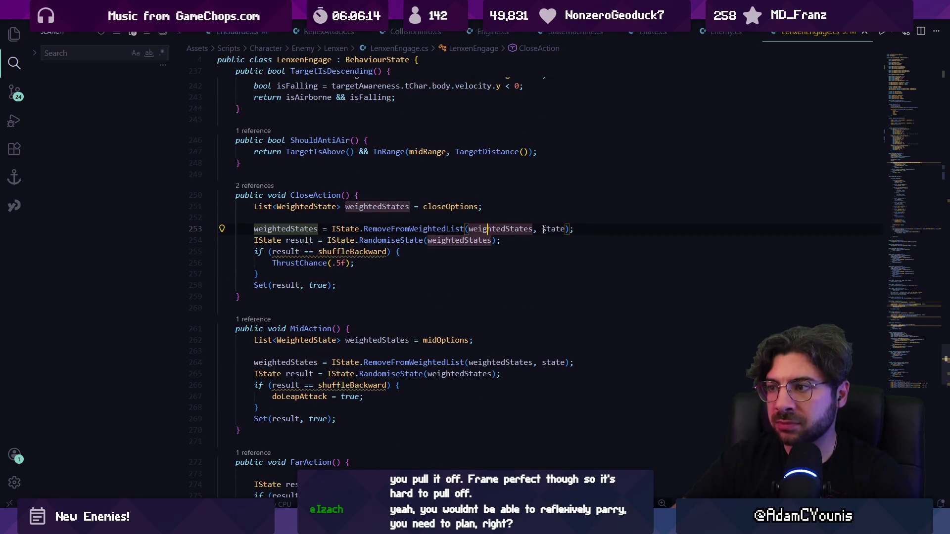
double_click(544, 229)
left_click(439, 229)
left_click(513, 229)
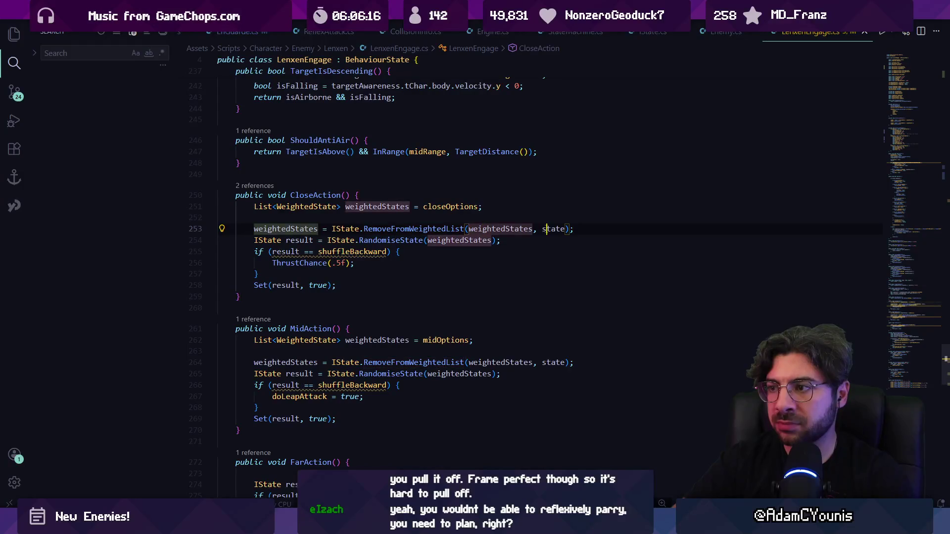
scroll(507, 232, "down", 3)
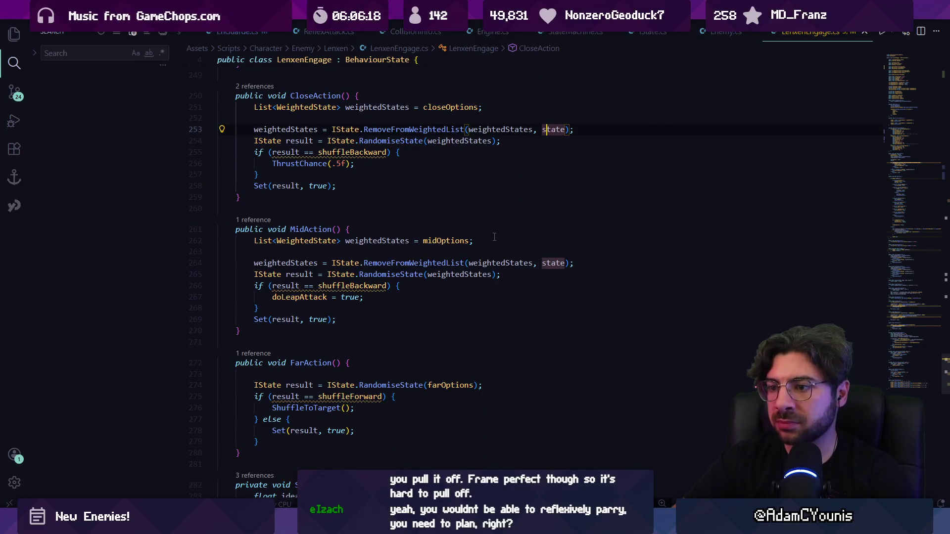
scroll(492, 237, "down", 1)
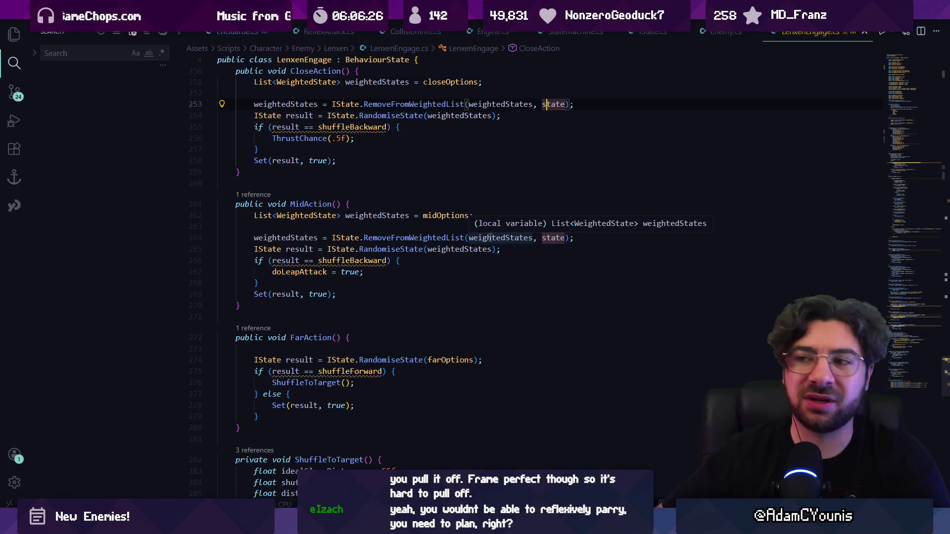
mouse_move(421, 525)
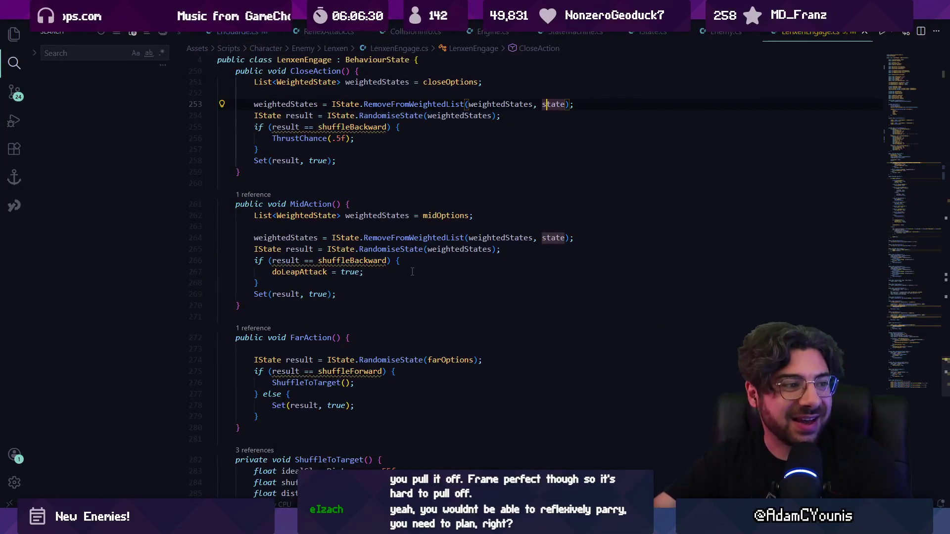
key("alt+Tab")
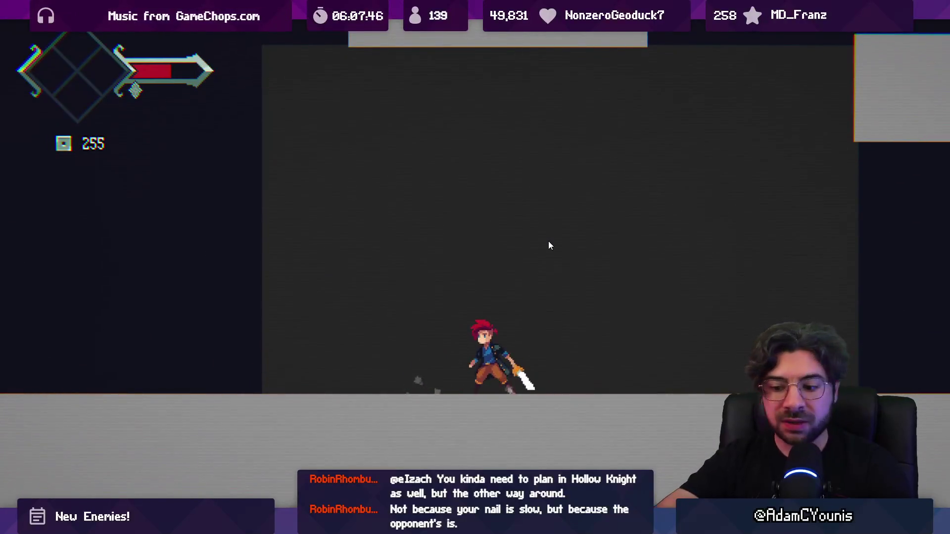
Step: Leave the full-screen Game view and stop the Lenxen playtest
key("Escape")
left_click(457, 32)
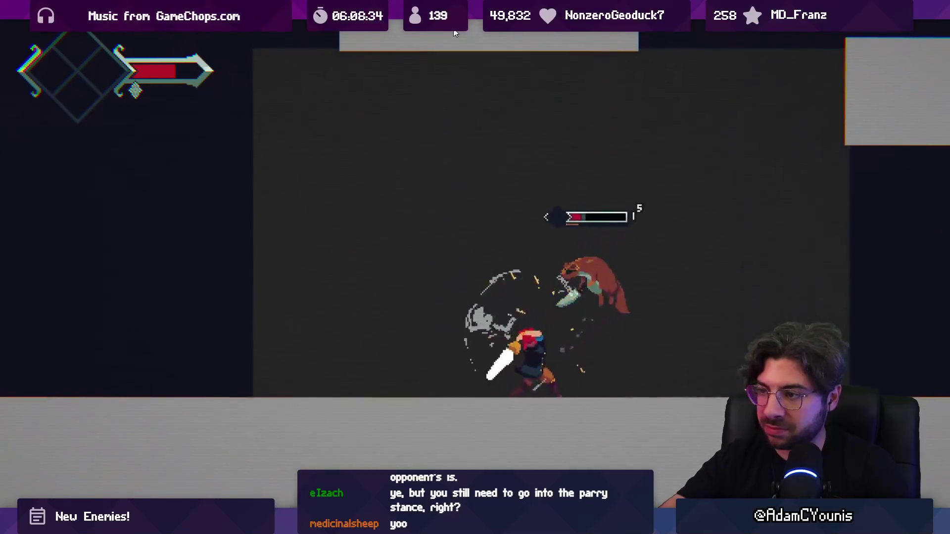
left_click(455, 30)
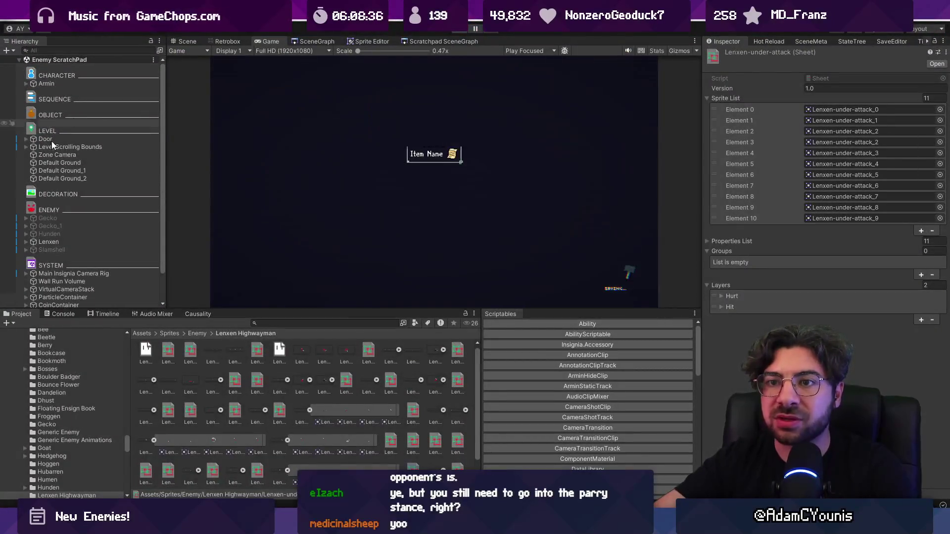
Step: Adjust the Lenxen enemy in the scene view, moving it left to X 0.997
left_click(192, 39)
left_click(411, 242)
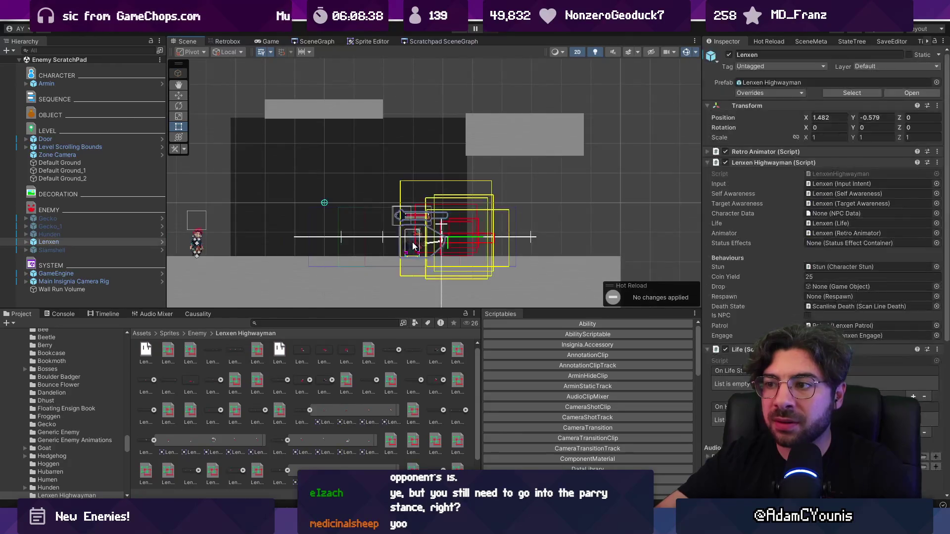
type("-1")
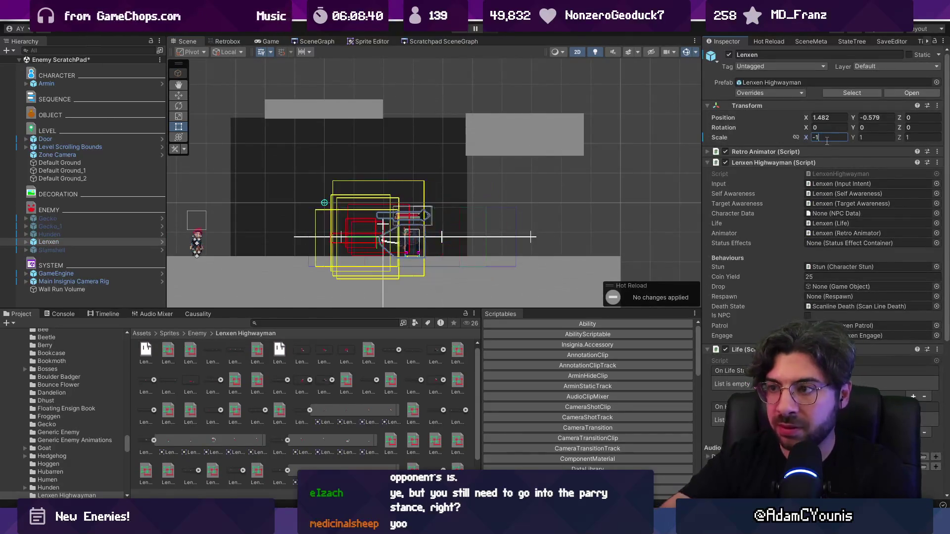
key("ctrl+z")
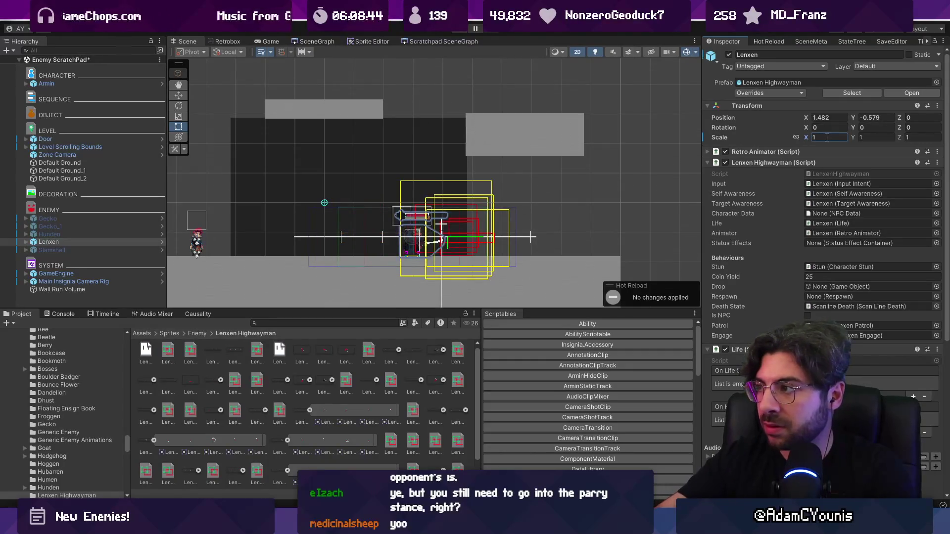
type("-1")
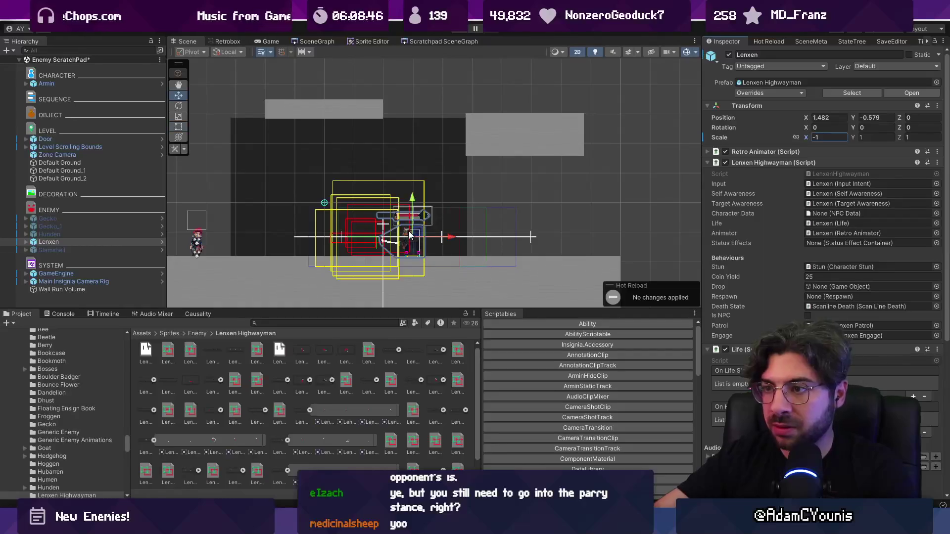
left_click_drag(449, 238, 411, 237)
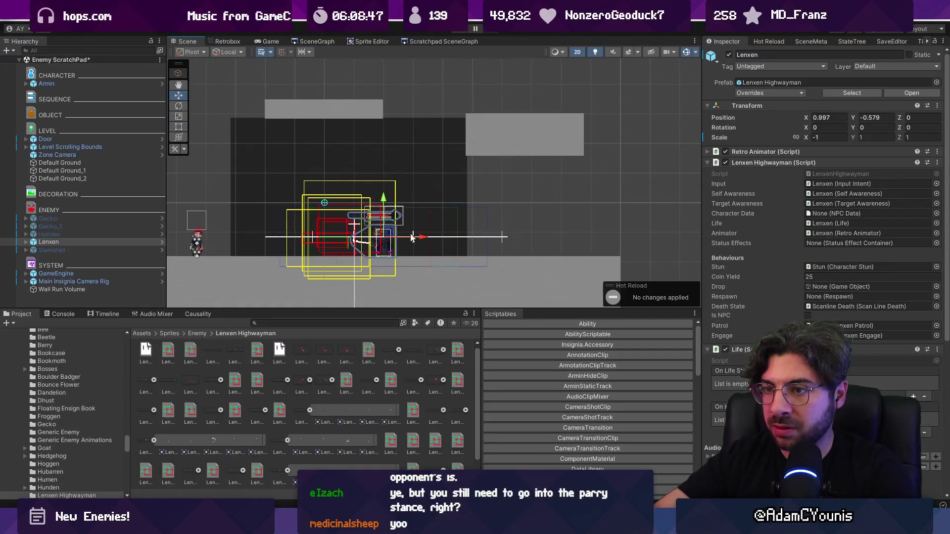
Step: Give the Zone Camera its own ortho size of 1.35, nudge it right, and save the scene
double_click(85, 155)
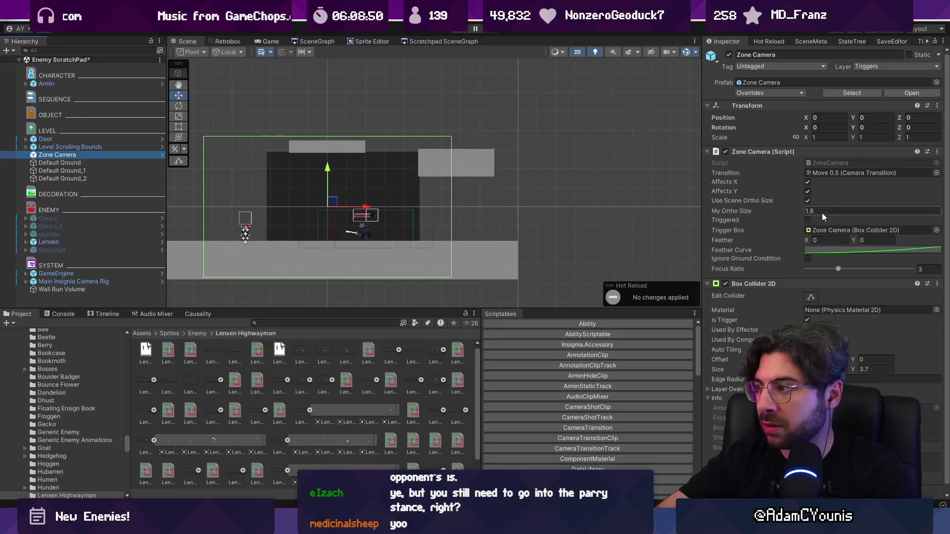
left_click(821, 211)
type("1.35")
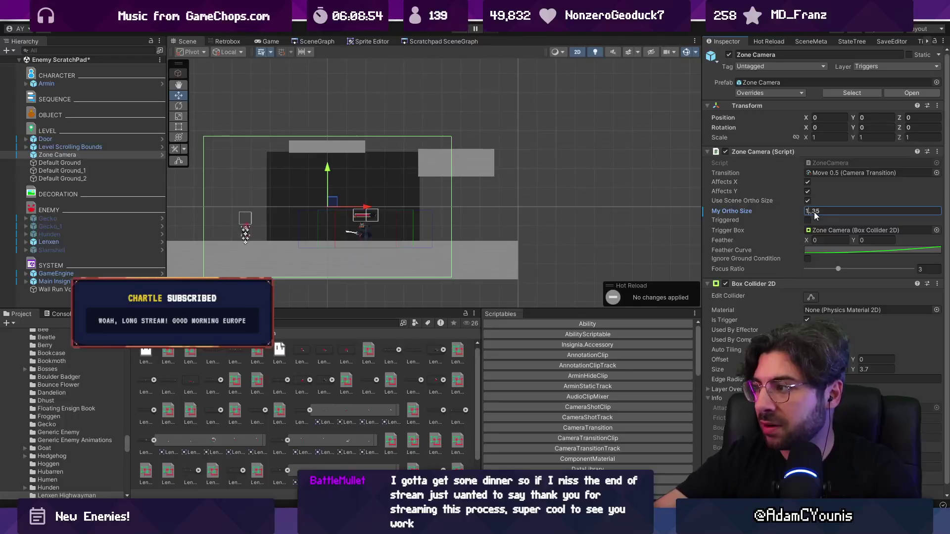
left_click(807, 200)
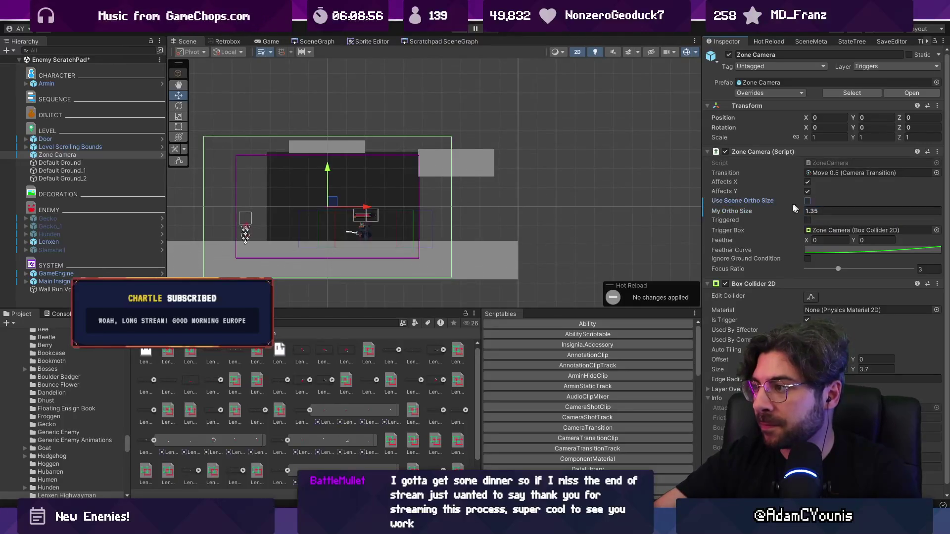
left_click_drag(332, 205, 351, 207)
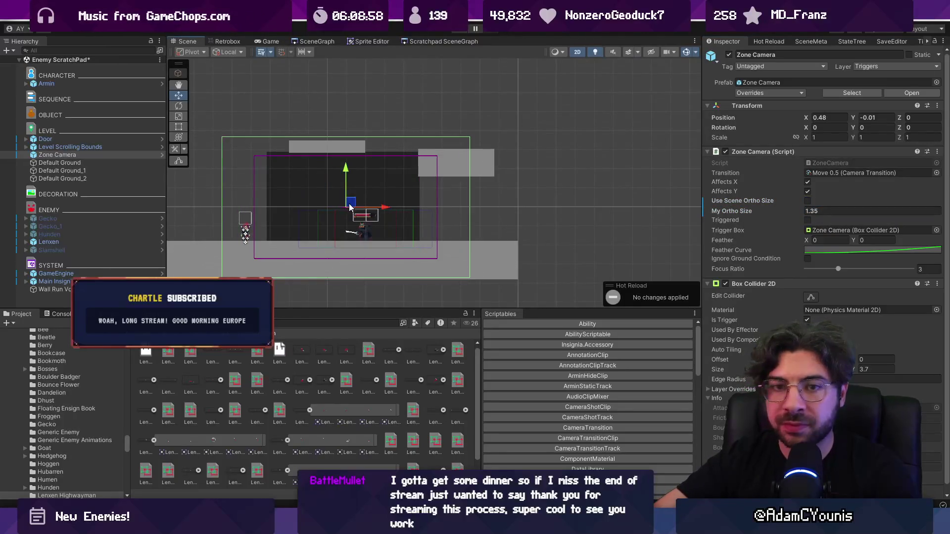
key("ctrl+s")
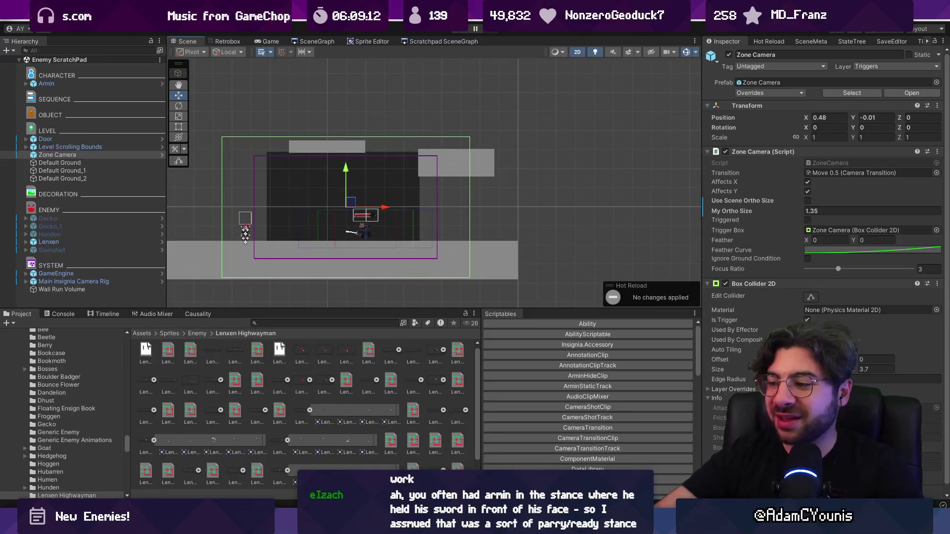
key("alt+Tab")
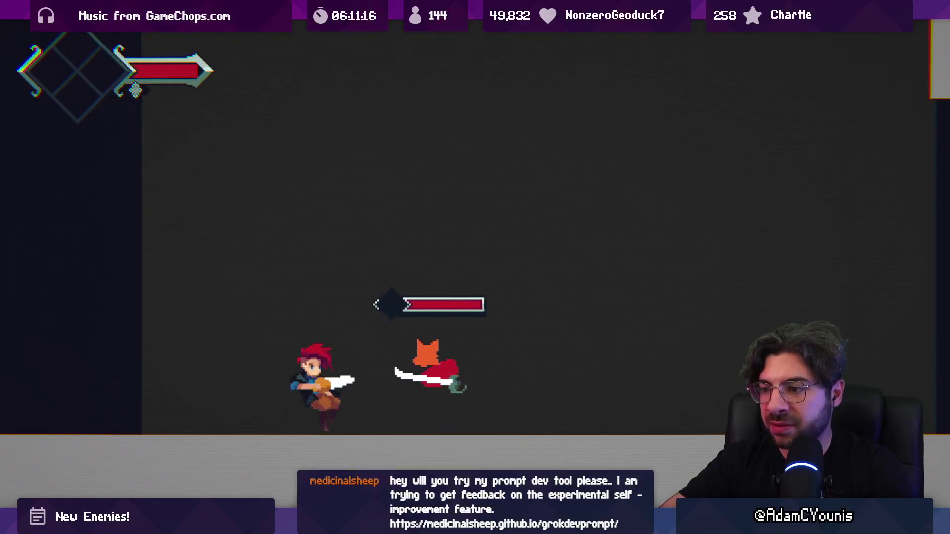
Step: Dash at the fox Lenxen and slash it repeatedly, turning back left to chase it down
key("Right")
key("x")
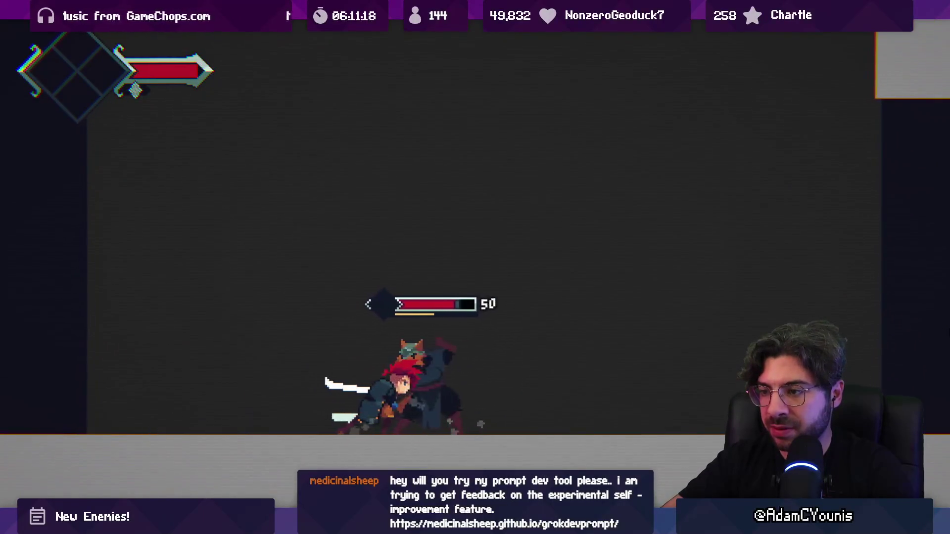
key("x")
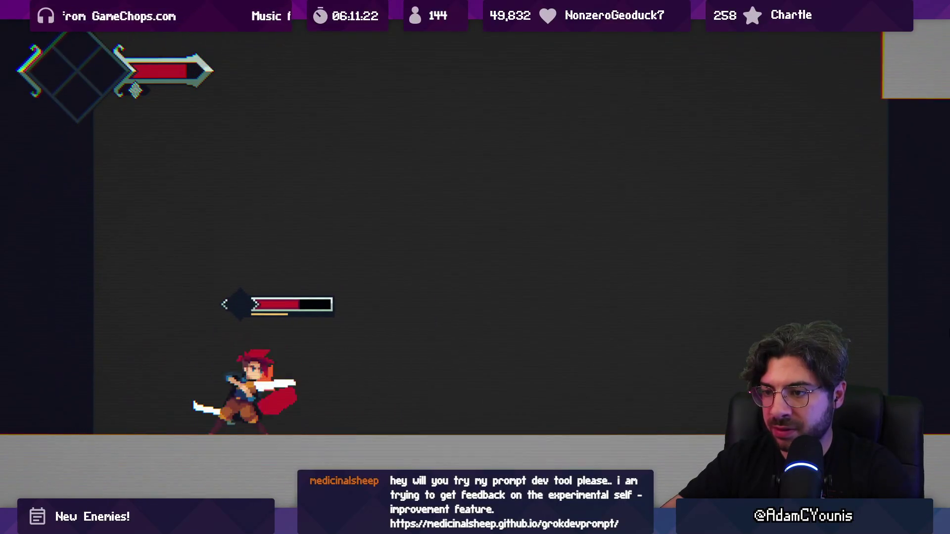
key("x")
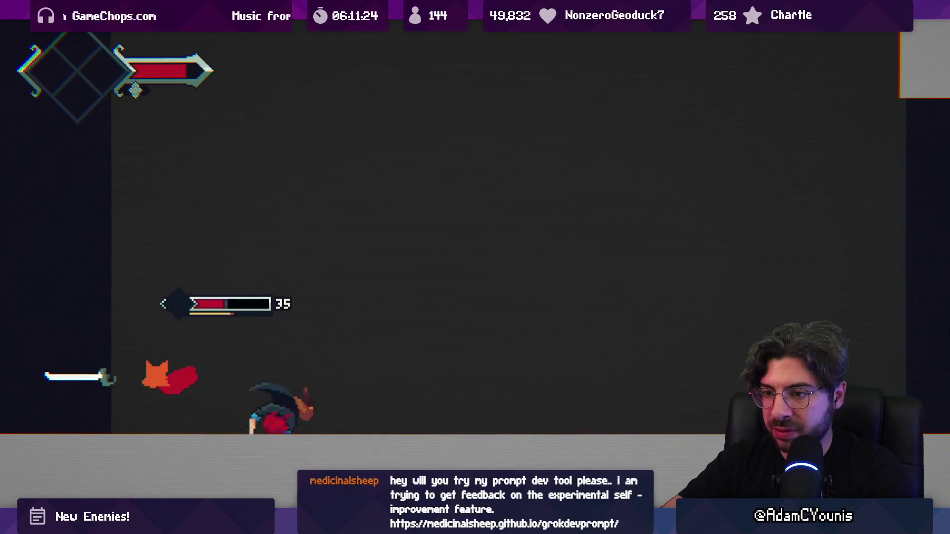
key("x")
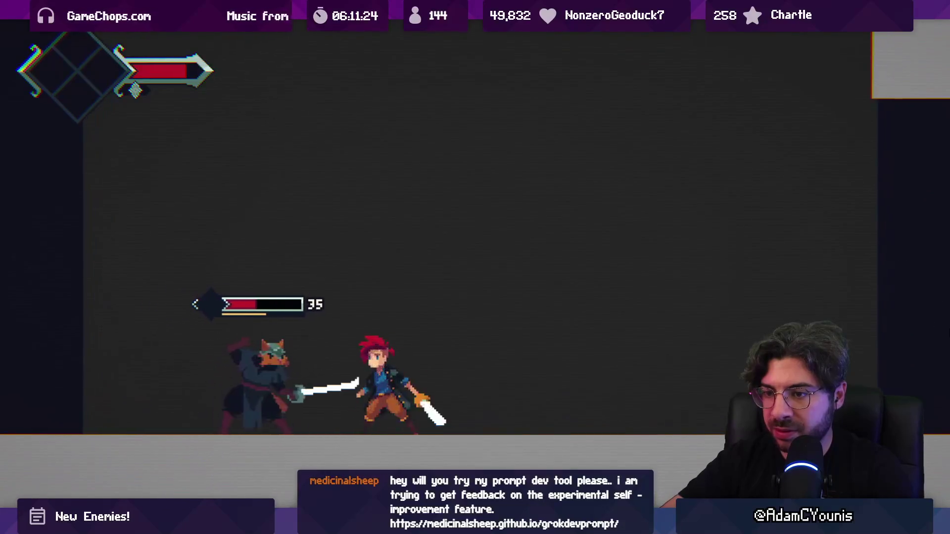
key("x")
key("x")
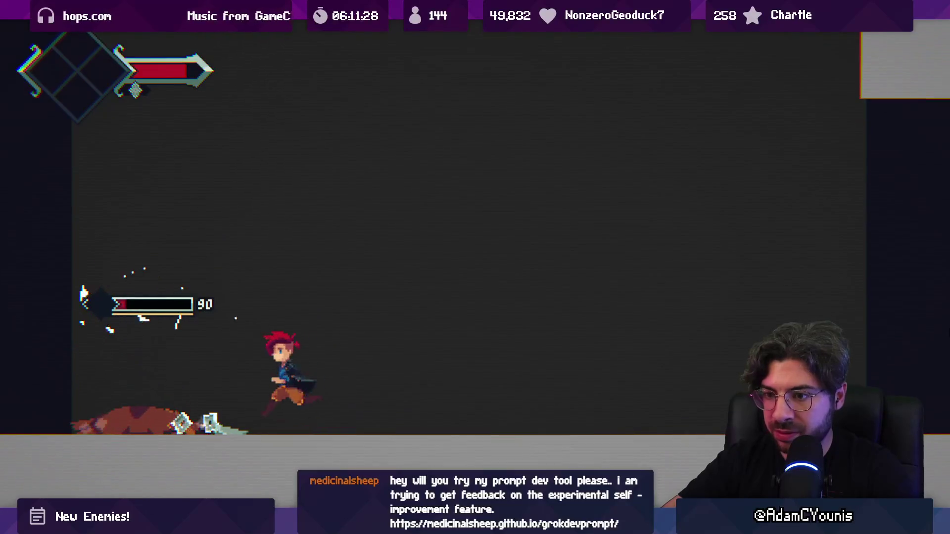
key("Left")
key("x")
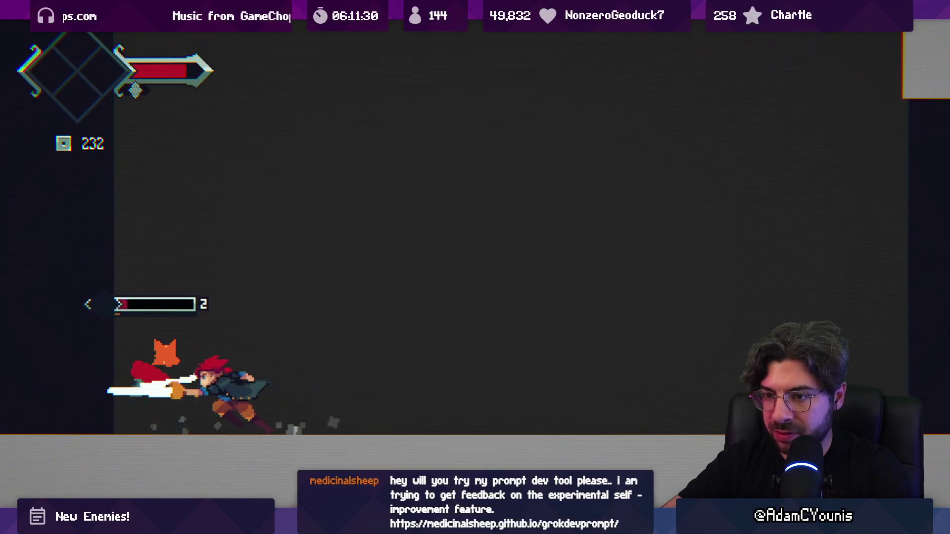
key("x")
key("x")
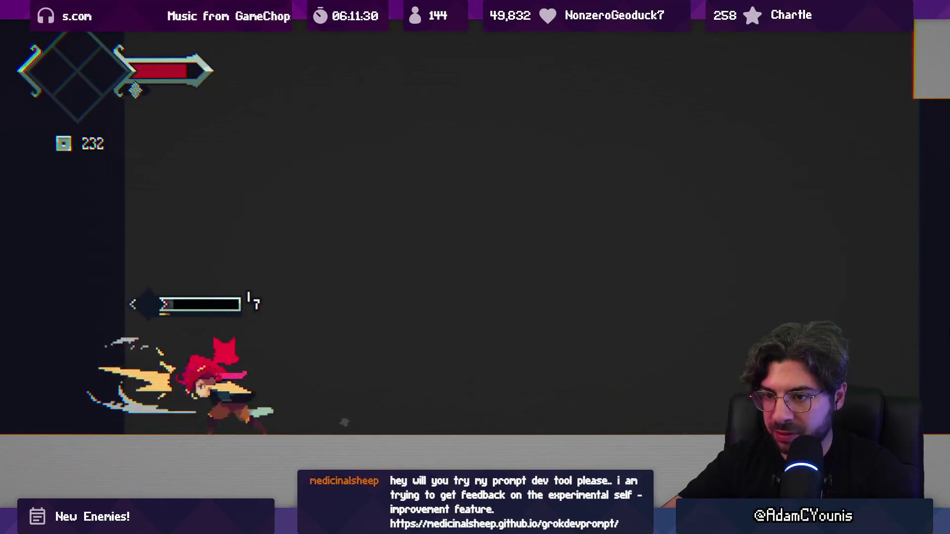
key("Left")
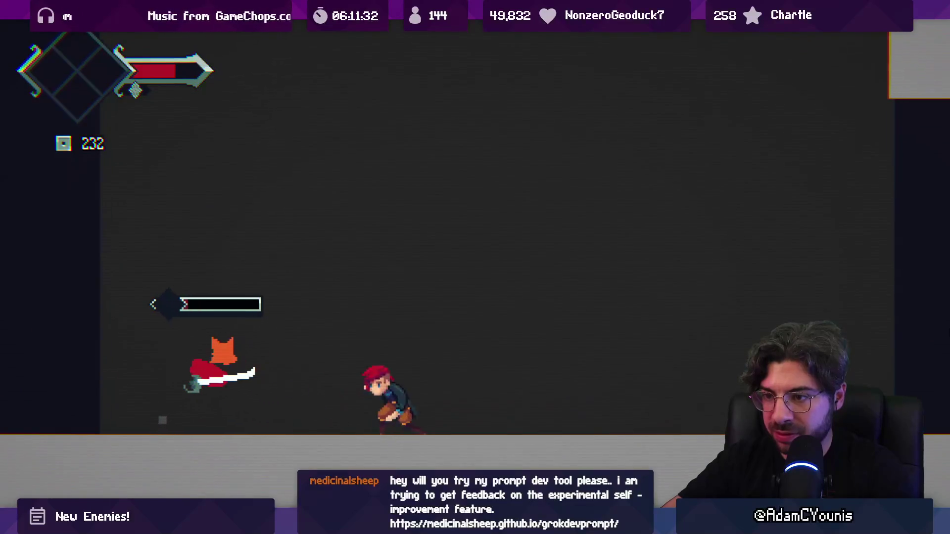
key("x")
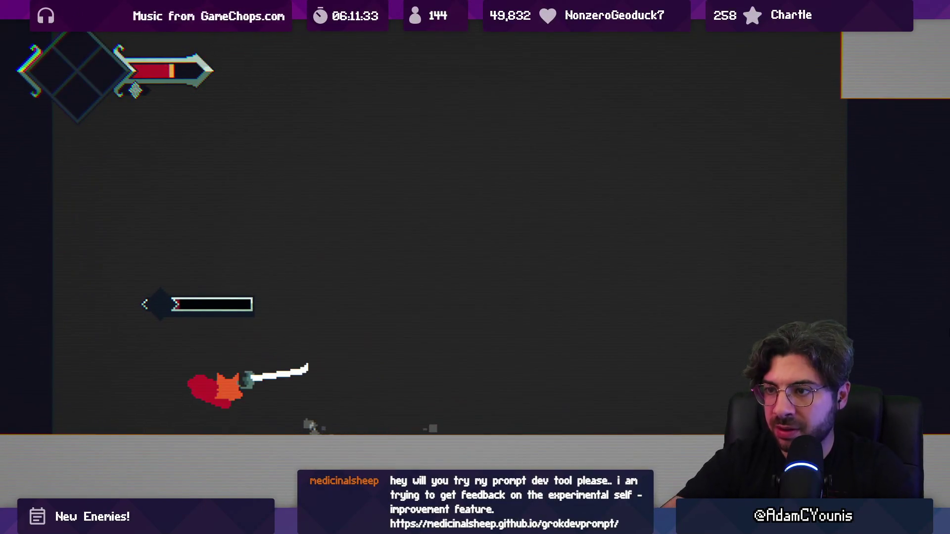
key("alt+Tab")
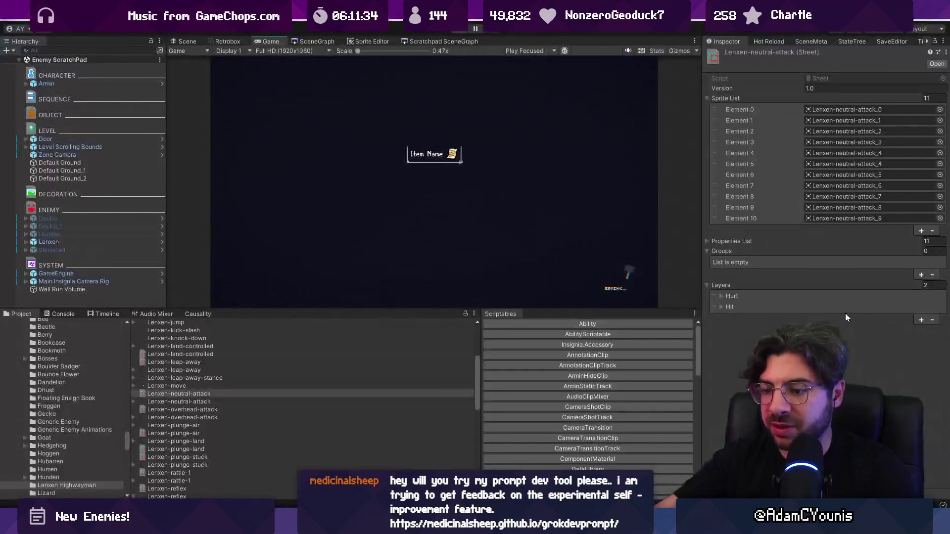
Step: Find the closeOptions definition in LenxenEngage.cs
scroll(370, 283, "up", 6)
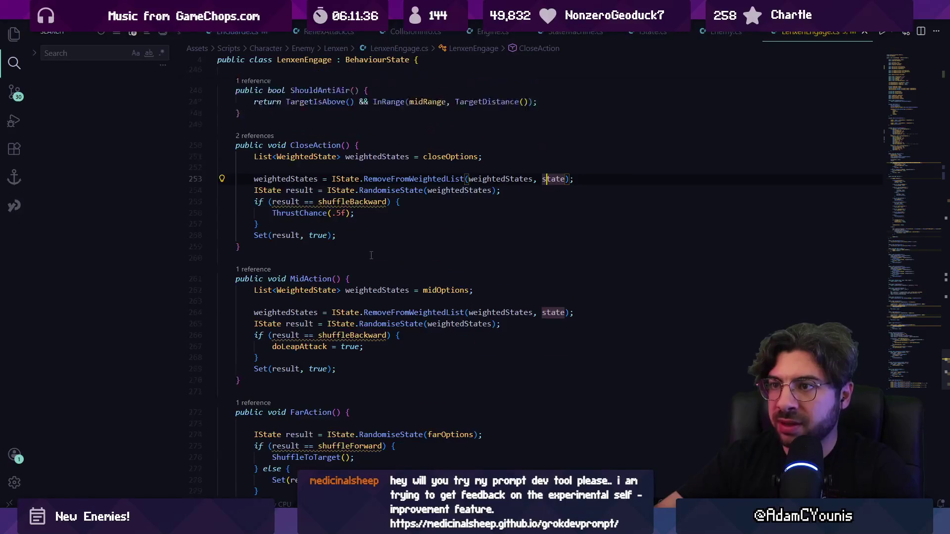
left_click(330, 281)
scroll(347, 287, "up", 10)
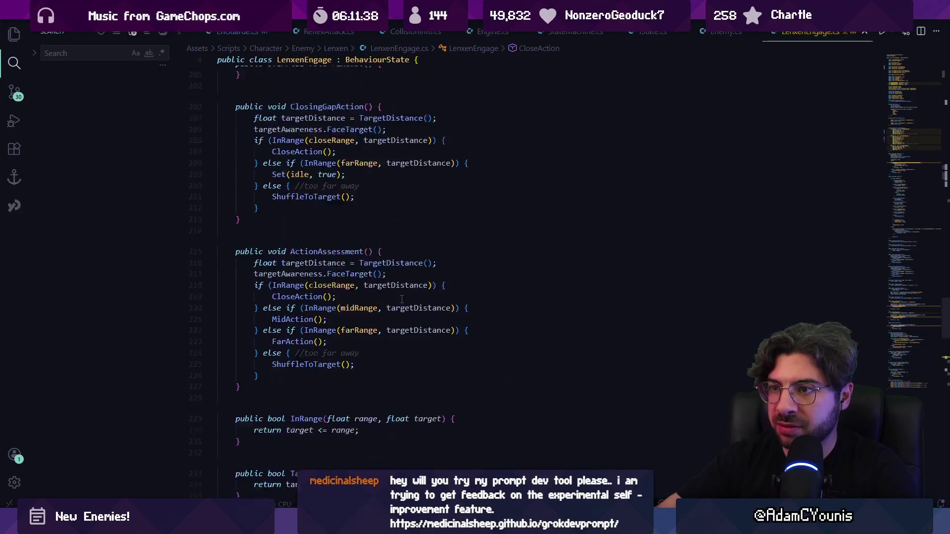
key("ctrl+f")
type("cloeo")
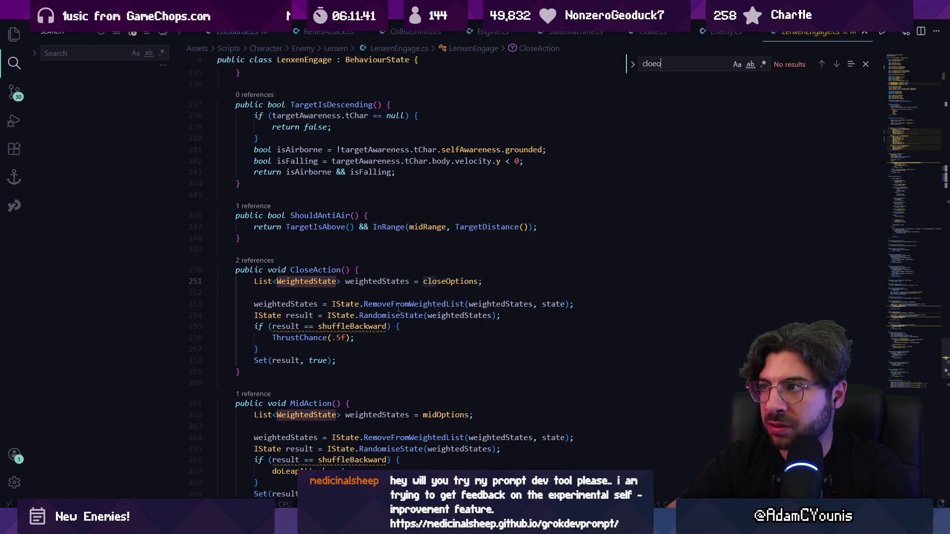
key("BackSpace")
key("BackSpace")
type("seoption")
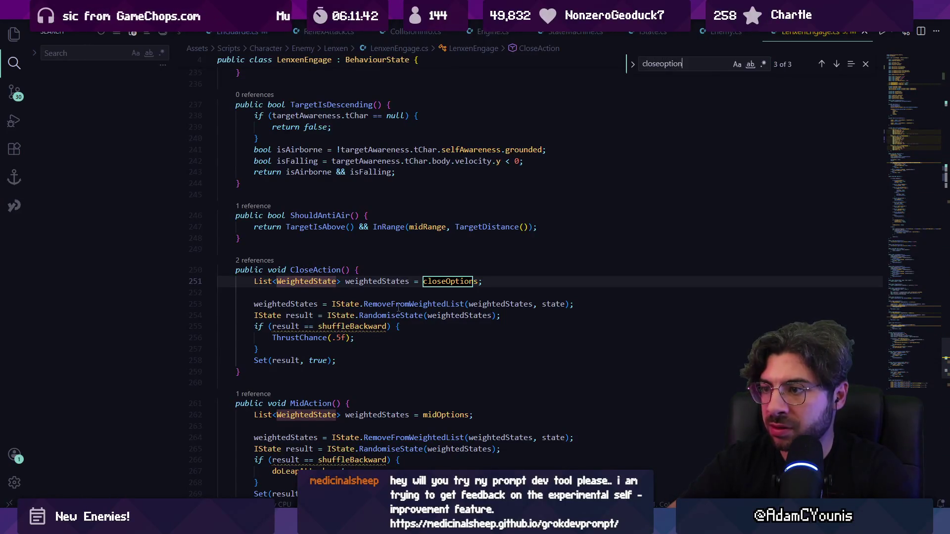
key("Return")
key("Return")
Step: Delete the overheadAttack, neutralAttack and underAttack entries from closeOptions
key("Escape")
key("Down")
key("Down")
key("Down")
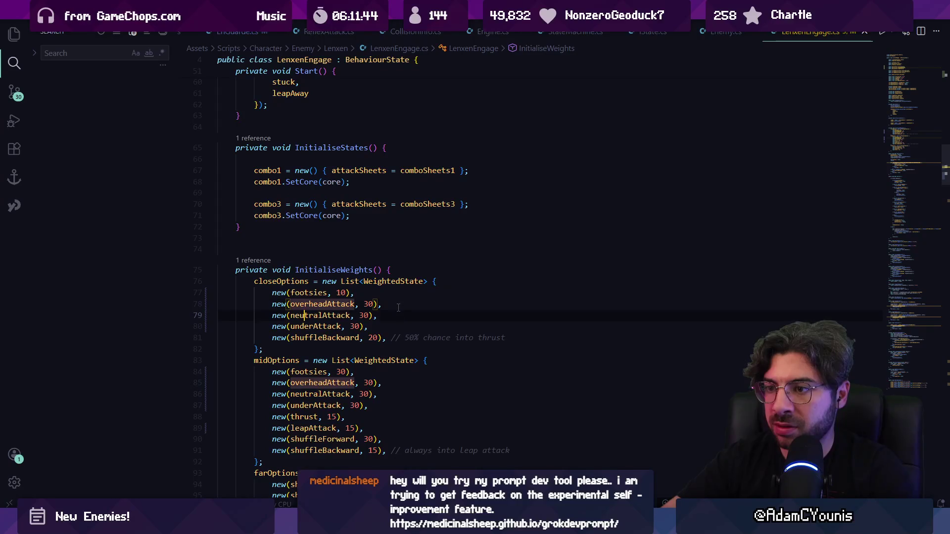
key("Home")
key("Up")
key("shift+Down")
key("shift+Down")
key("shift+Down")
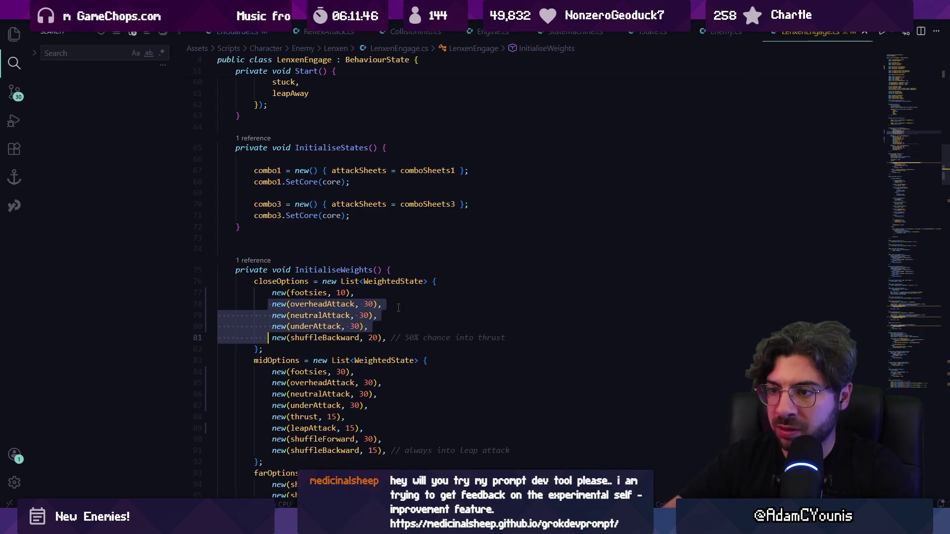
key("Delete")
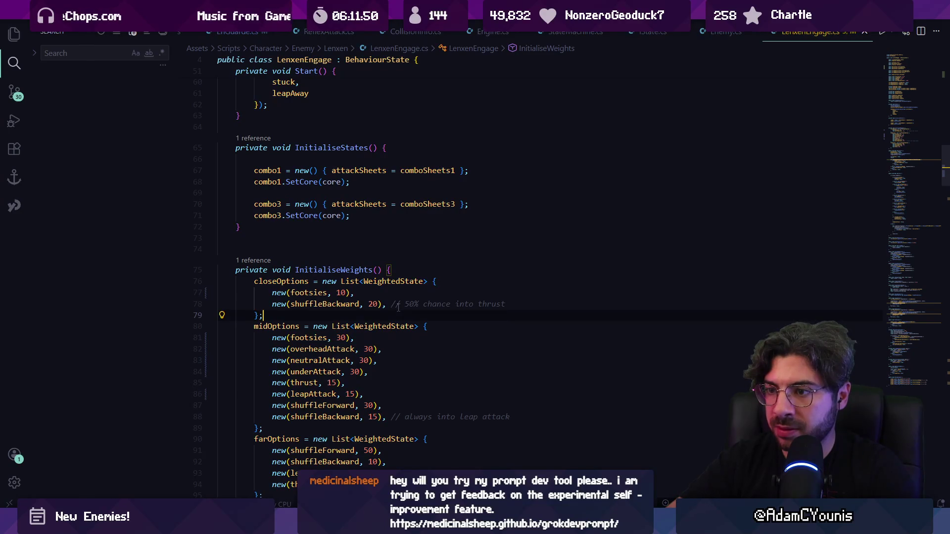
Step: Set close footsies 30, shuffleBackward 50; mid footsies 10, shuffleForward 20, shuffleBackward 25
key("Up")
key("Up")
key("End")
key("Left")
key("Left")
key("Left")
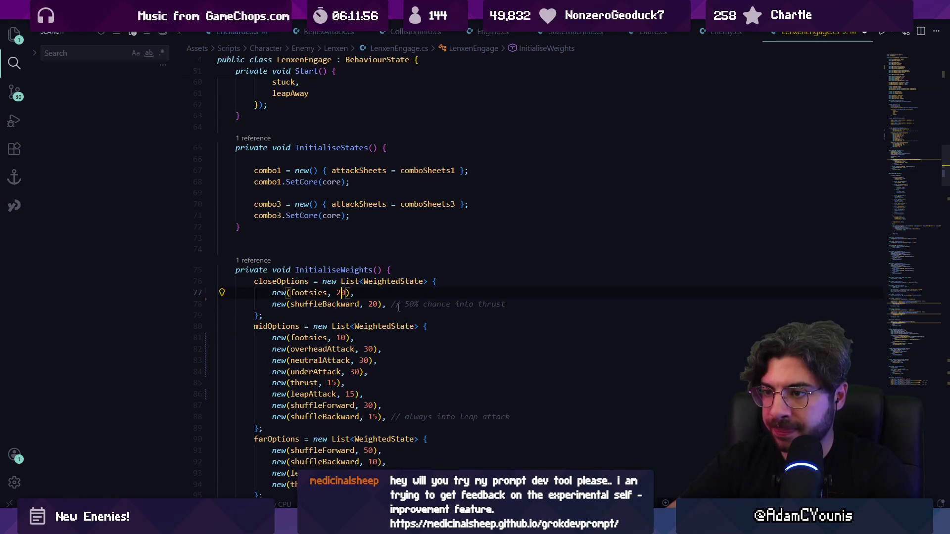
key("Down")
key("Right")
key("Right")
key("Right")
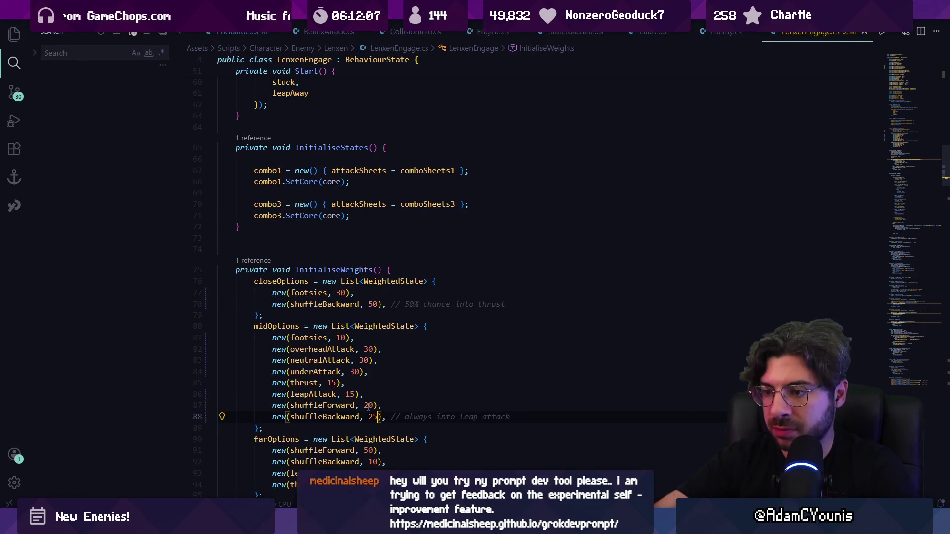
key("alt+Tab")
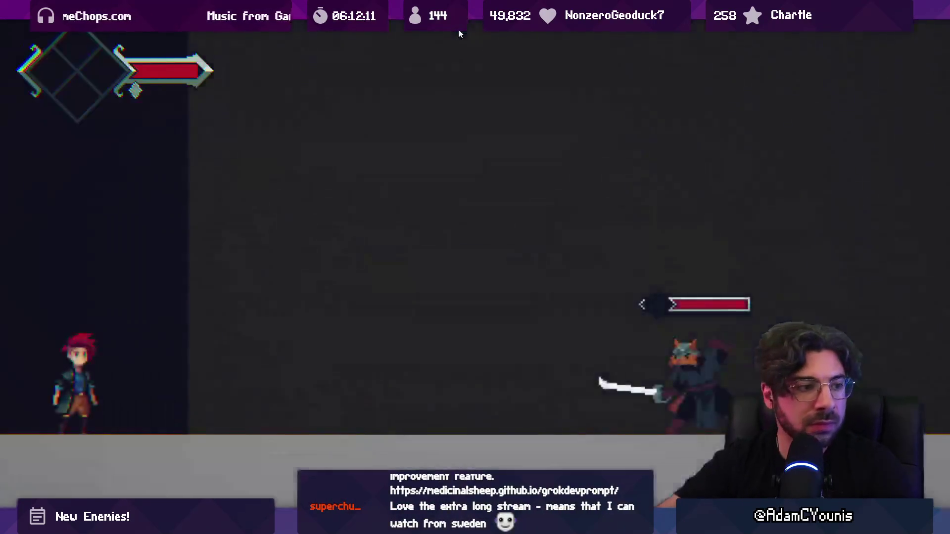
Step: Slash through the fox, cat and horned swordsman enemies to test the new weights, then stop play mode
key("x")
key("x")
key("x")
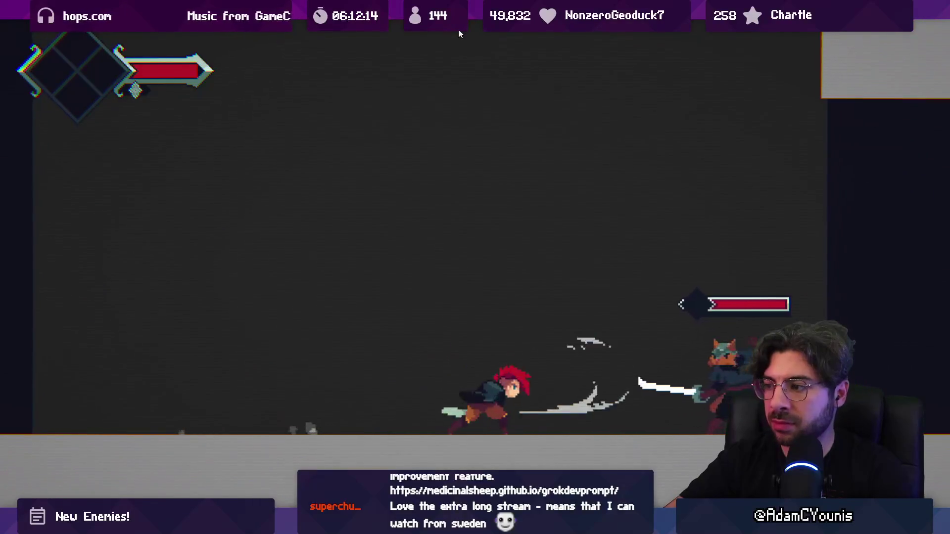
key("x")
key("x")
key("x")
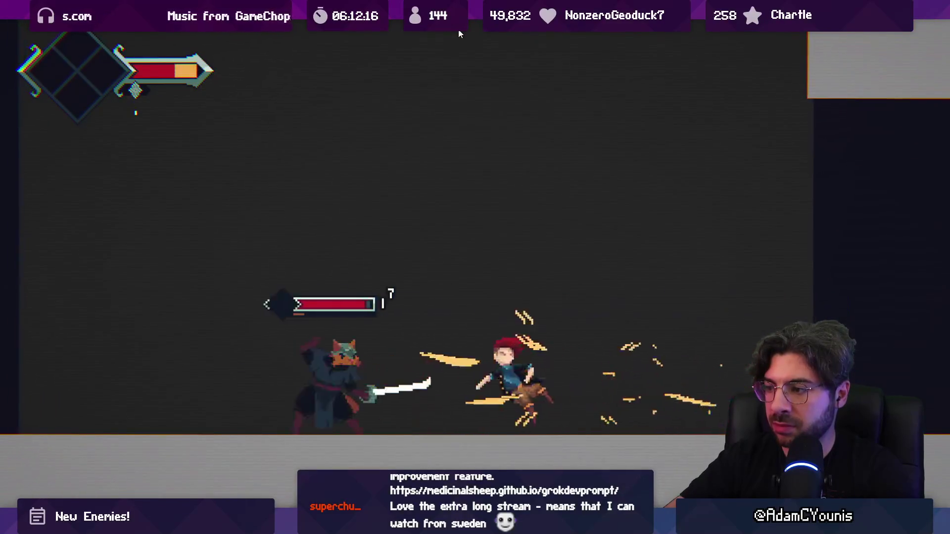
key("x")
key("x")
key("x")
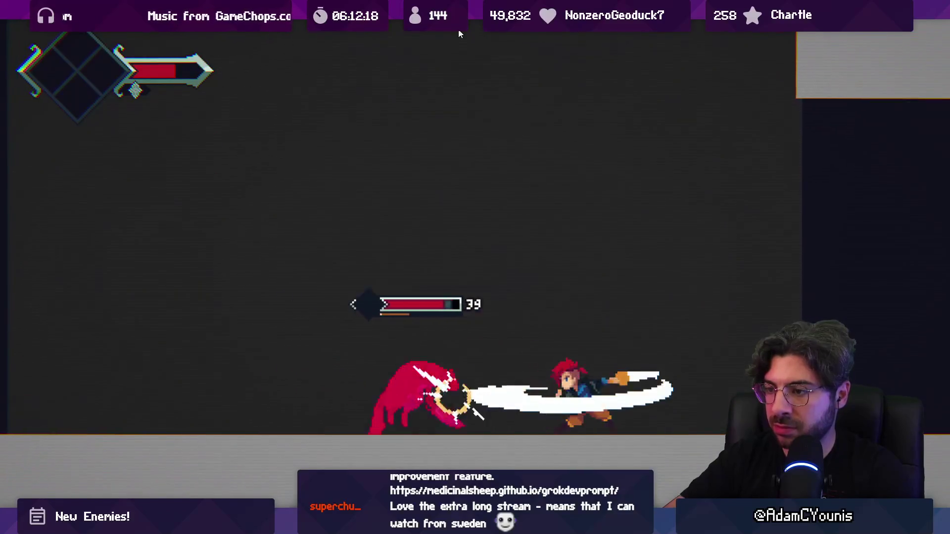
key("x")
key("x")
key("x")
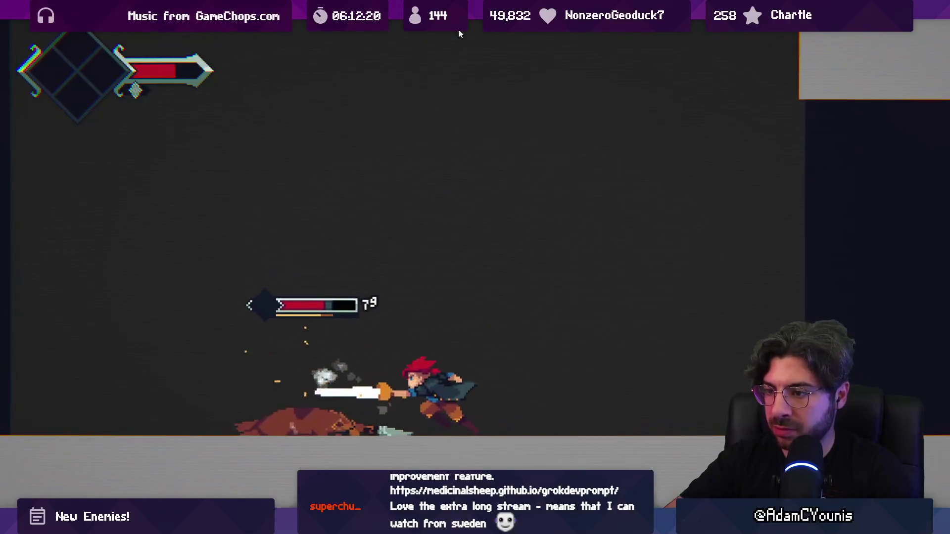
key("x")
key("x")
key("x")
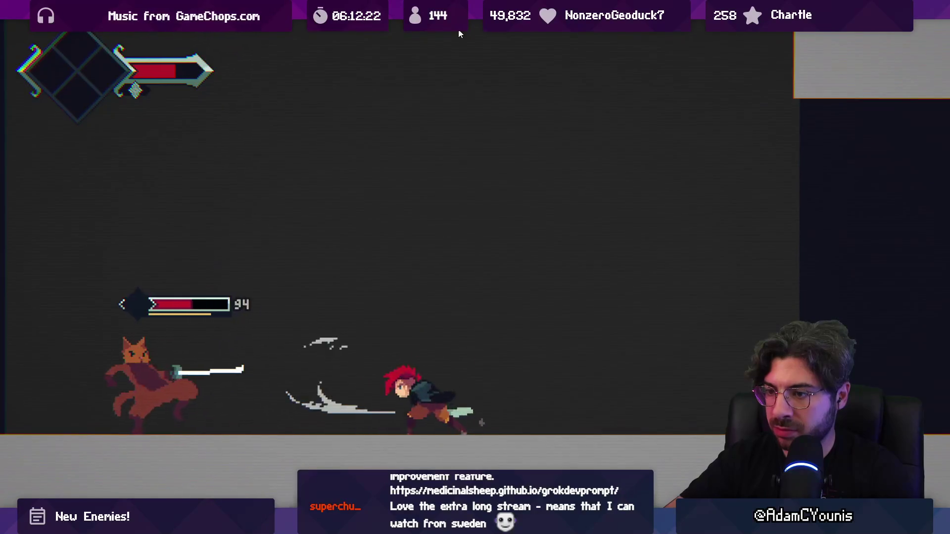
key("x")
key("x")
key("x")
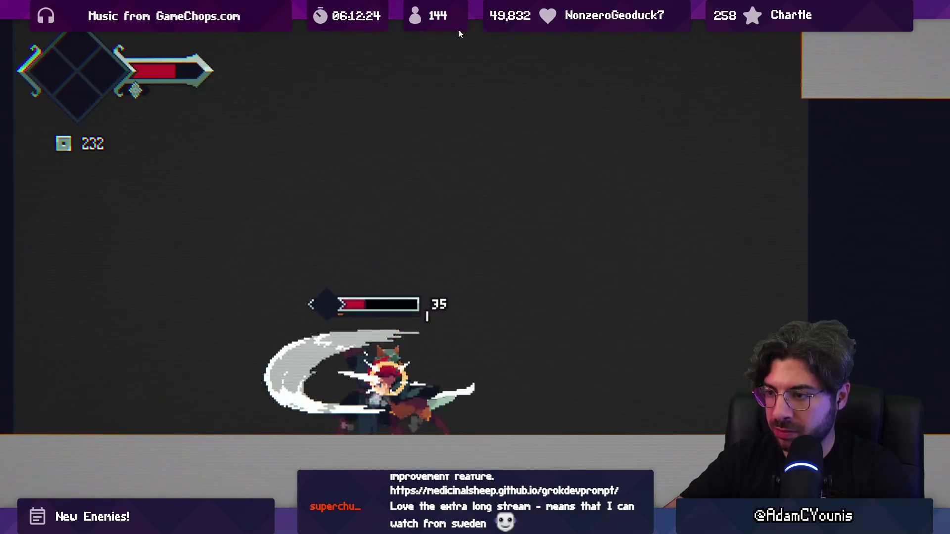
key("x")
key("x")
key("x")
key("x")
key("x")
key("x")
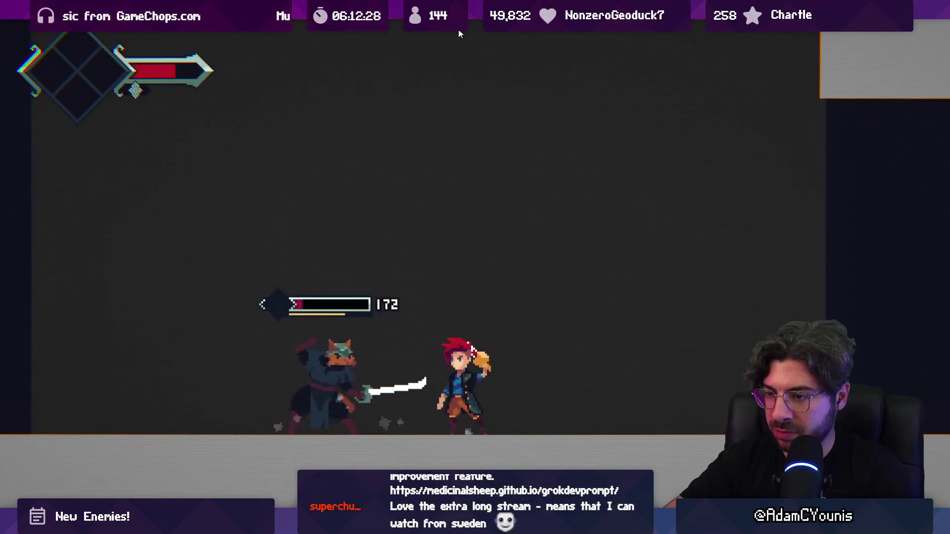
key("x")
key("x")
key("x")
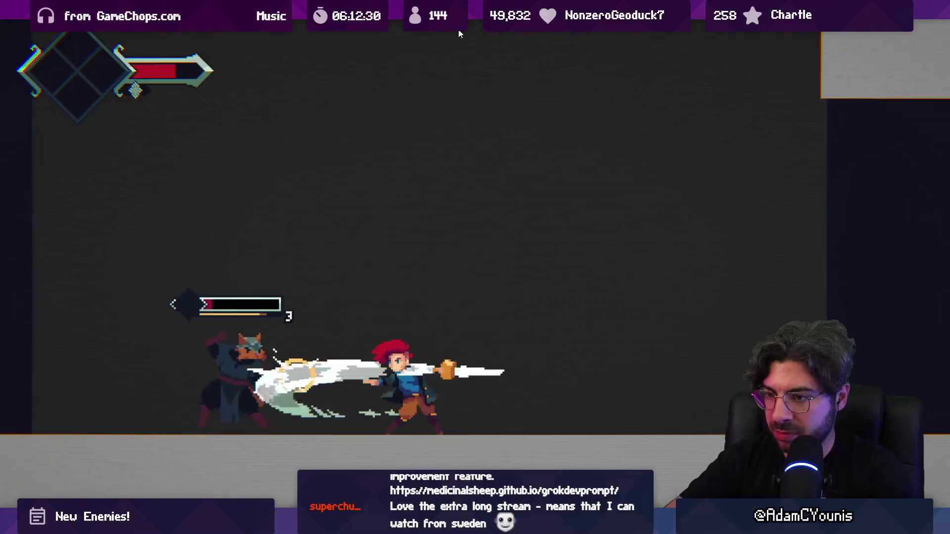
key("x")
key("x")
key("x")
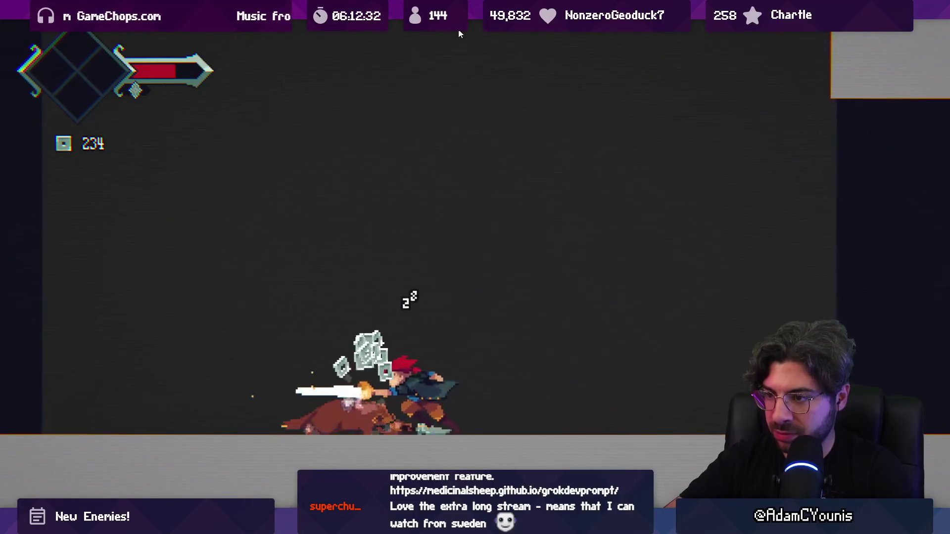
key("shift+space")
left_click(459, 31)
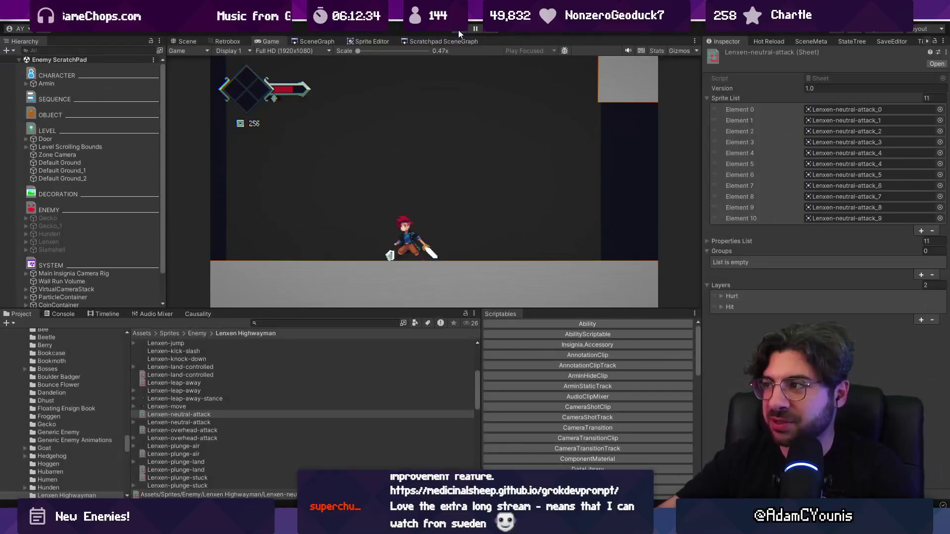
Step: Glance over the LenxenEngage code in VS Code and come back to Unity
key("alt+Tab")
scroll(446, 272, "down", 5)
scroll(445, 272, "up", 5)
key("alt+Tab")
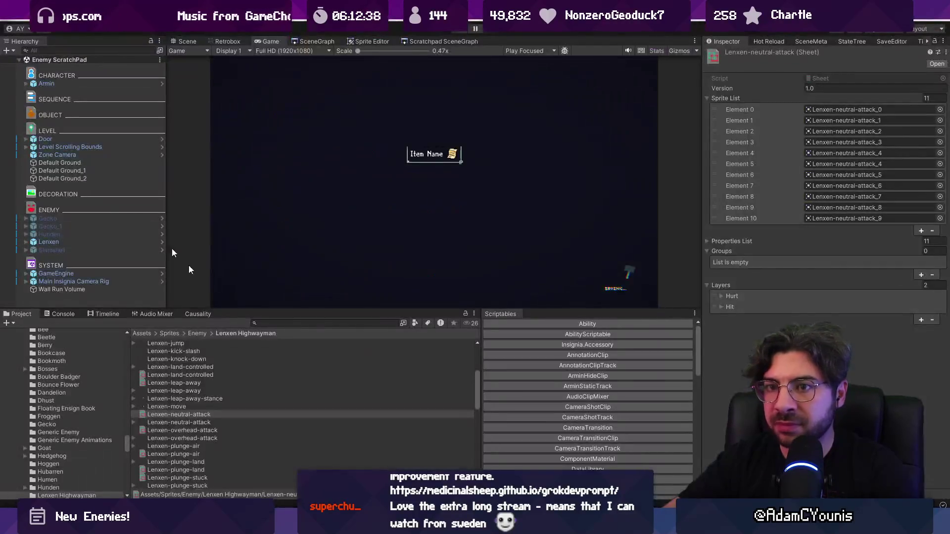
Step: Select Lenxen and collapse its Lenxen Highwayman and Life components in the Inspector
double_click(83, 240)
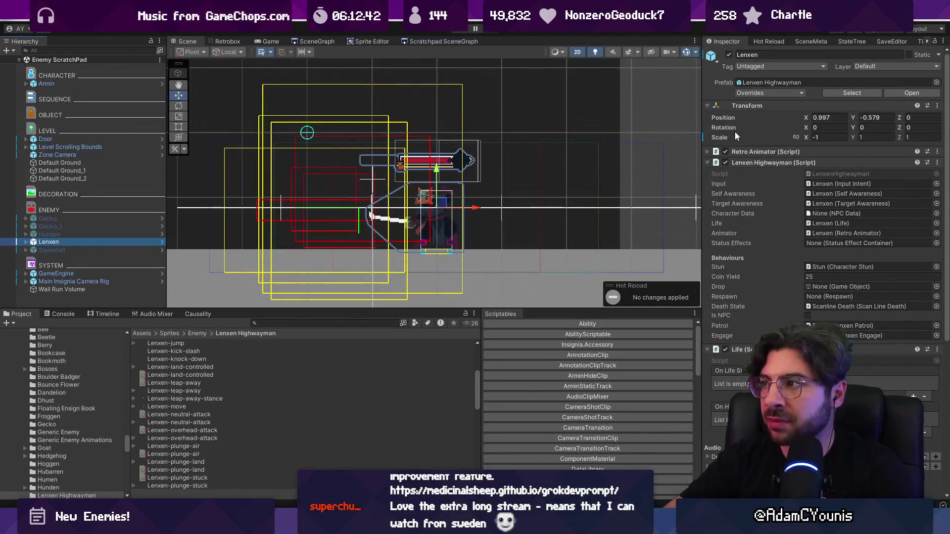
left_click(738, 163)
left_click(741, 173)
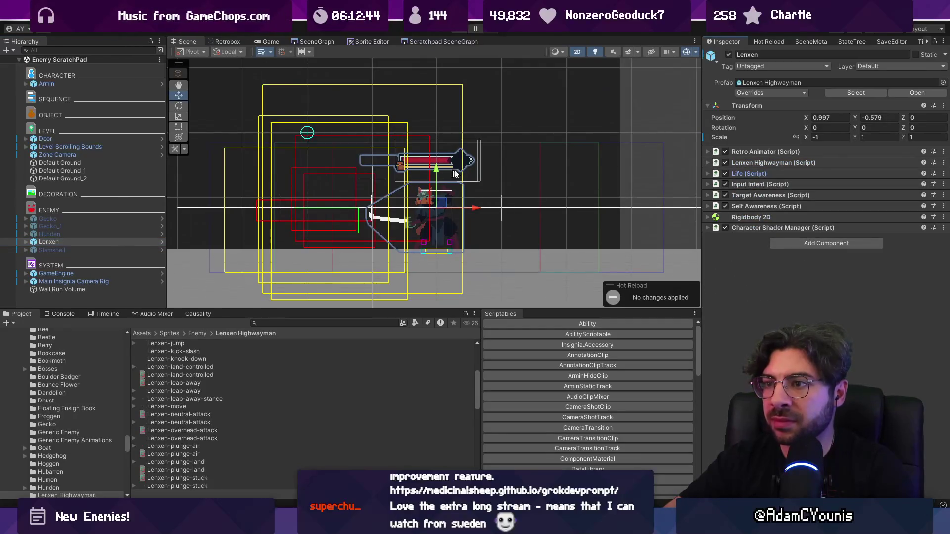
scroll(395, 188, "down", 2)
scroll(515, 185, "up", 2)
scroll(515, 186, "down", 1)
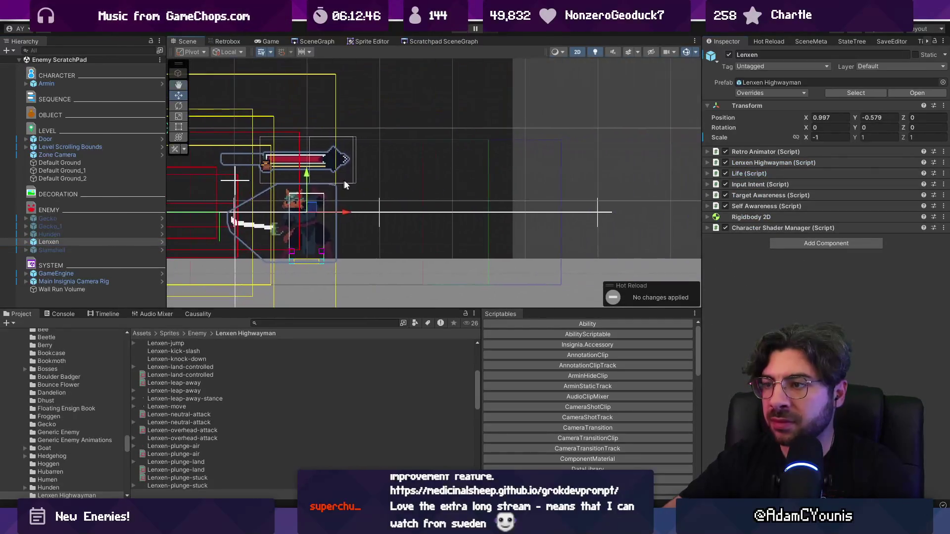
scroll(394, 173, "up", 1)
Step: Expand Lenxen's Engage > Attacks states and inspect Anti Air, Stuck, Controlled Landing and Engage
left_click(26, 242)
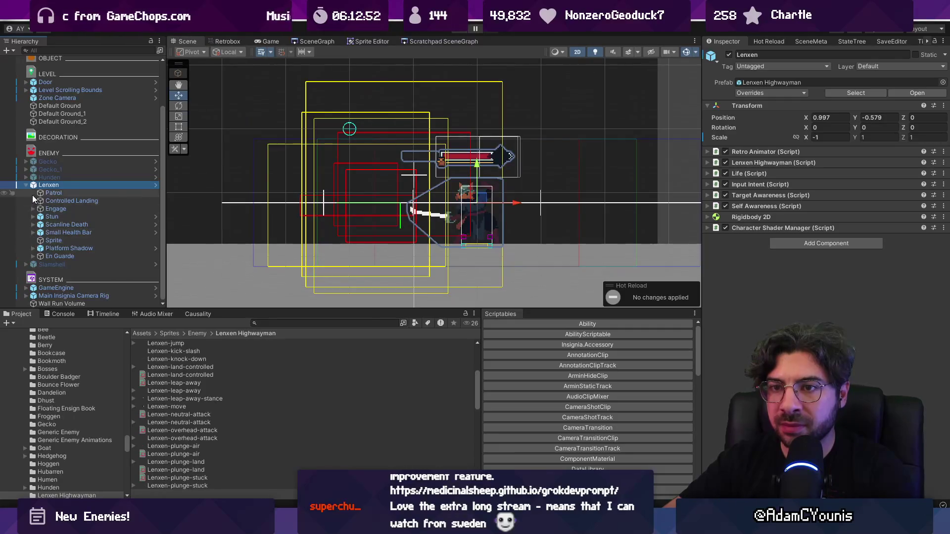
left_click(33, 208)
left_click(40, 224)
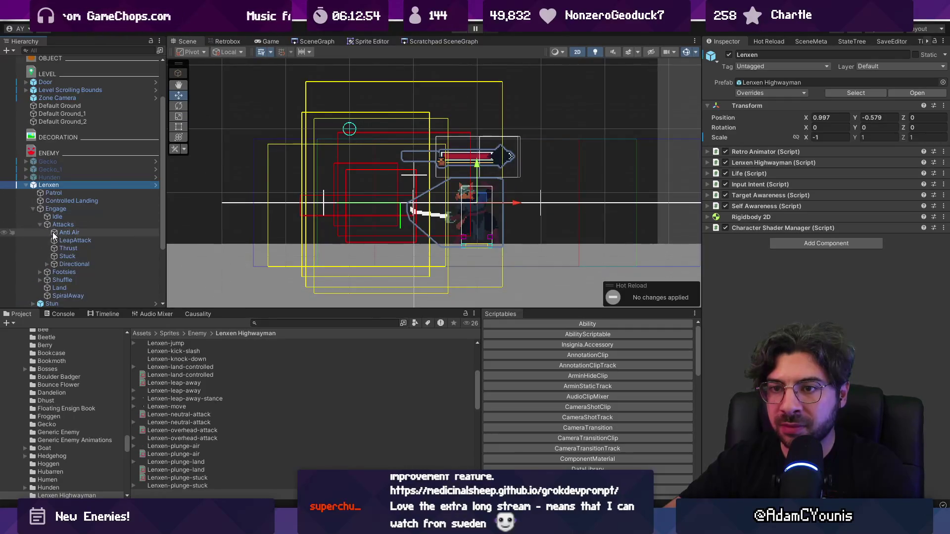
left_click(55, 233)
left_click(66, 245)
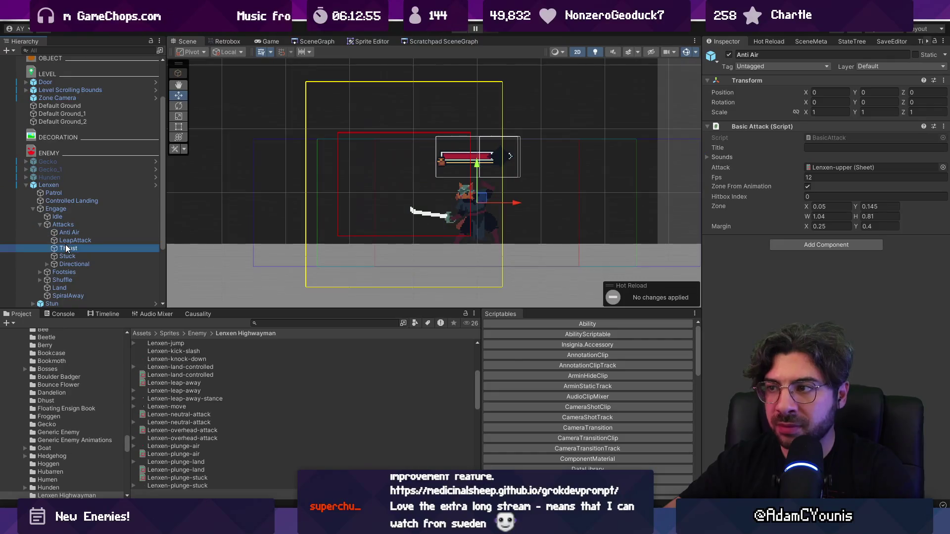
left_click(65, 212)
left_click(61, 203)
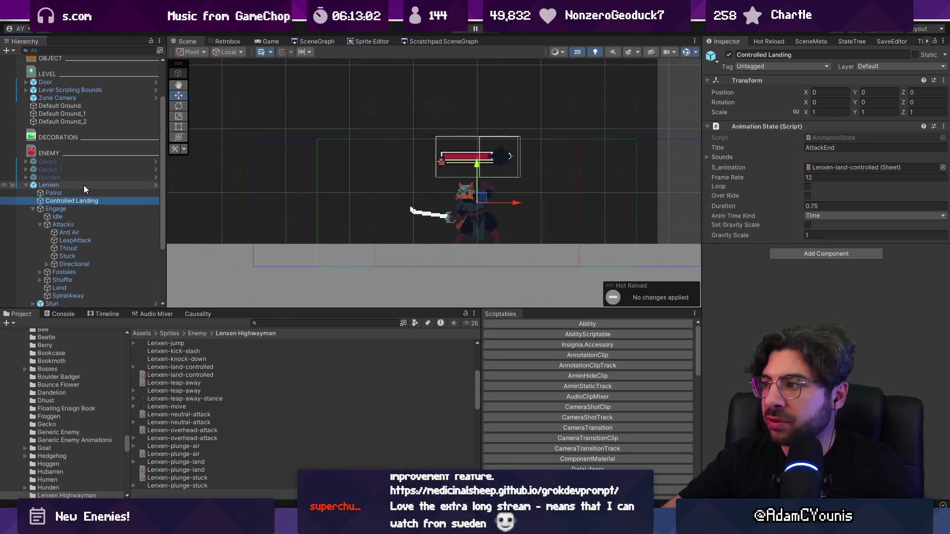
left_click(83, 207)
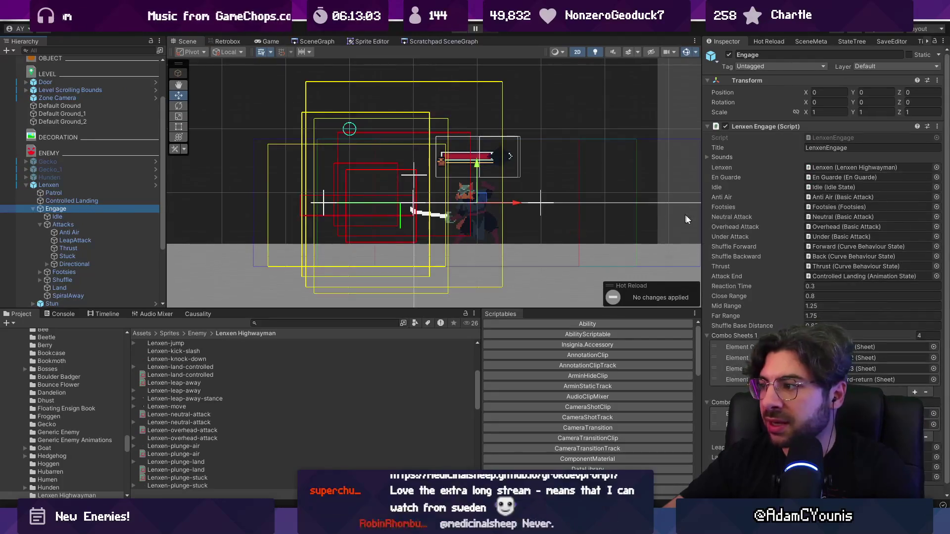
Step: Lower Lenxen's Engage Close Range from 0.8 to 0.6 and enter Play mode
left_click(814, 296)
type("0.6")
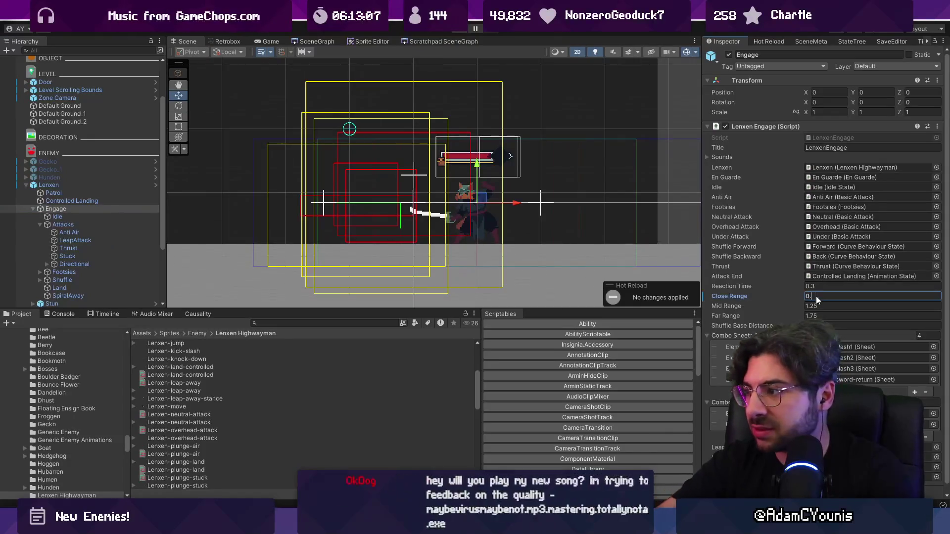
right_click(756, 297)
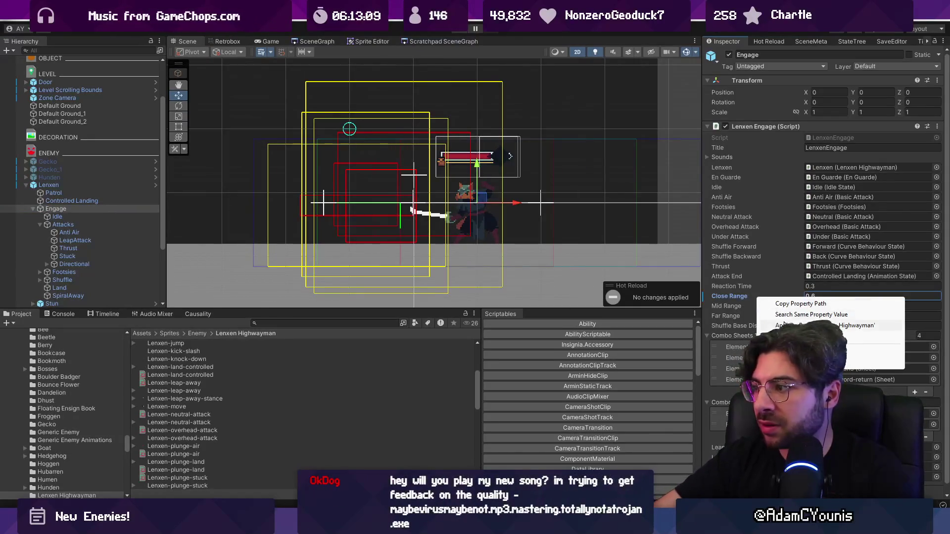
left_click(752, 316)
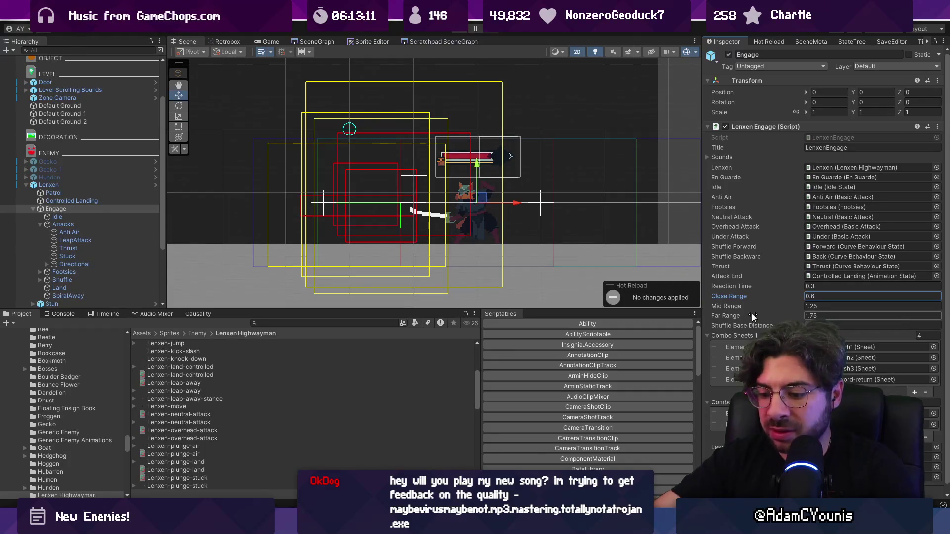
key("ctrl+p")
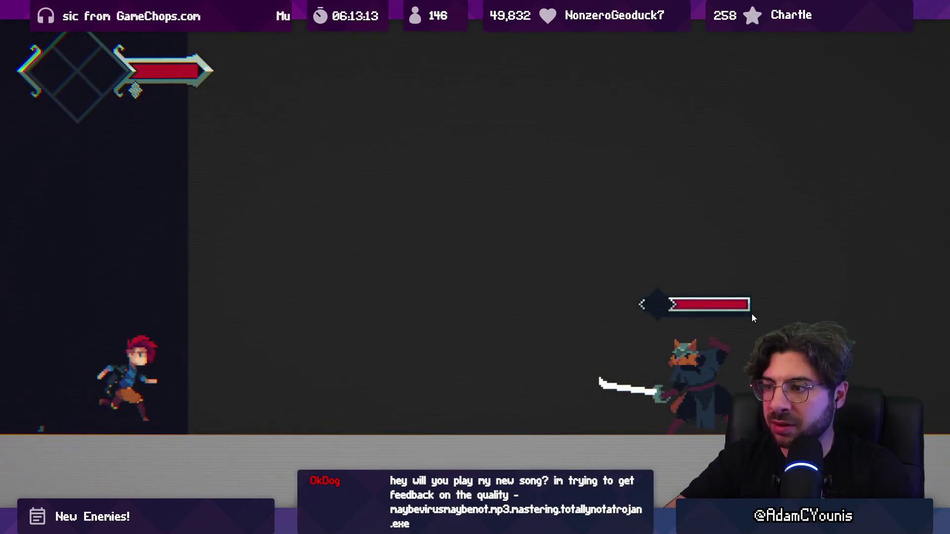
Step: Slash the Highwayman repeatedly with X to test the 0.6 close range, then stop playing
key("x")
key("x")
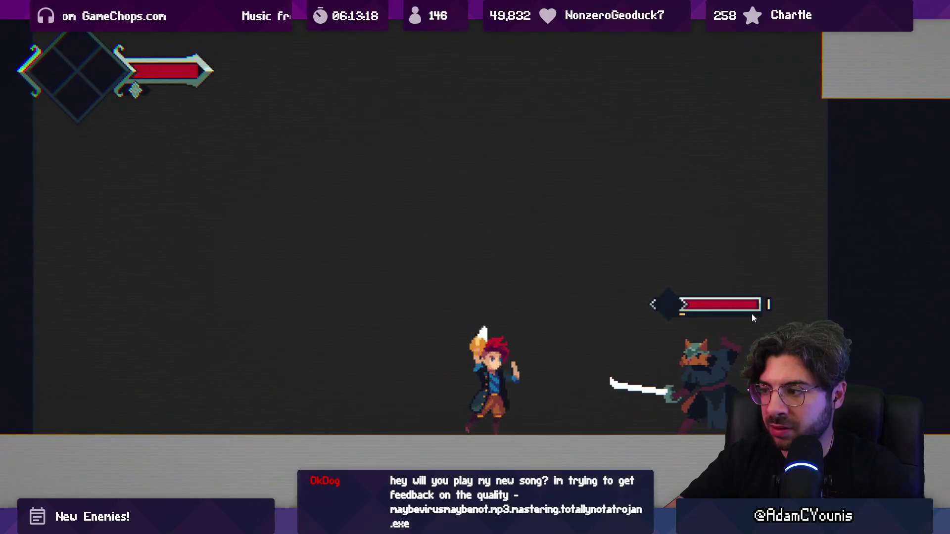
key("x")
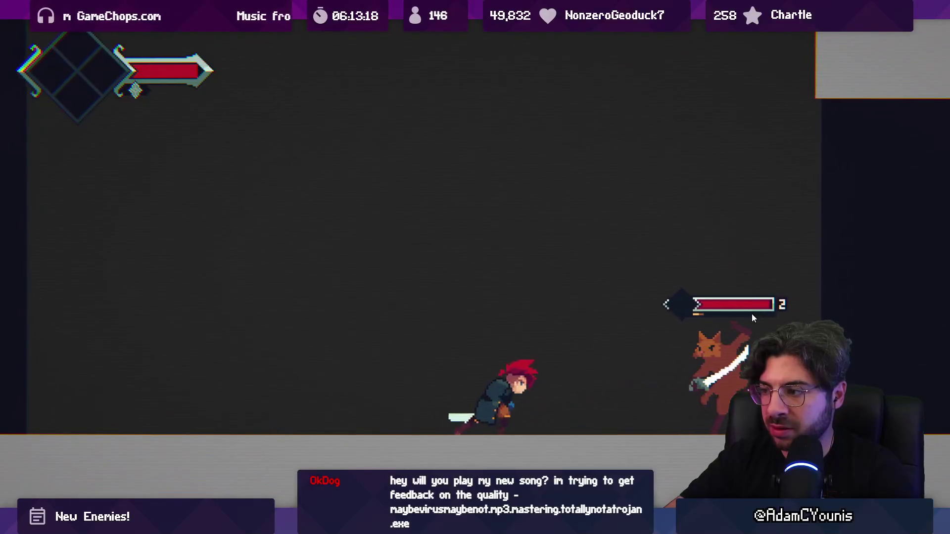
key("x")
key("x")
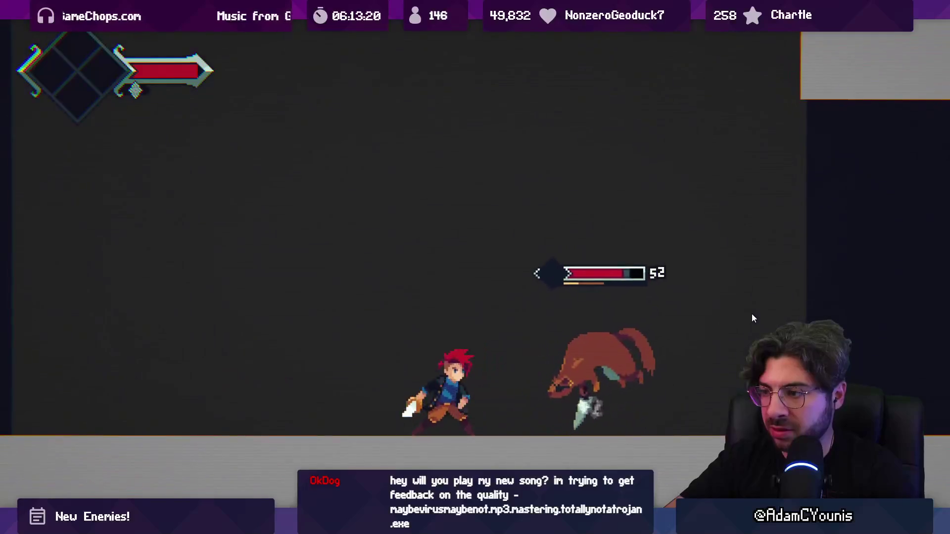
key("x")
key("x")
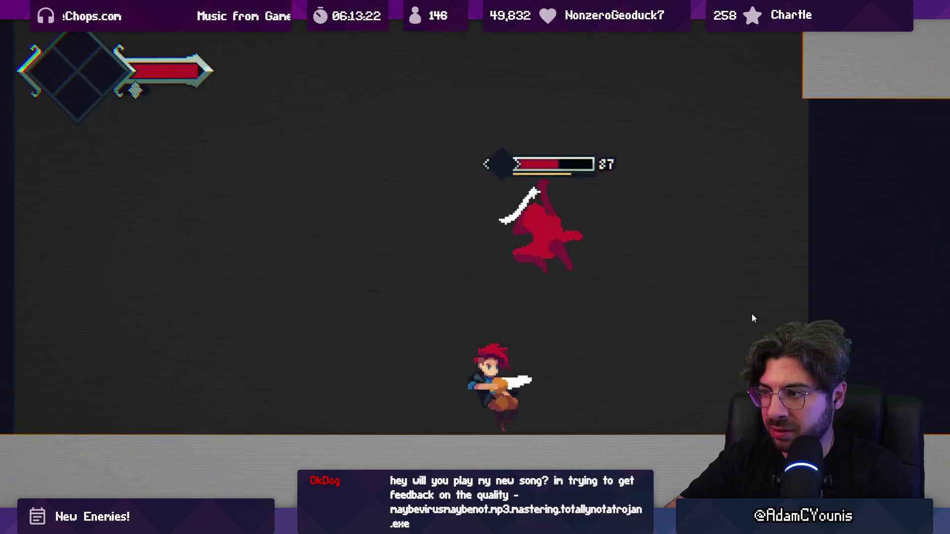
key("x")
key("x")
key("x")
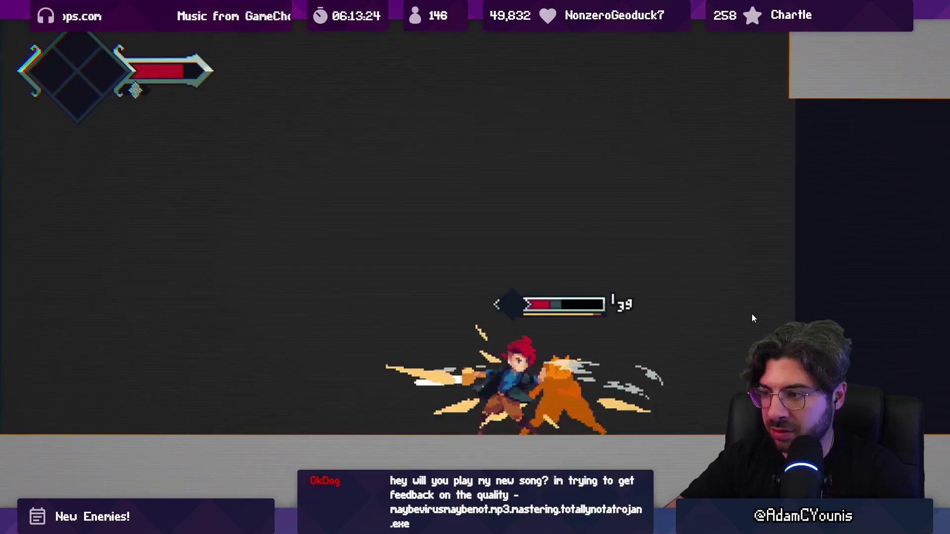
key("x")
key("x")
key("x")
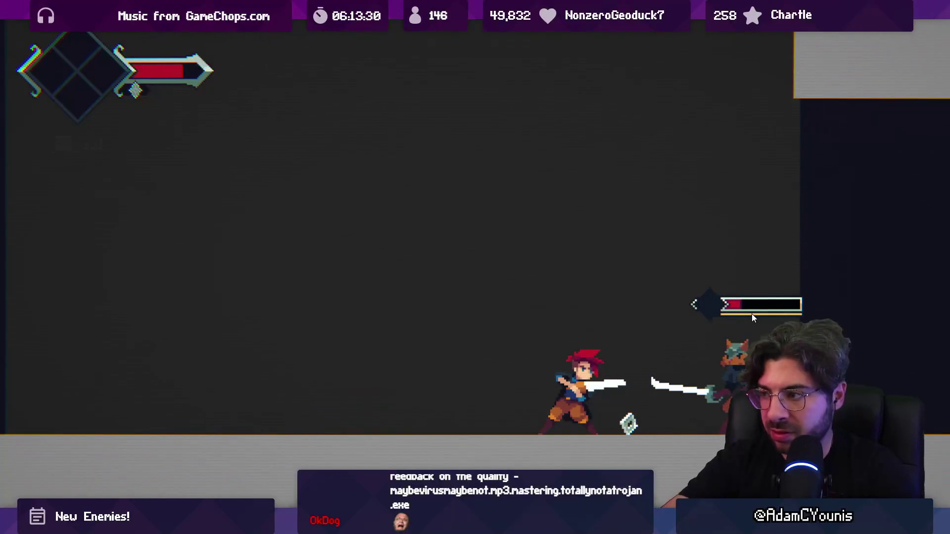
key("shift+space")
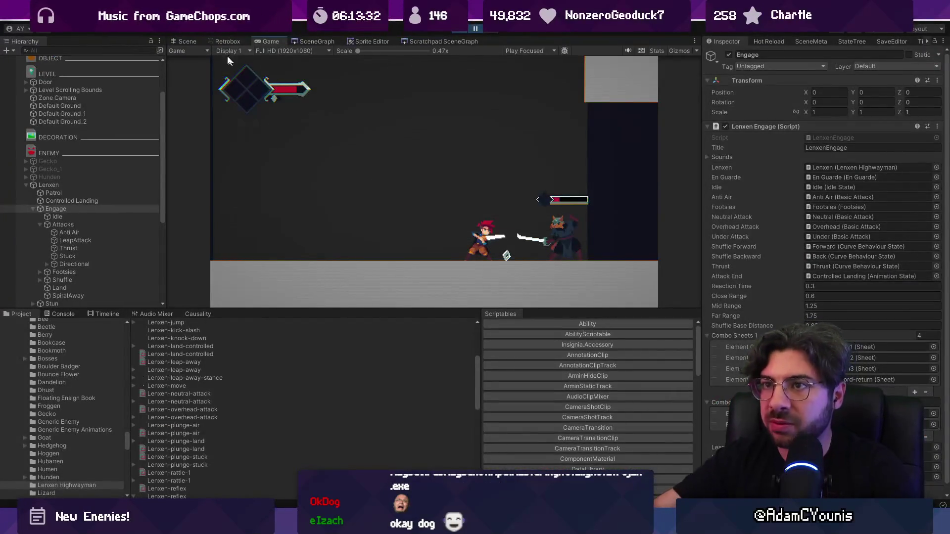
Step: In the Scene view, select Lenxen, Patrol, Engage and Controlled Landing in the Hierarchy, and zoom in
left_click(188, 42)
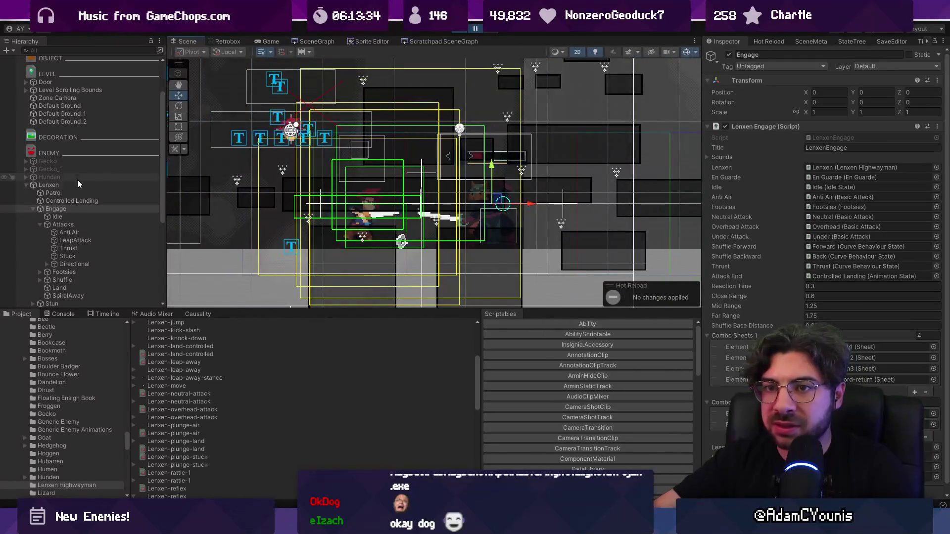
left_click(74, 186)
left_click(77, 194)
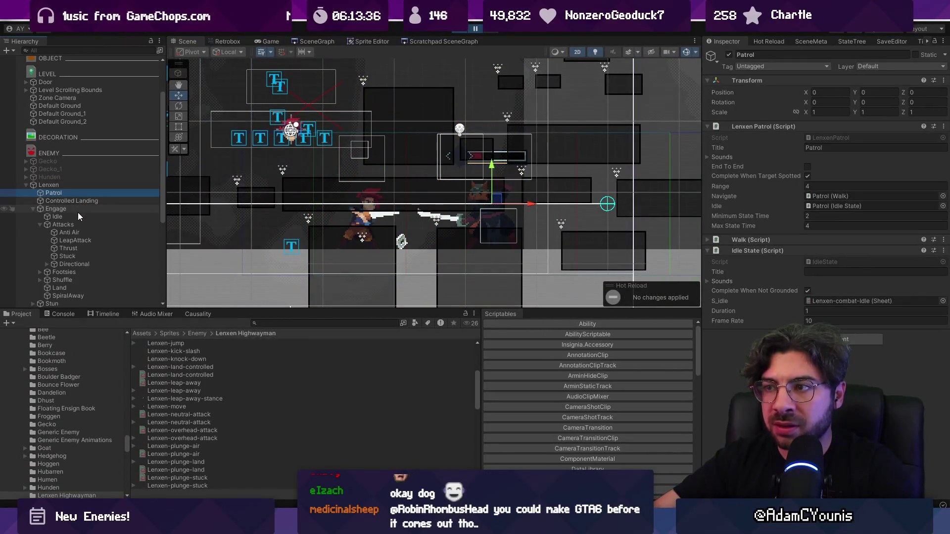
left_click(53, 209)
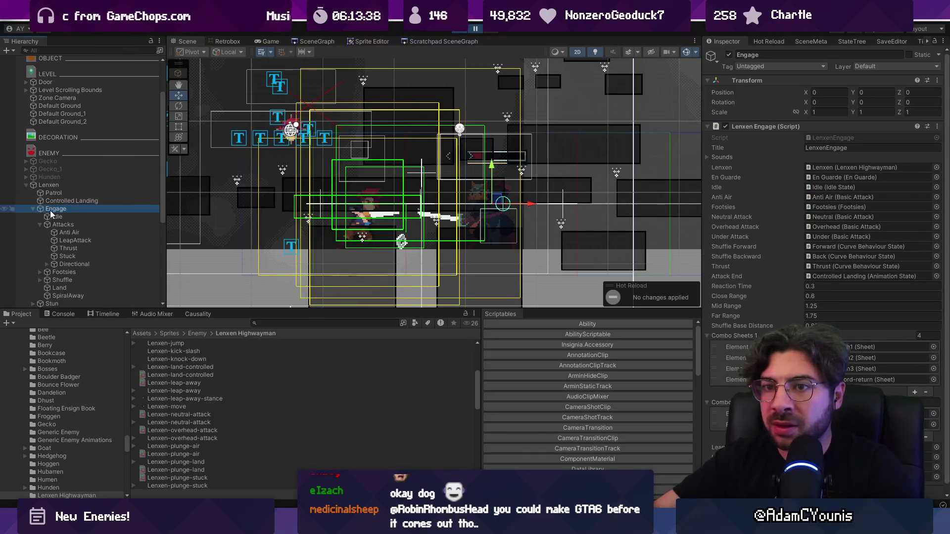
left_click(65, 201)
scroll(324, 186, "up", 2)
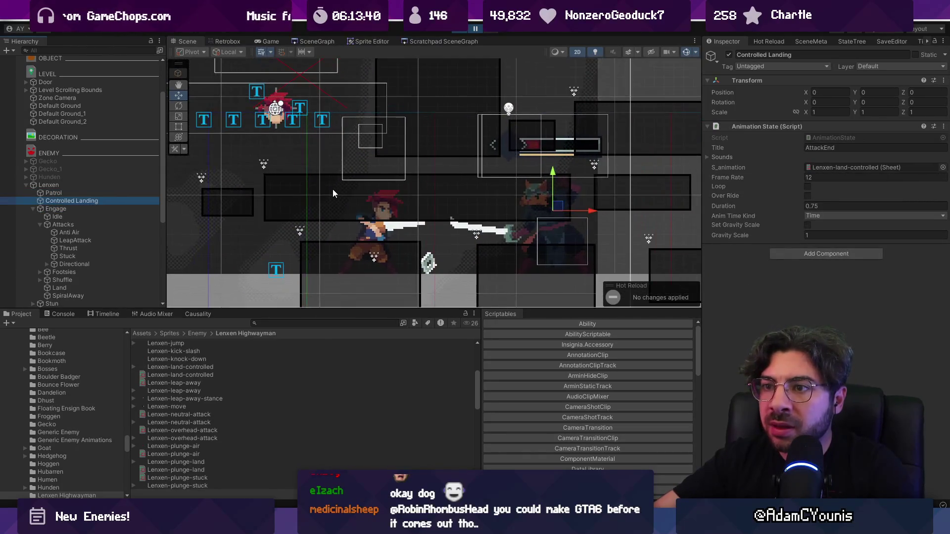
scroll(333, 189, "up", 2)
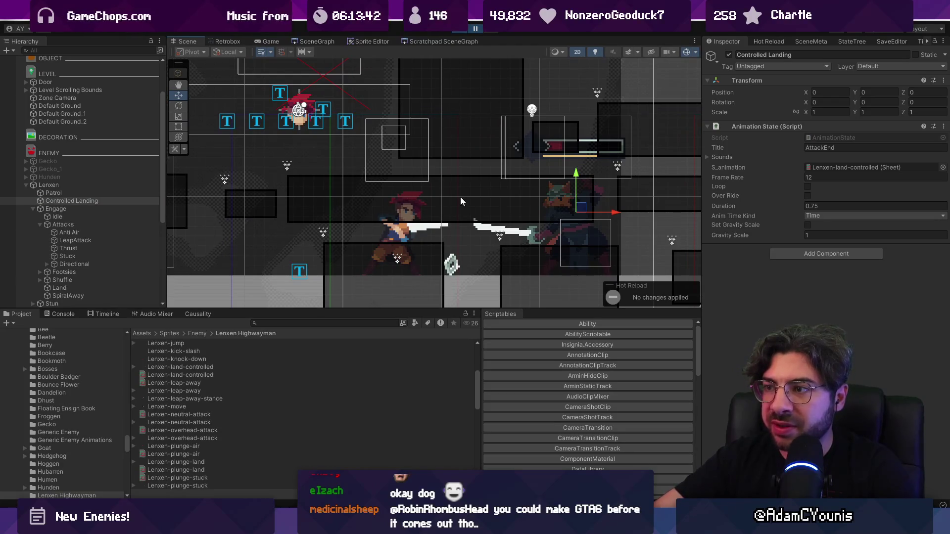
key("alt+Tab")
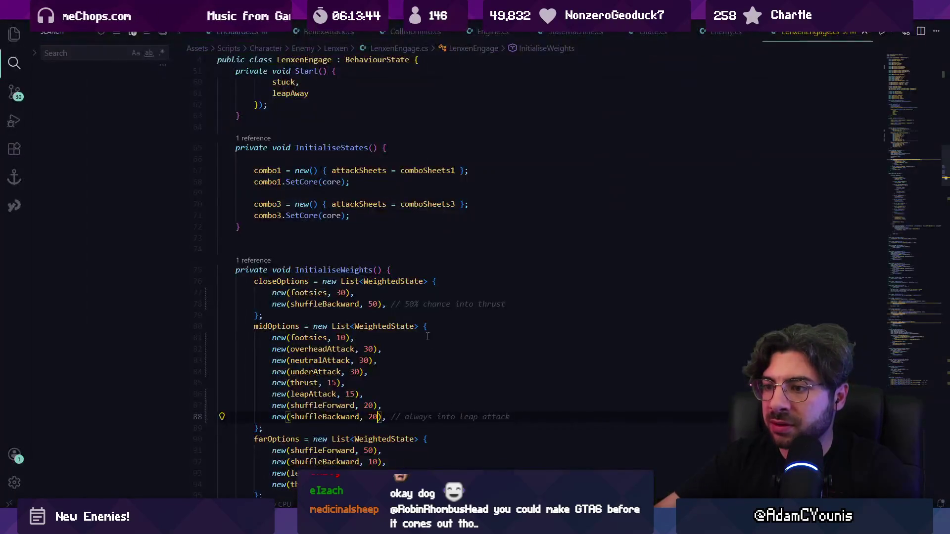
Step: Change all three DrawWireCube calls in OnDrawGizmos to DrawCube at once
left_click(901, 381)
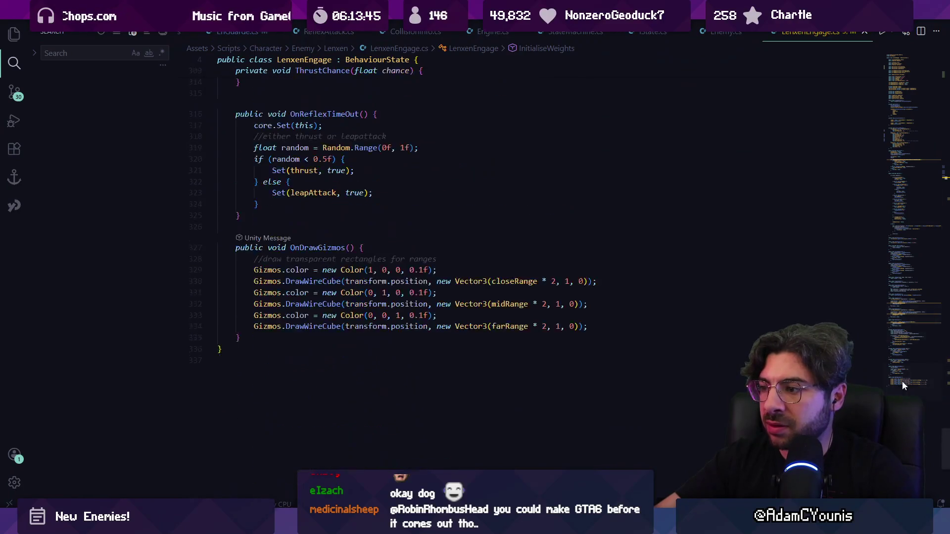
left_click(310, 281)
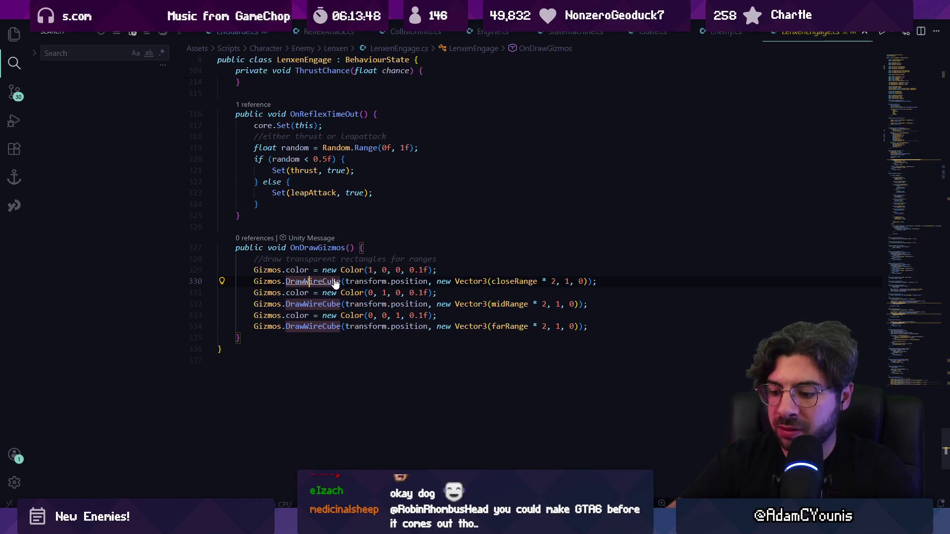
key("ctrl+f")
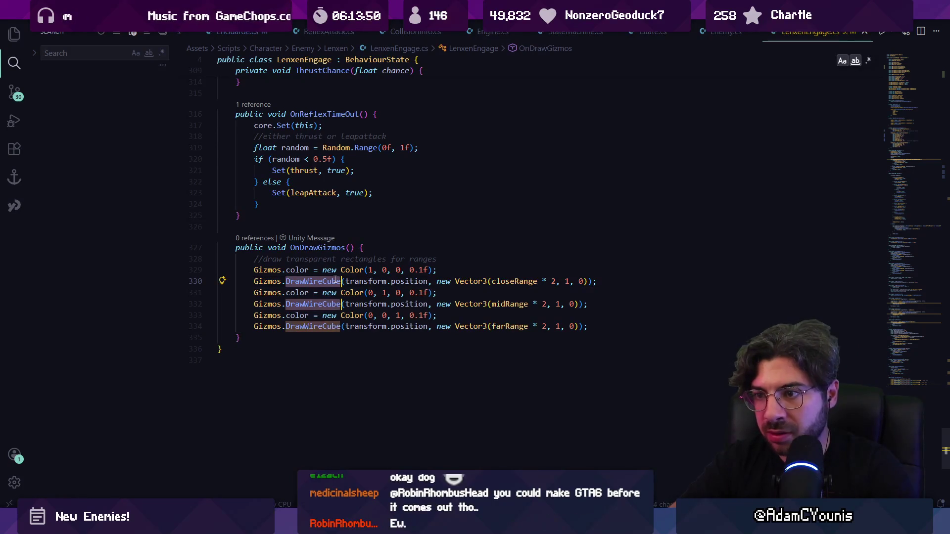
key("alt+Return")
key("Right")
key("BackSpace")
key("BackSpace")
key("BackSpace")
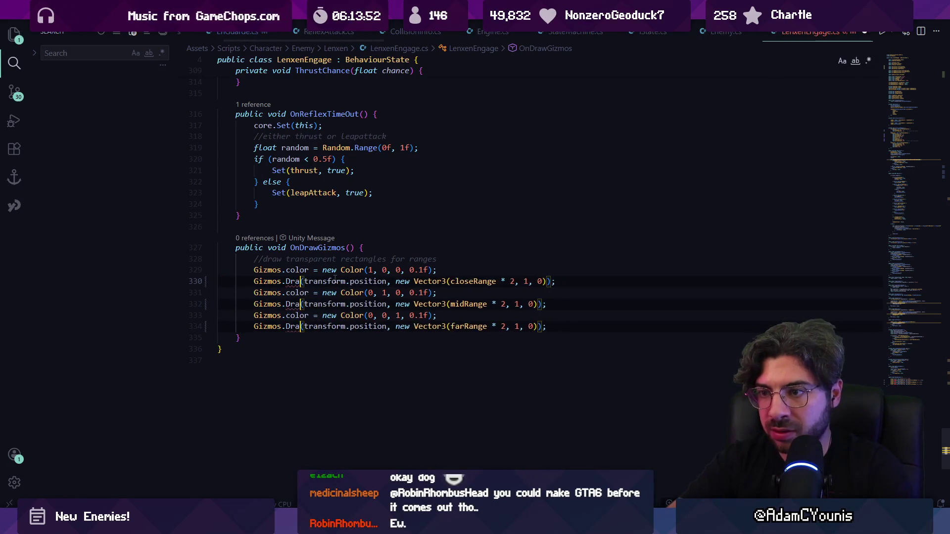
type("wCube")
key("Tab")
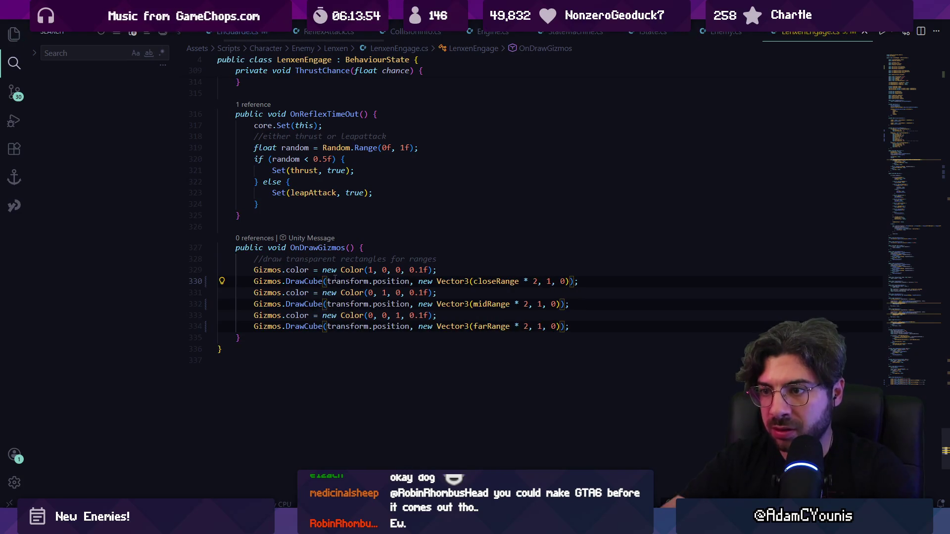
key("alt+Tab")
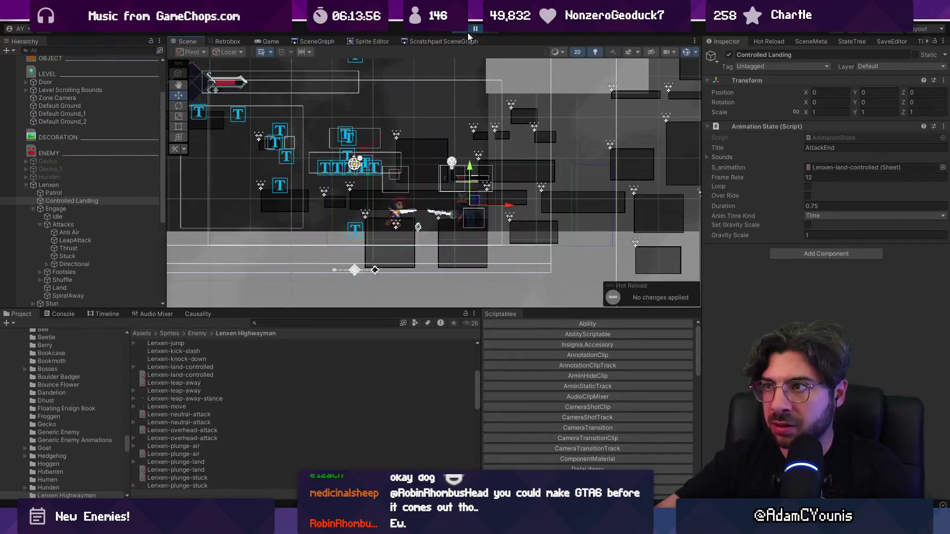
Step: Run the game and show Lenxen's StateTree graph in a widened panel
left_click(475, 28)
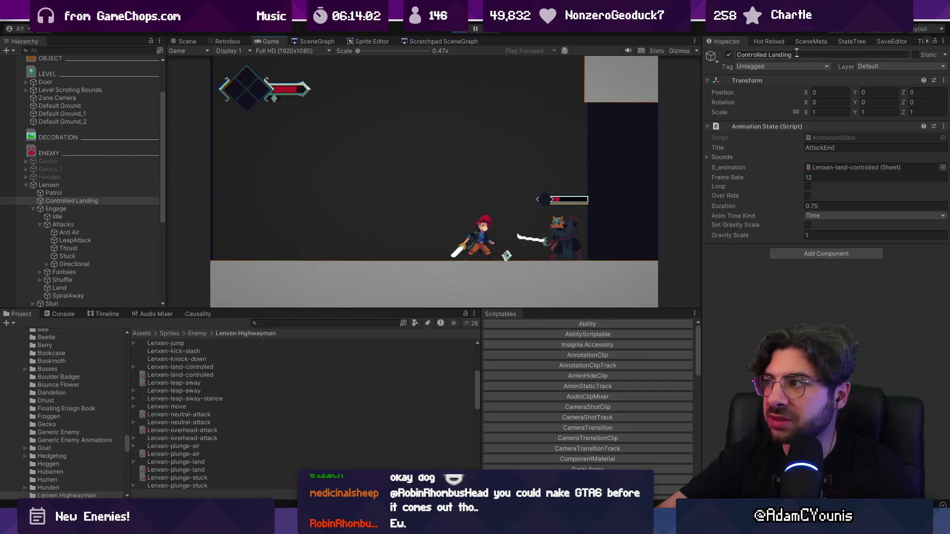
left_click(849, 41)
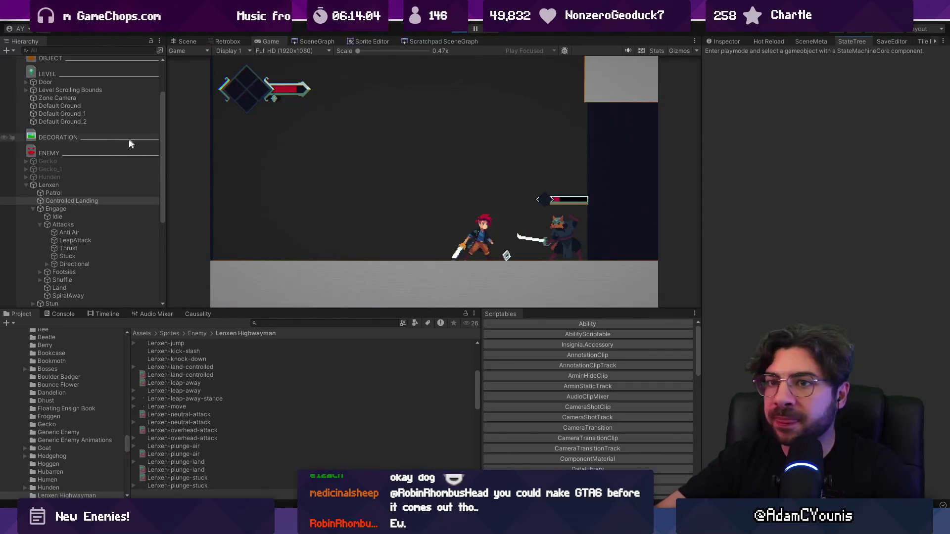
left_click(76, 185)
mouse_move(702, 264)
left_mouse_down()
mouse_move(424, 264)
mouse_move(543, 264)
left_mouse_up()
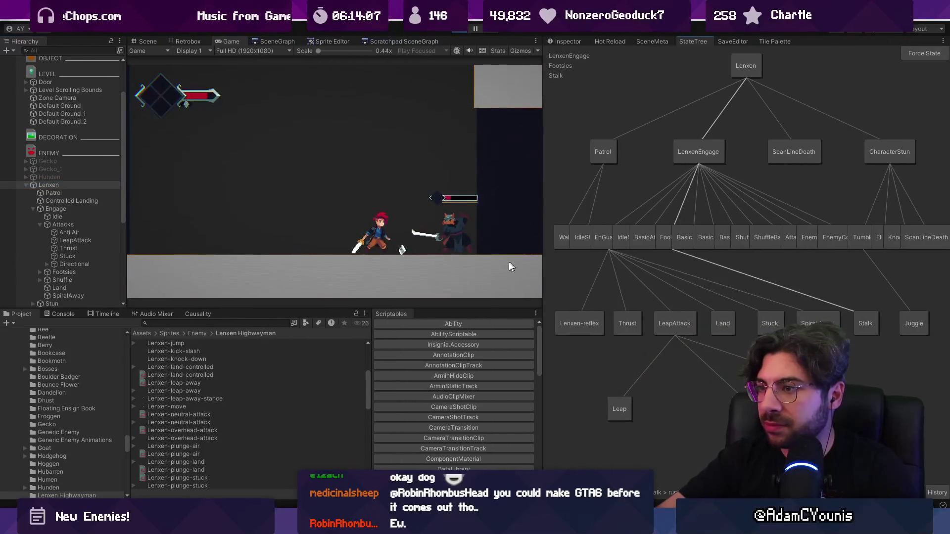
Step: Open Footsies.cs in Visual Studio Code and find the Complete call inside Do()
mouse_move(443, 525)
left_click(443, 457)
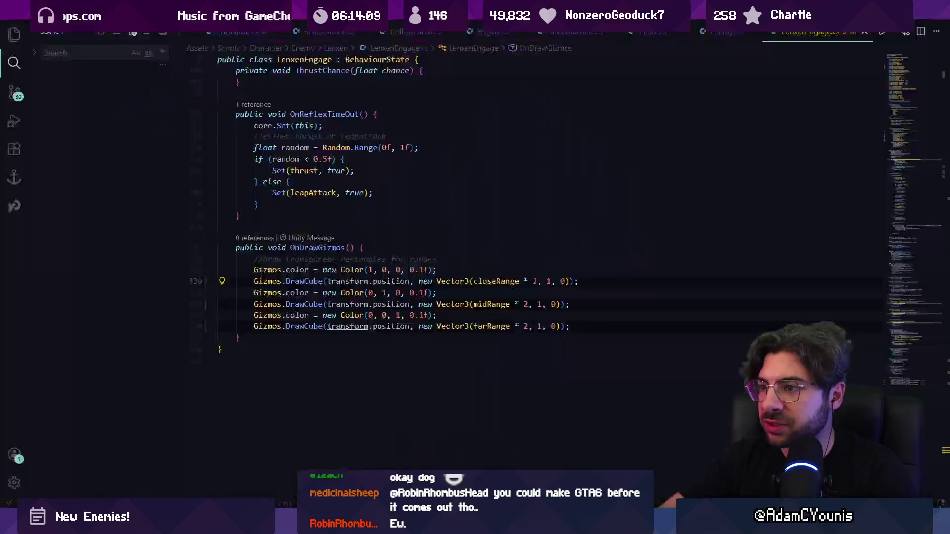
left_click(481, 304)
key("ctrl+p")
type("footsi")
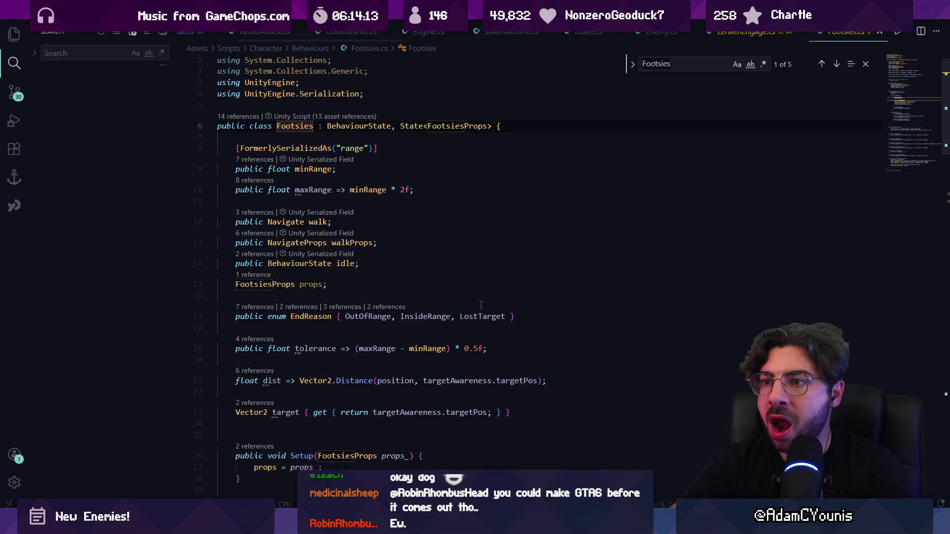
type("Complete(EndReason.InsideRange);")
key("ctrl+a")
key("BackSpace")
key("Escape")
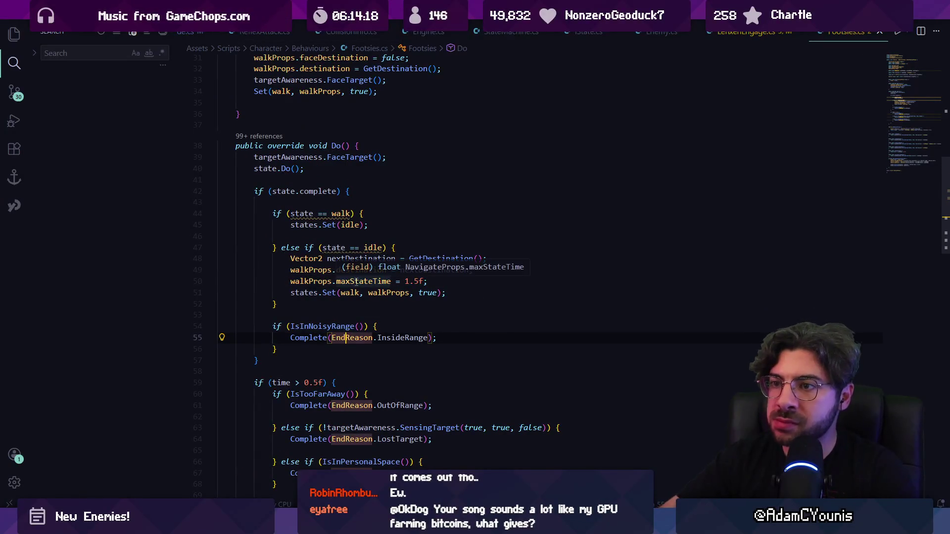
Step: Review the existing time check and start a new line below the time block
scroll(326, 247, "down", 2)
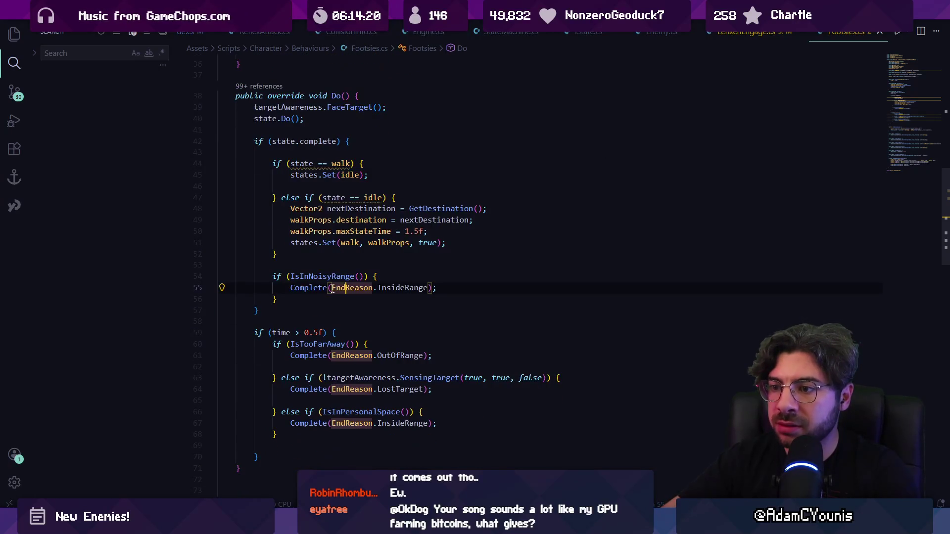
left_click(289, 330)
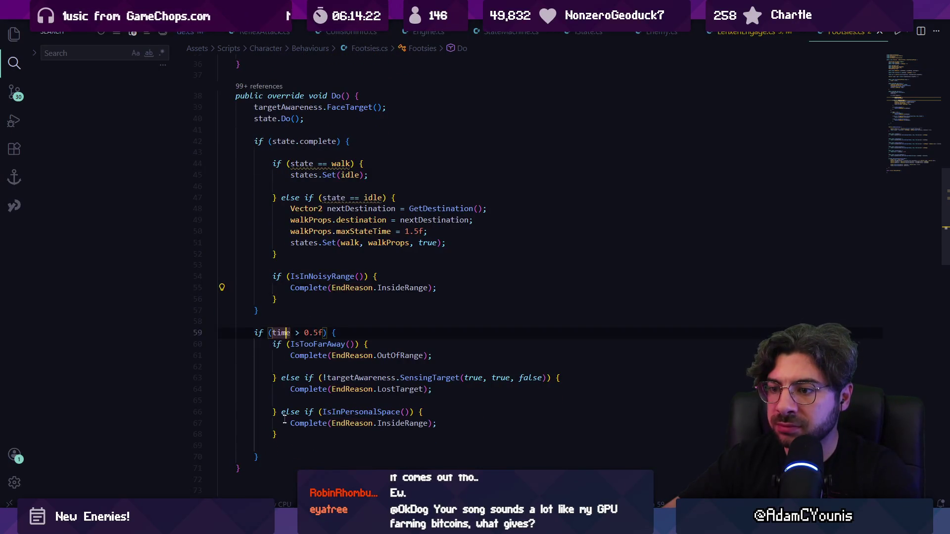
scroll(281, 255, "down", 3)
scroll(281, 255, "up", 2)
scroll(282, 255, "up", 1)
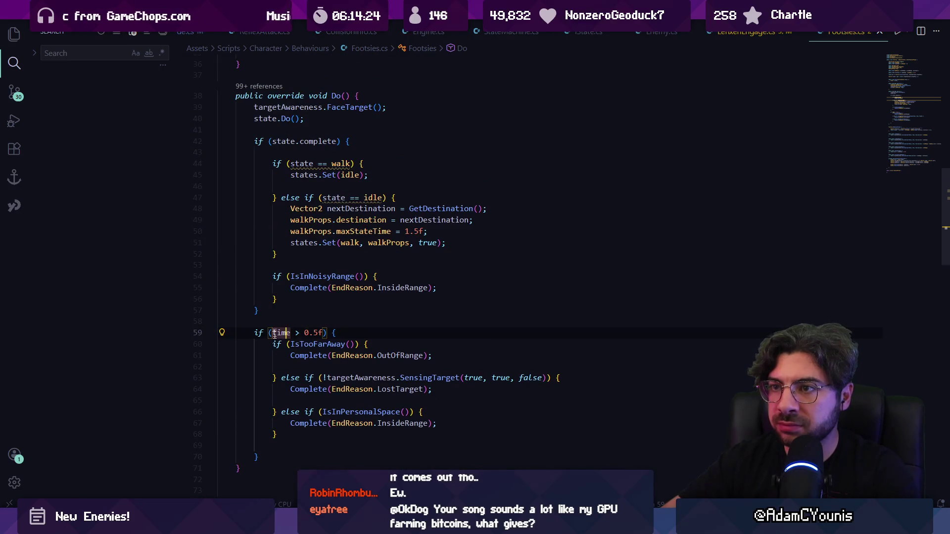
left_click(279, 449)
left_click(281, 453)
key("Return")
key("Return")
Step: Add 'if (time > 2) { Complete(EndReason.OutOfRange); }', save, and select OutOfRange
scroll(280, 454, "down", 2)
type("if(time > duration")
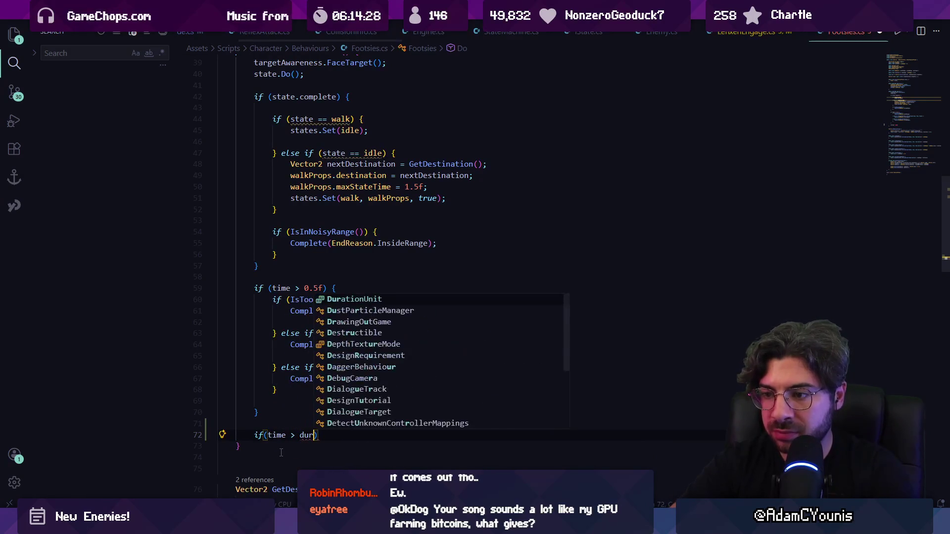
key("ctrl+shift+Left")
type("20f) {")
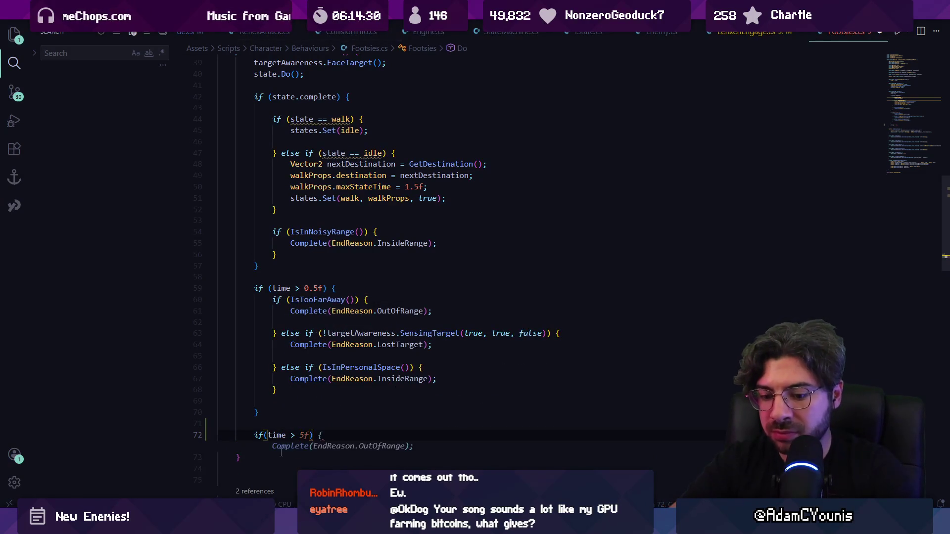
key("Left")
key("Left")
key("Left")
key("BackSpace")
key("BackSpace")
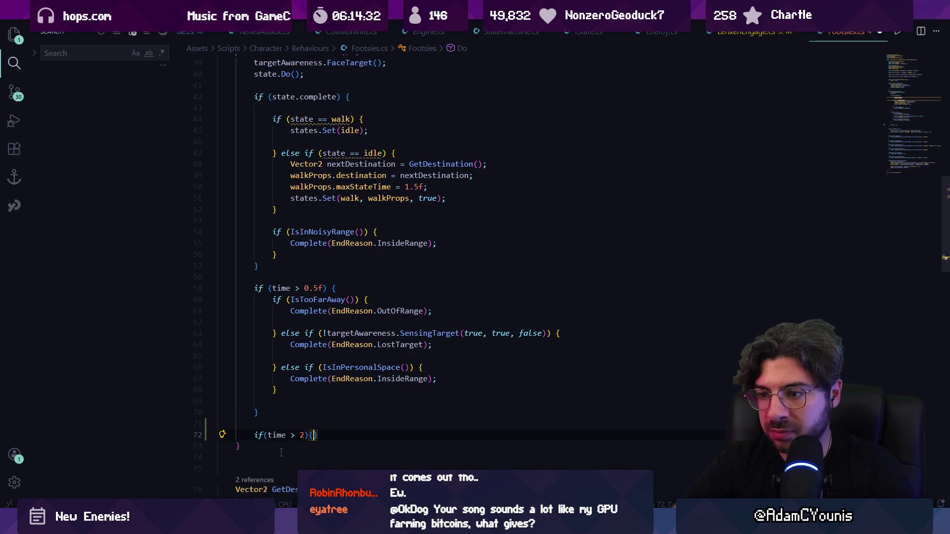
key("Right")
key("Right")
key("Right")
key("Return")
key("Tab")
key("ctrl+s")
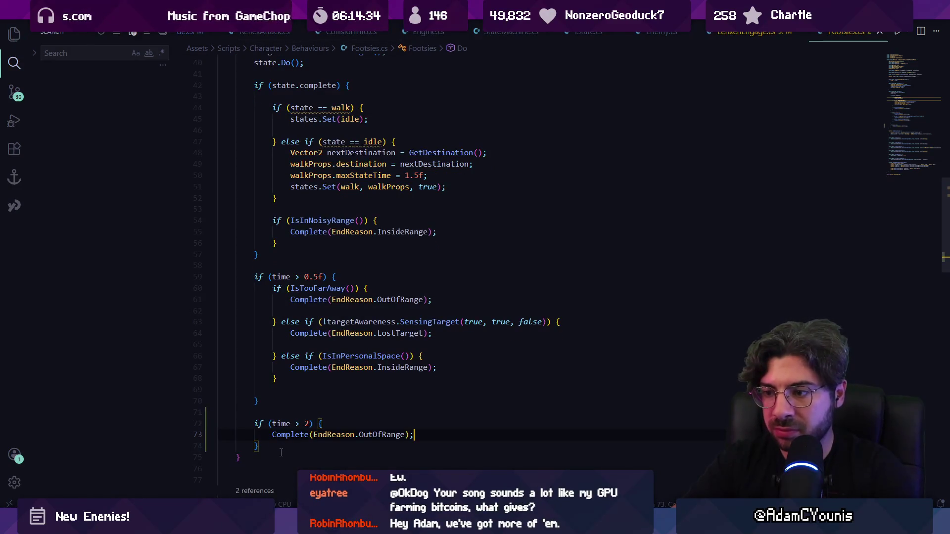
left_click(356, 434)
double_click(382, 434)
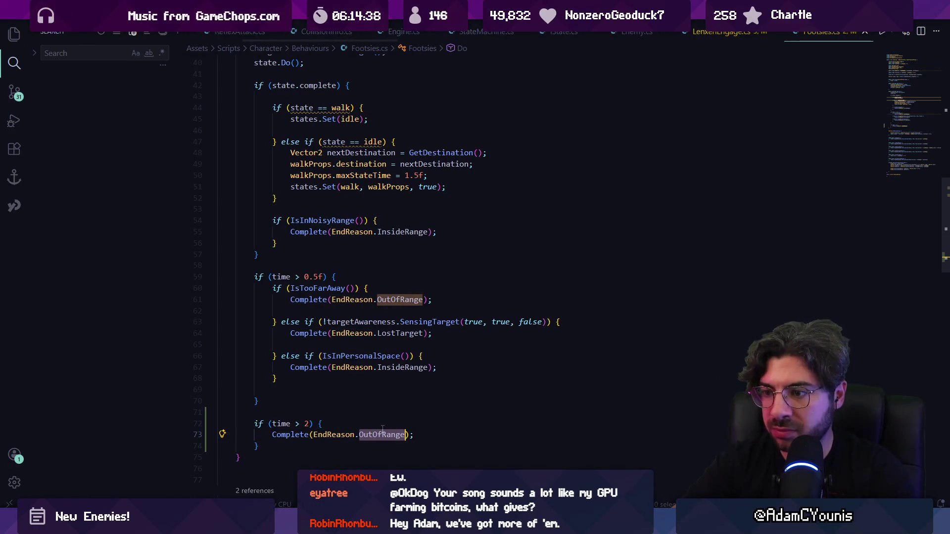
Step: Append a TimeOut value after LostTarget in the EndReason enum and select it to copy
left_click(379, 435, "ctrl")
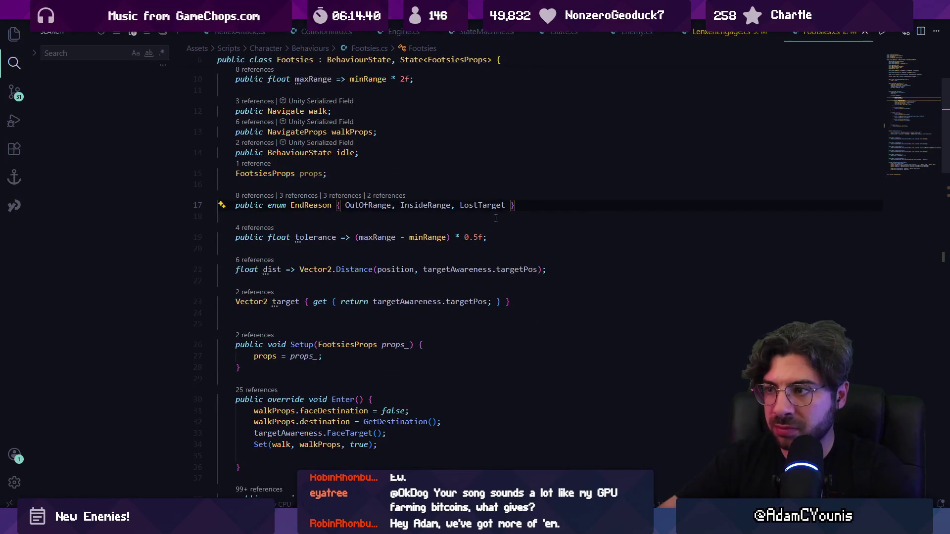
left_click(507, 205)
type(", Timedou")
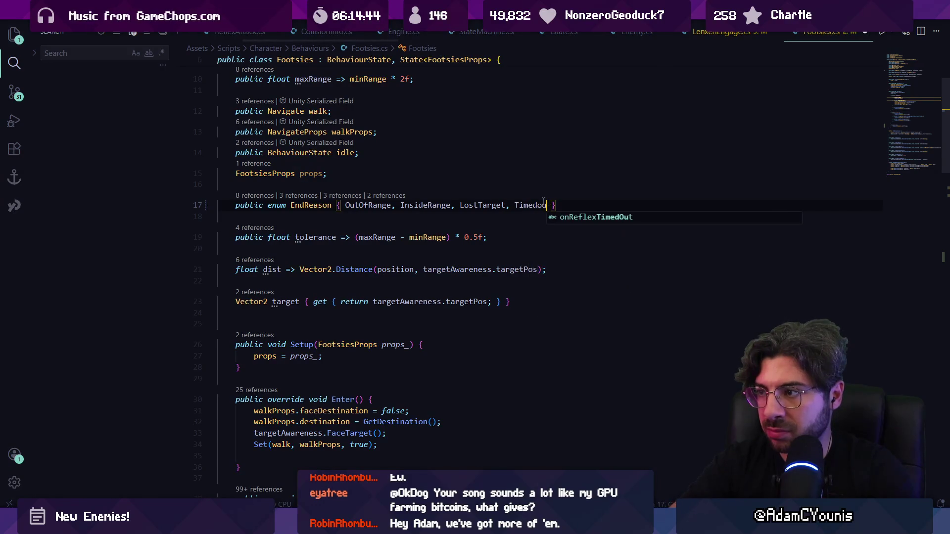
key("BackSpace")
key("BackSpace")
key("BackSpace")
type("Out")
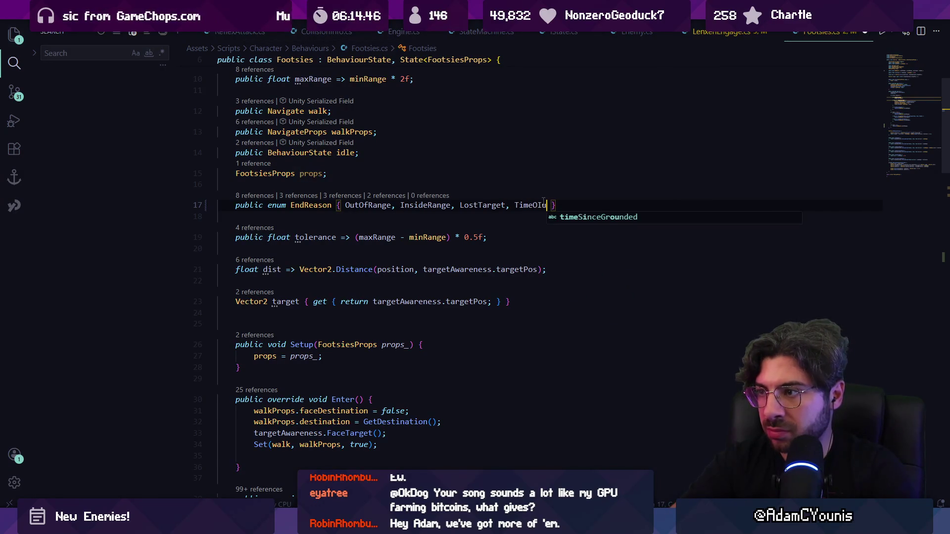
key("Escape")
double_click(525, 206)
key("ctrl+c")
Step: Replace OutOfRange with TimeOut in the new check and raise its threshold to 2.5f
scroll(326, 352, "down", 10)
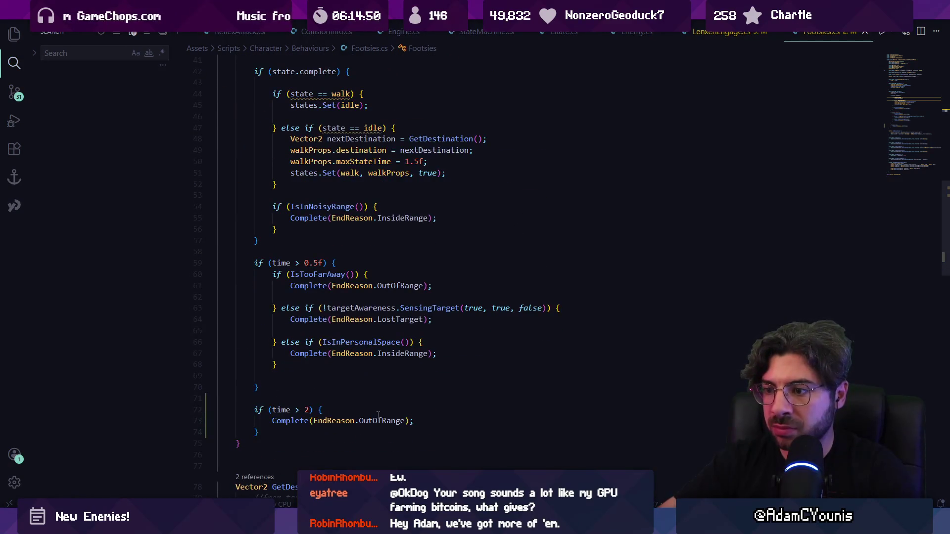
double_click(379, 420)
key("ctrl+v")
left_click(310, 409)
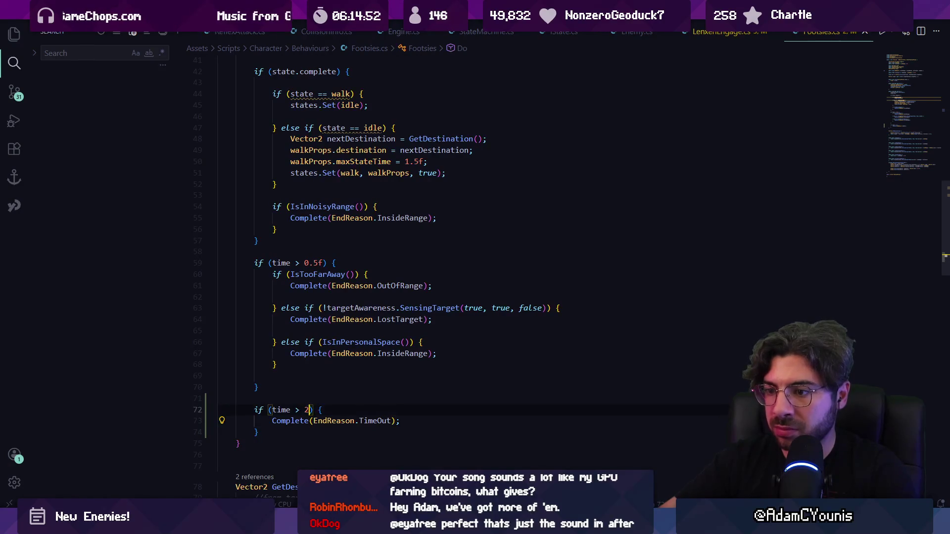
type(".5f")
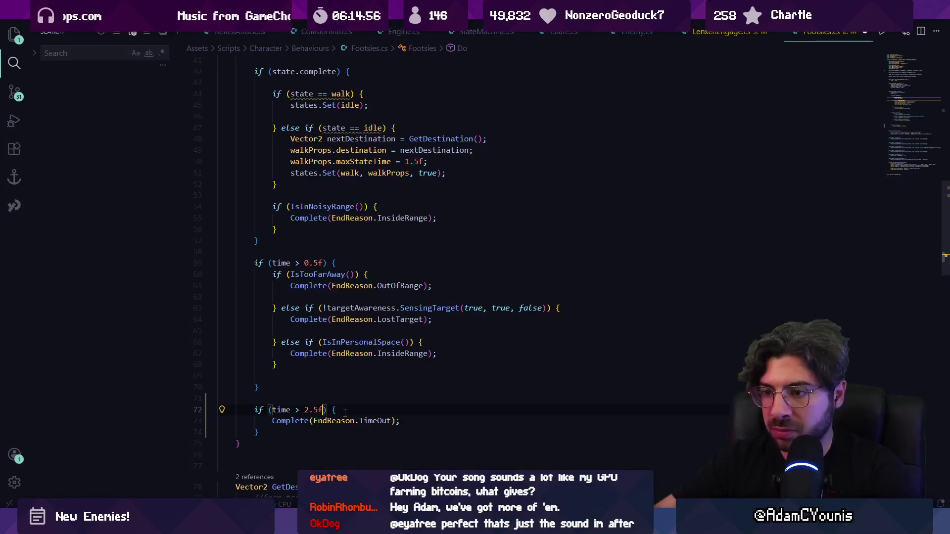